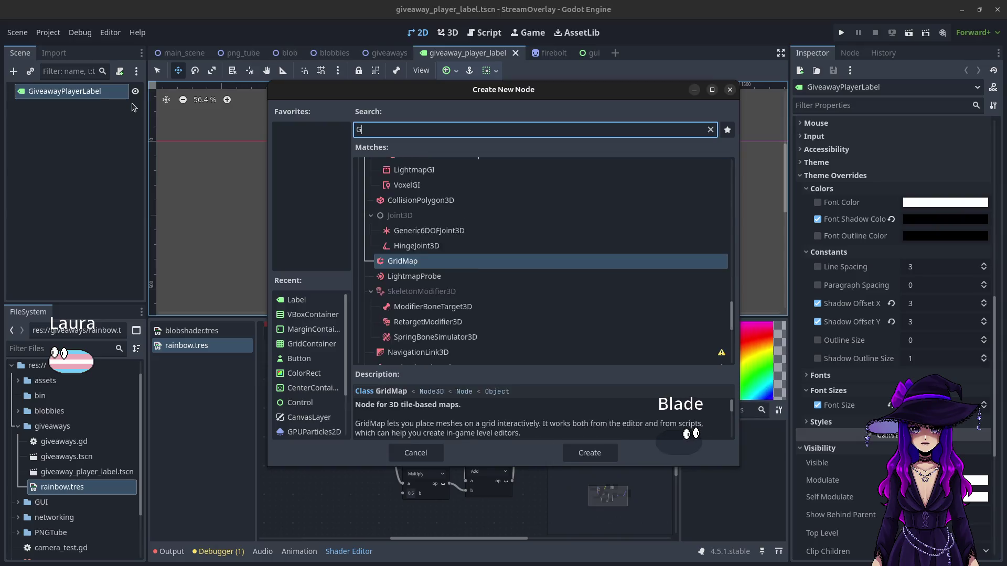
# Step: Create a Label node under GiveawayPlayerLabel and rename it RainbowLabel
pyautogui.hotkey('ctrl', 'a')
pyautogui.press('BackSpace')
pyautogui.write('Label')
pyautogui.press('Return')
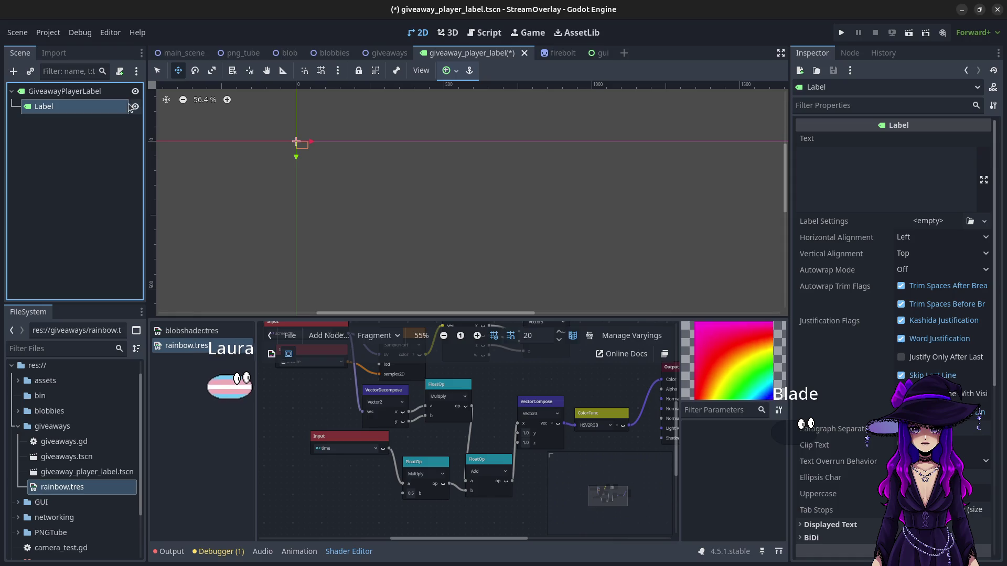
pyautogui.doubleClick(58, 108)
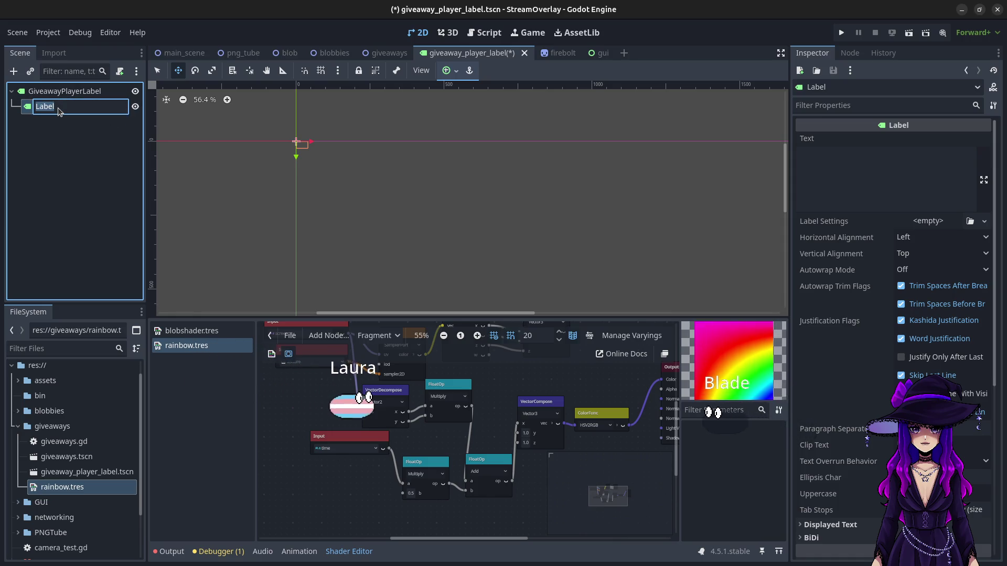
pyautogui.write('RainbowLabel')
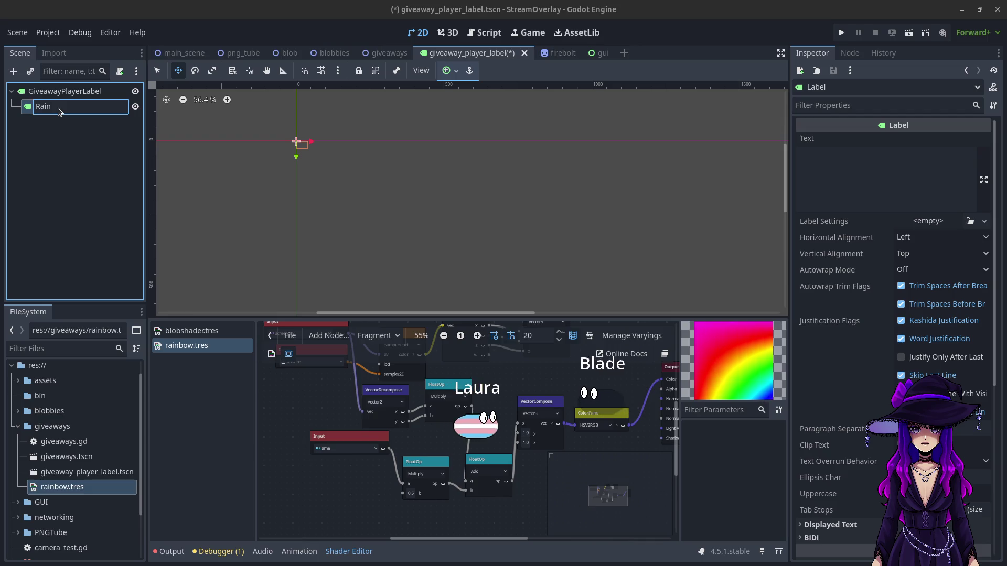
pyautogui.press('Return')
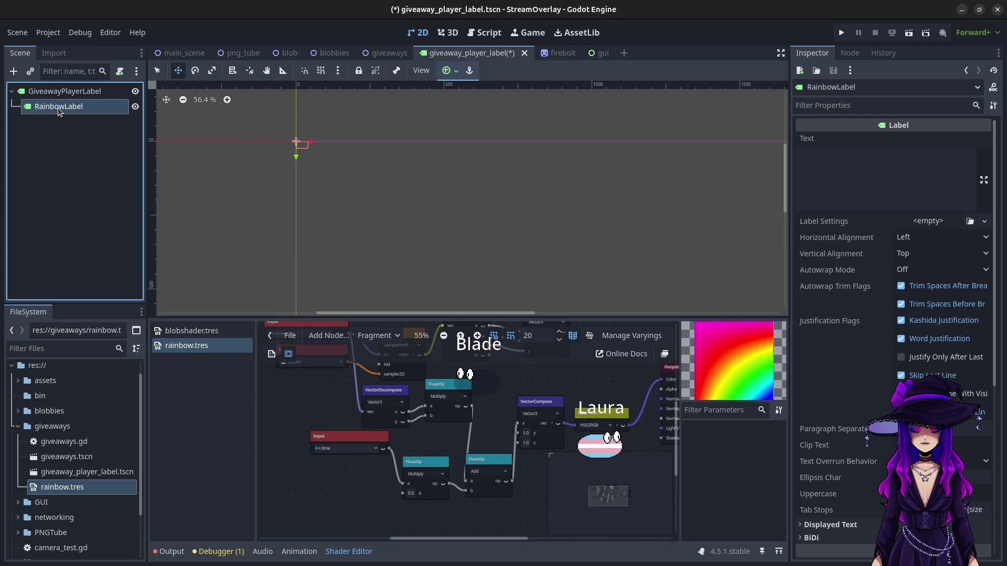
# Step: Turn off GiveawayPlayerLabel's font shadow colour and shadow offset X/Y overrides
pyautogui.click(85, 93)
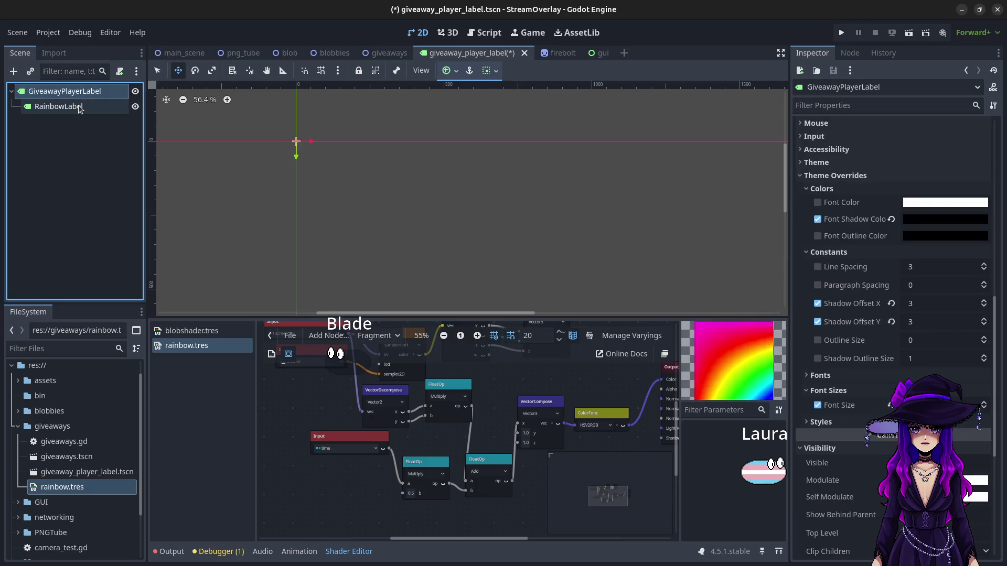
pyautogui.click(78, 105)
pyautogui.click(79, 92)
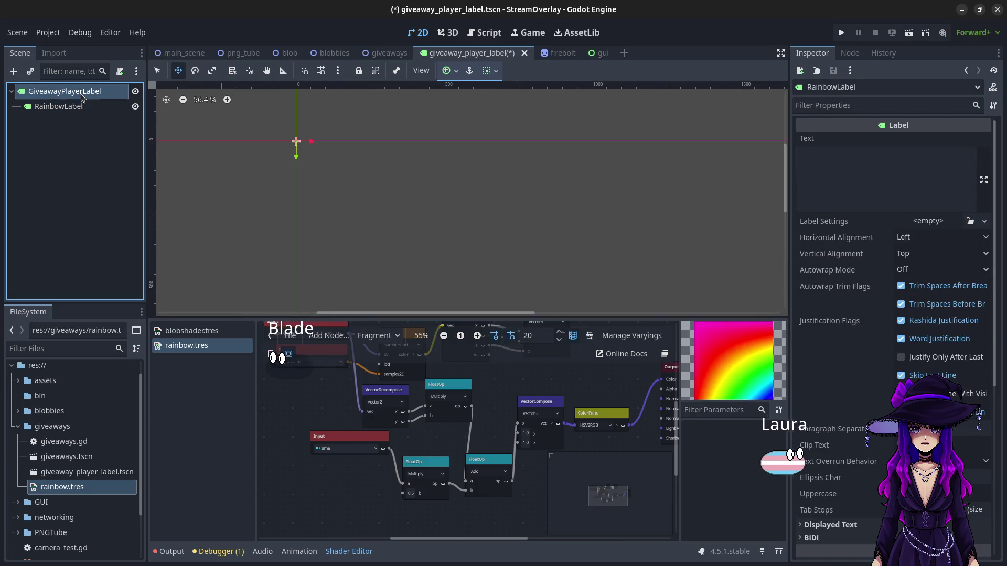
pyautogui.click(80, 110)
pyautogui.click(73, 92)
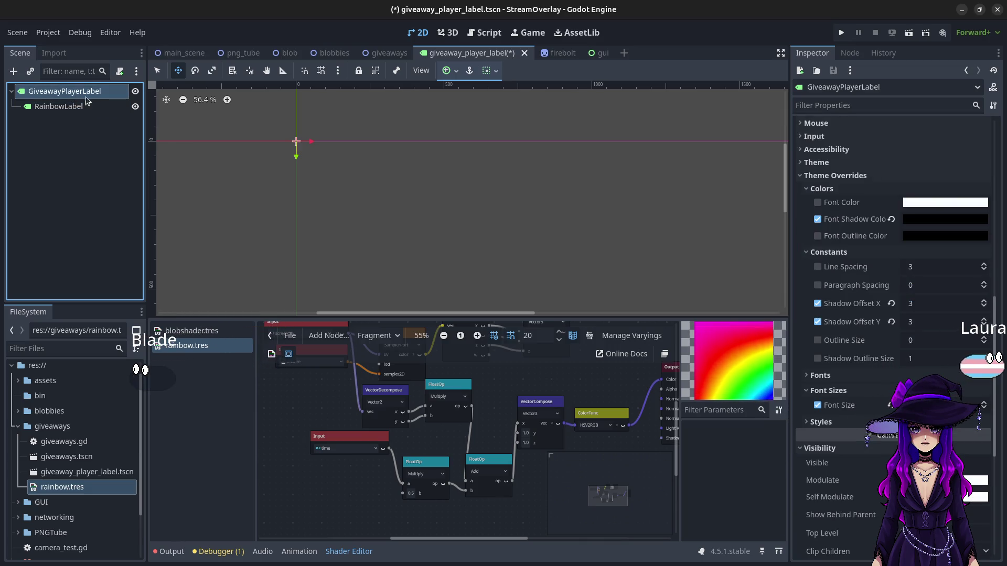
pyautogui.click(817, 219)
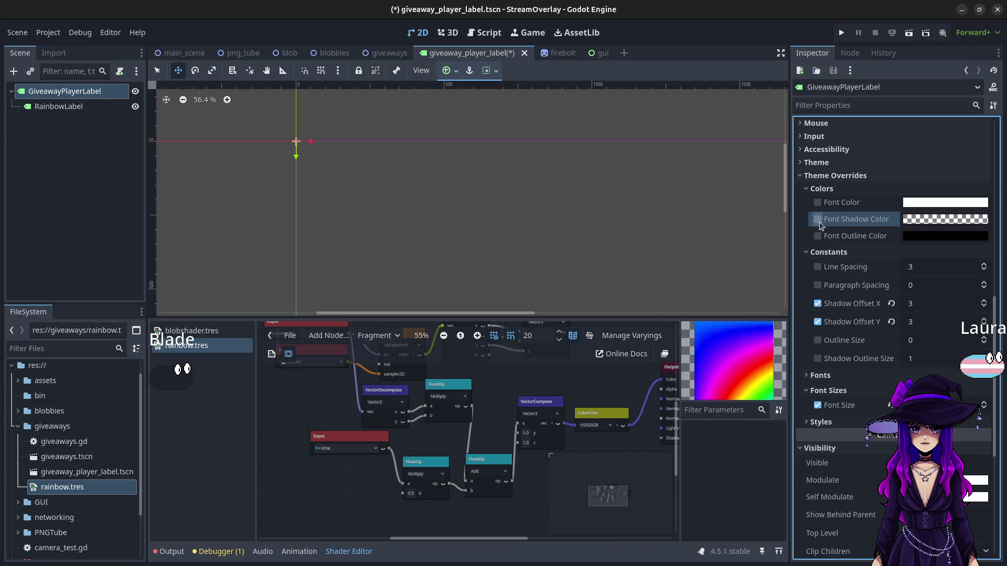
pyautogui.click(817, 303)
pyautogui.click(818, 322)
pyautogui.scroll(-3, 818, 323)
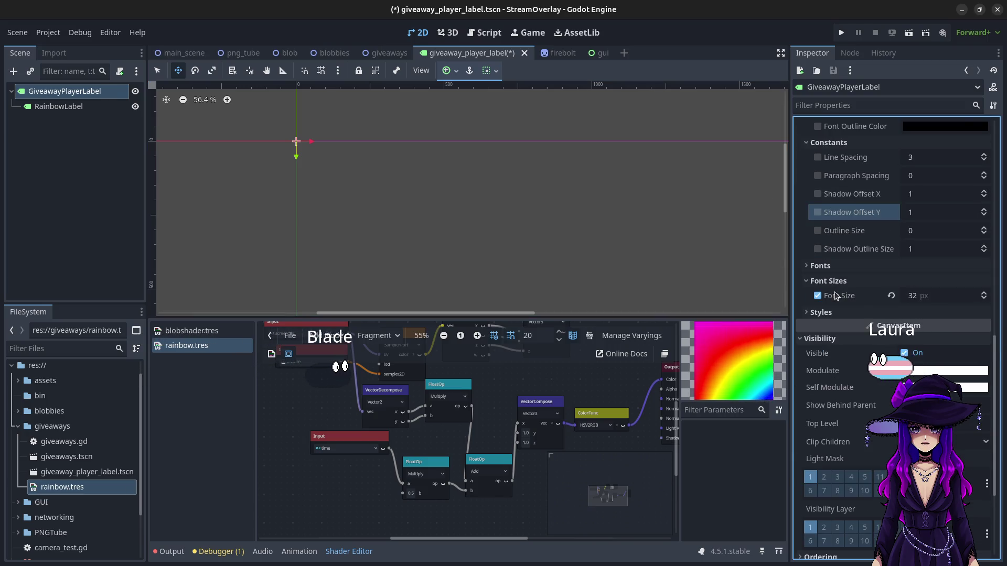
# Step: Enable RainbowLabel's Font and 32 px Font Size theme overrides
pyautogui.click(86, 110)
pyautogui.scroll(-6, 848, 330)
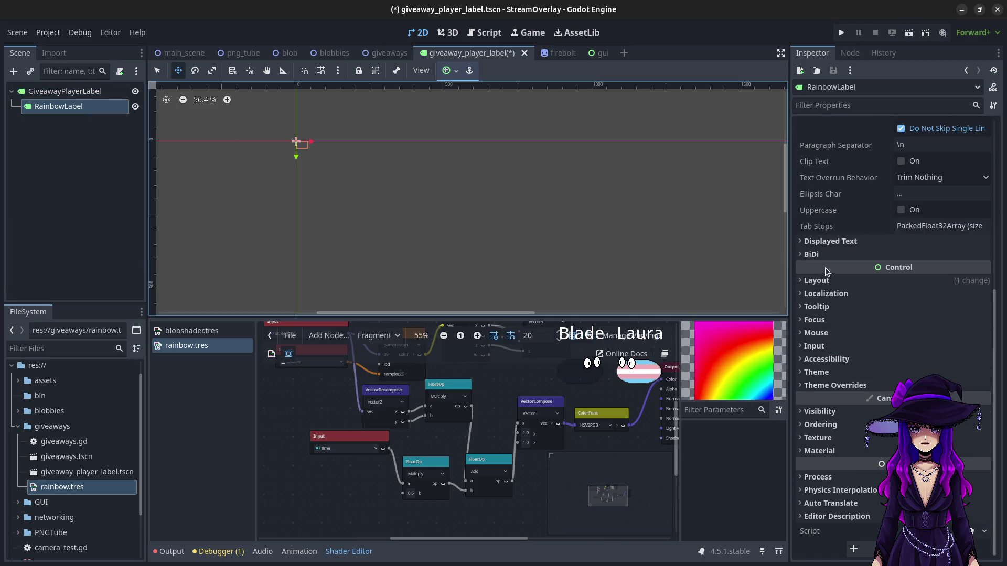
pyautogui.click(824, 241)
pyautogui.click(824, 241)
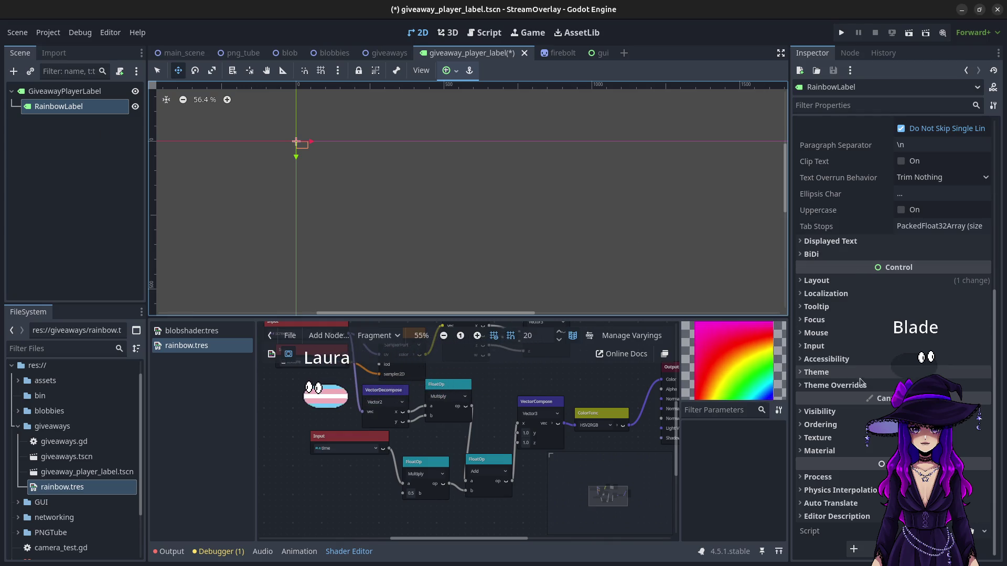
pyautogui.click(836, 385)
pyautogui.click(837, 417)
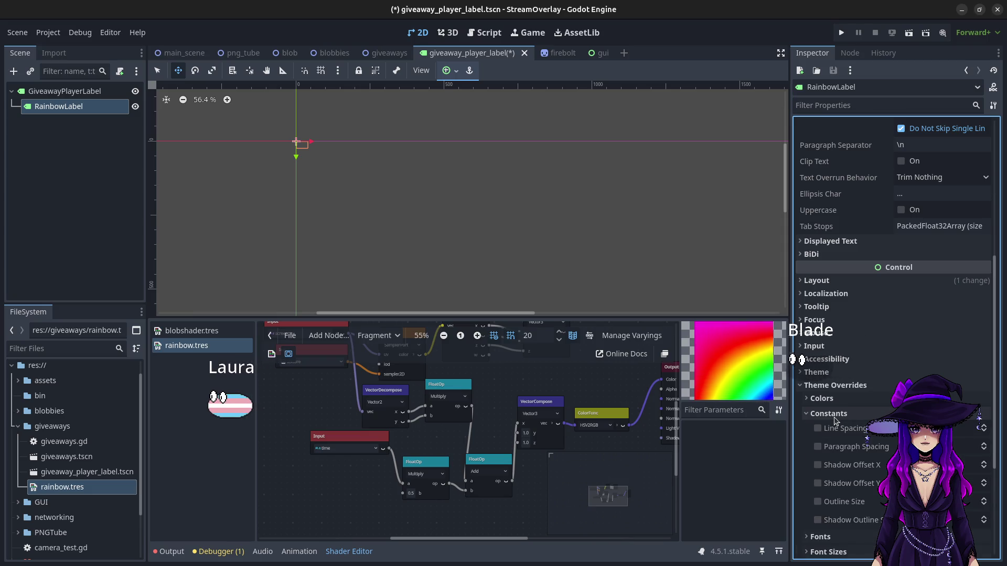
pyautogui.click(820, 536)
pyautogui.scroll(-2, 828, 531)
pyautogui.click(830, 459)
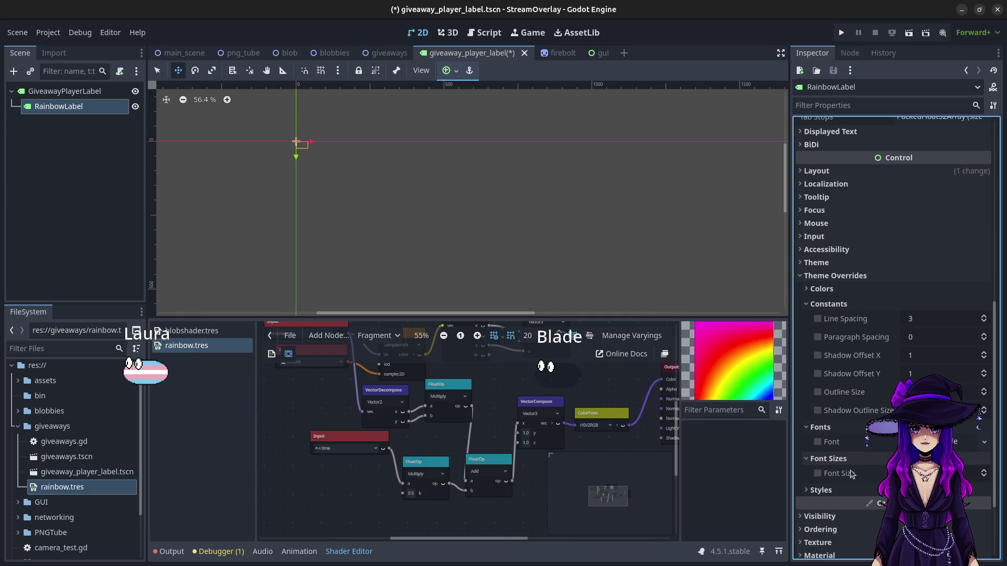
pyautogui.click(819, 473)
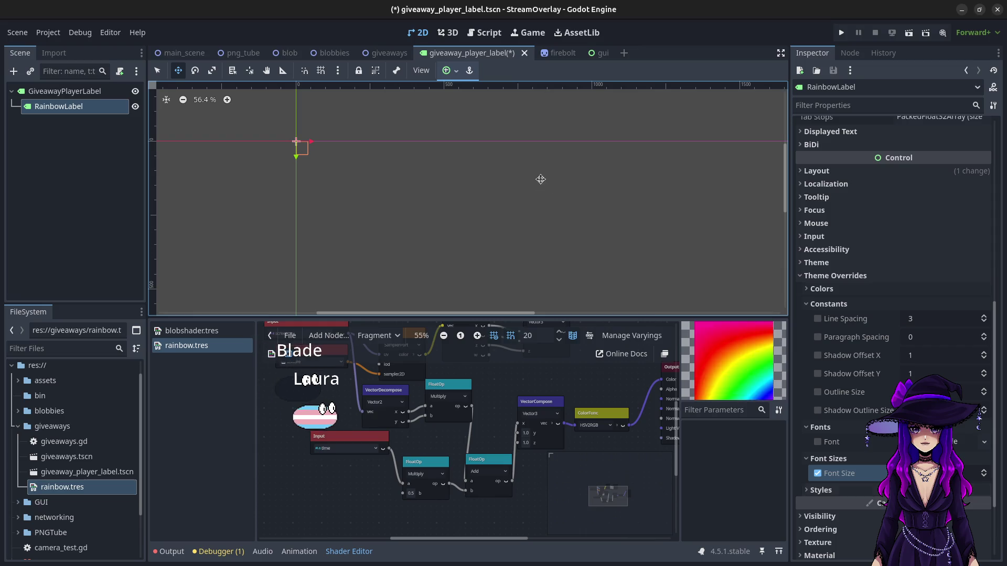
# Step: Save the giveaway_player_label scene and inspect RainbowLabel's Material properties
pyautogui.hotkey('ctrl', 's')
pyautogui.click(65, 91)
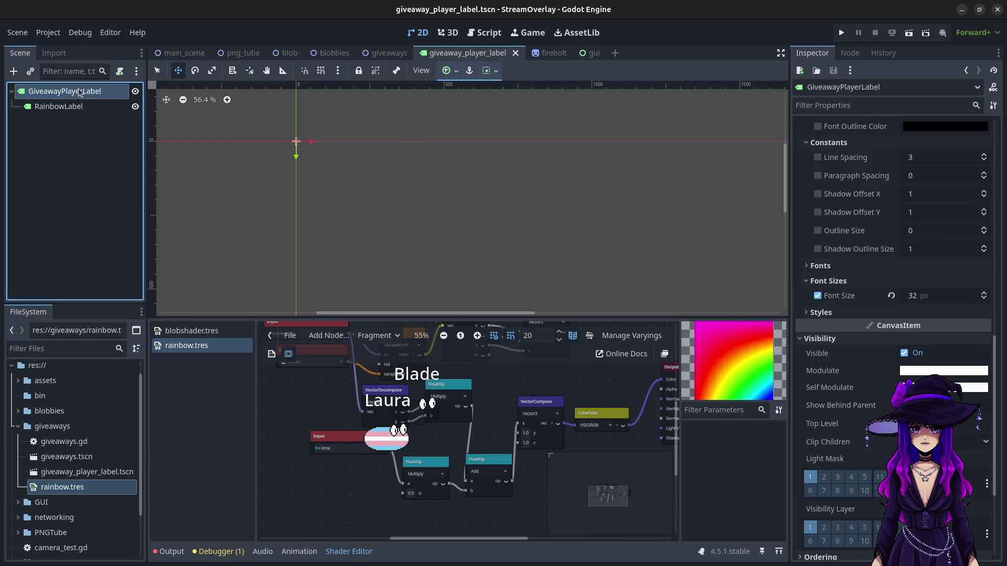
pyautogui.scroll(-1, 855, 396)
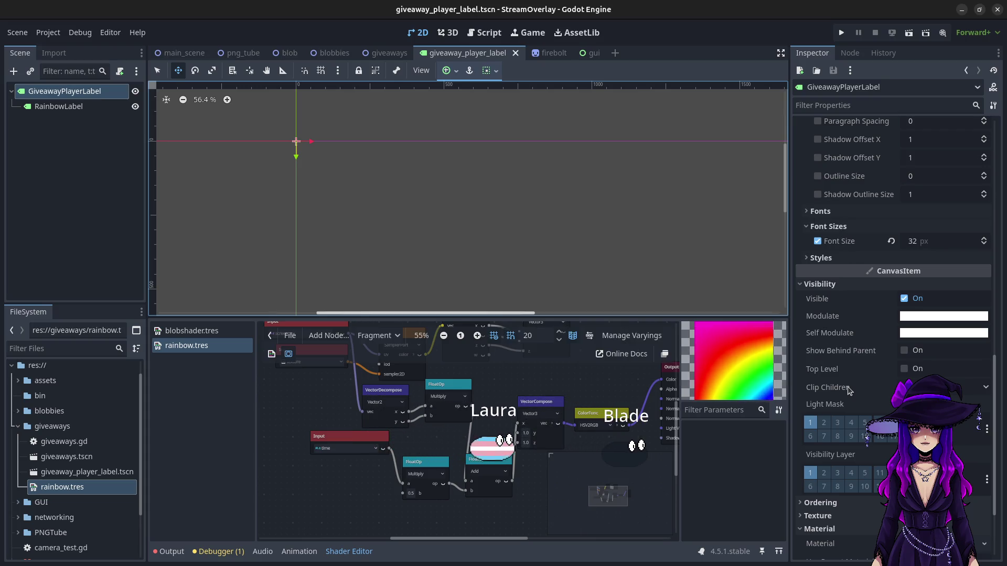
pyautogui.click(66, 107)
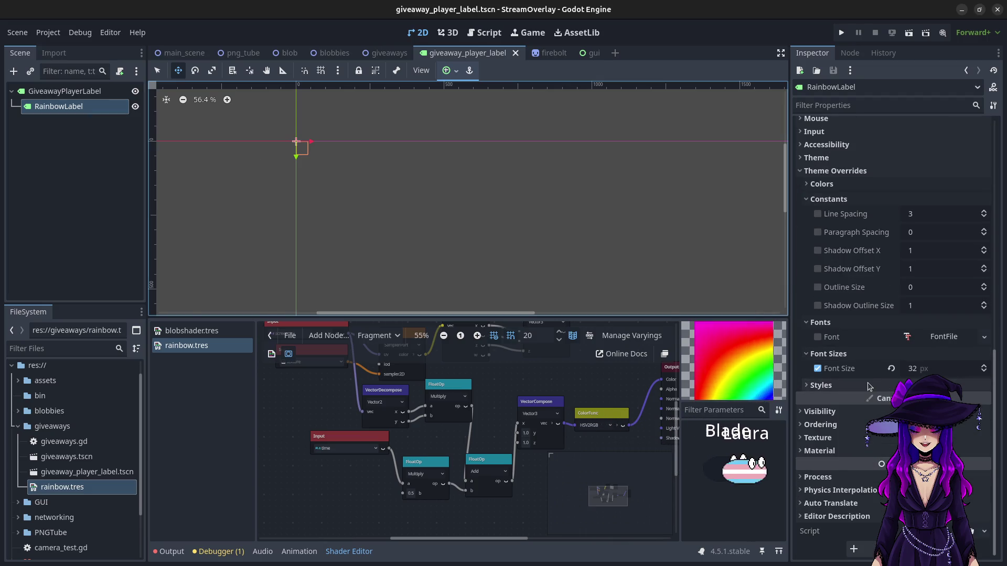
pyautogui.click(845, 451)
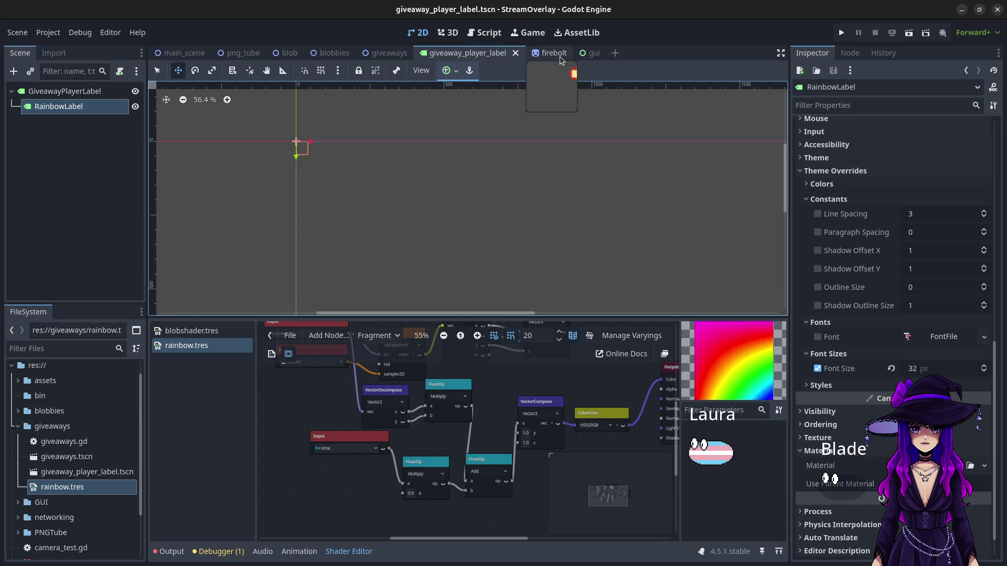
pyautogui.click(388, 53)
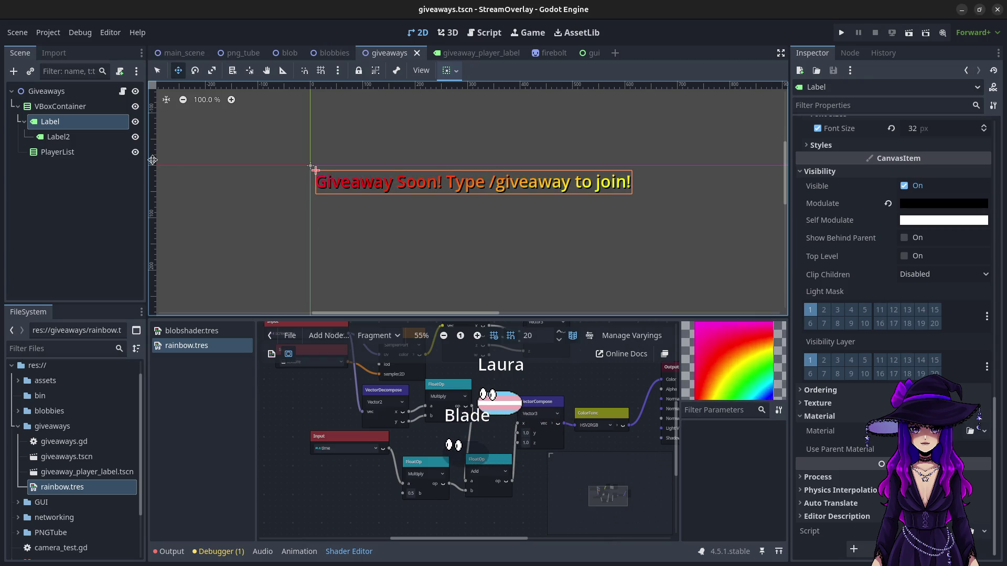
# Step: Save Label2's material with Save As as rainbow_material.tres in res://giveaways
pyautogui.click(92, 136)
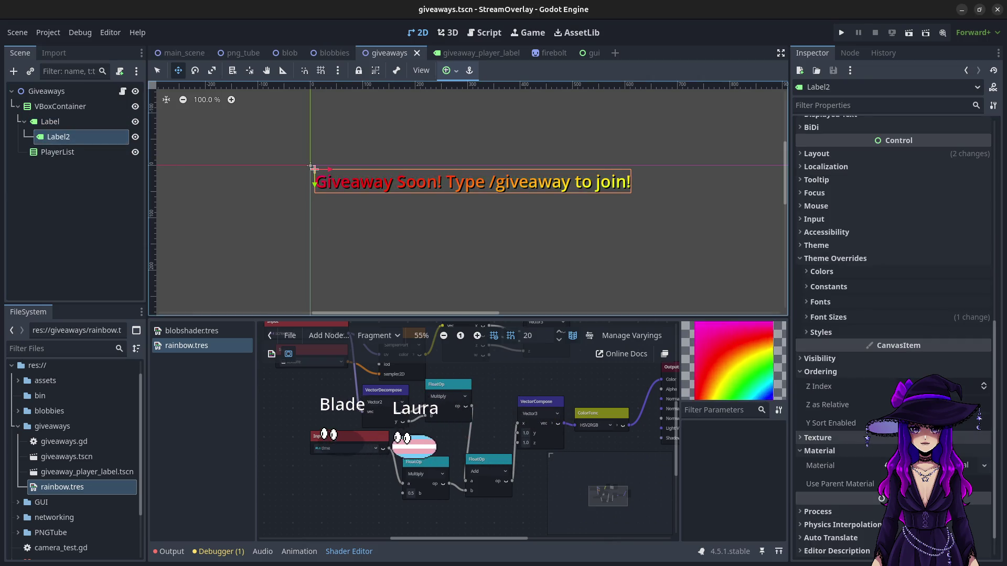
pyautogui.click(983, 466)
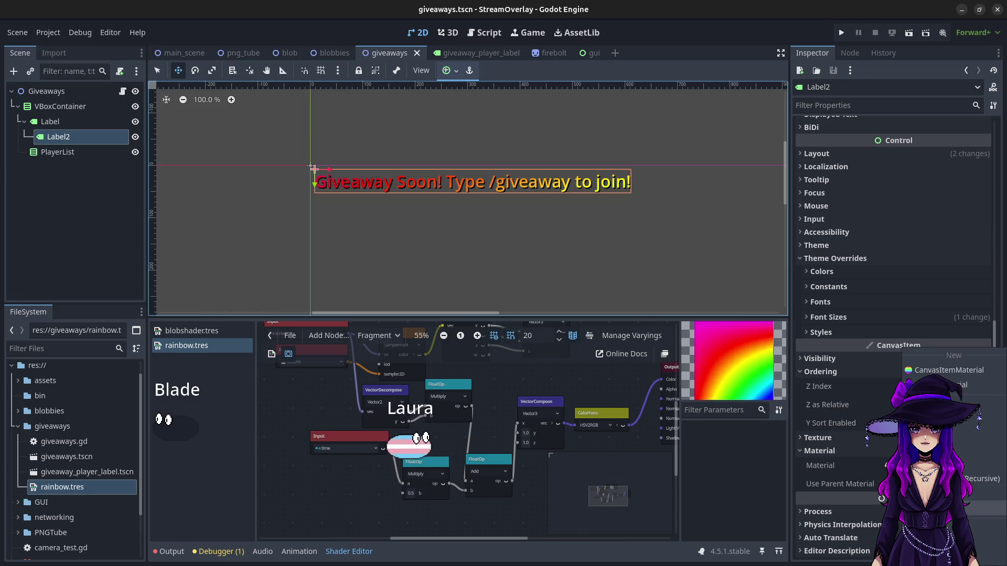
pyautogui.press('Escape')
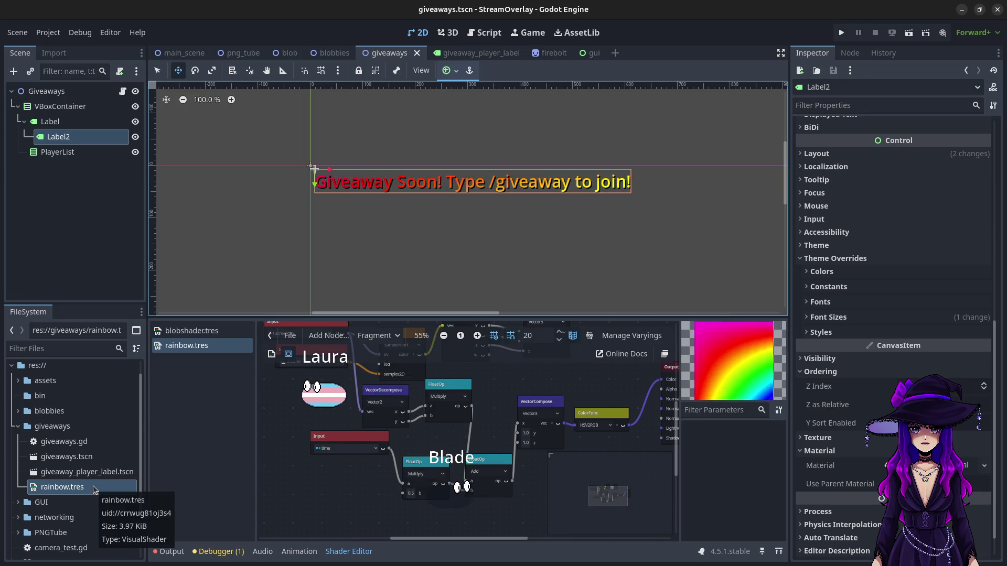
pyautogui.scroll(-3, 105, 487)
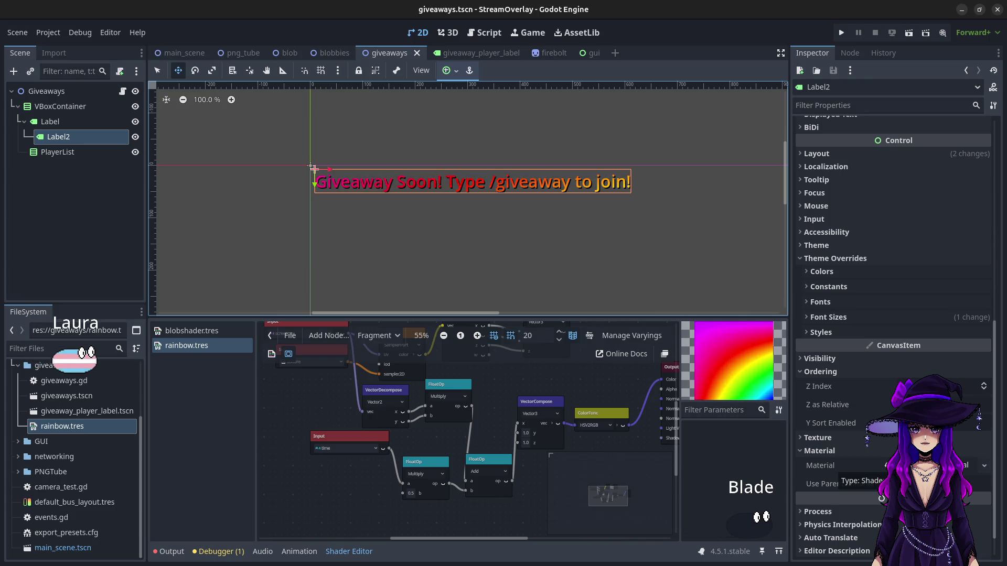
pyautogui.click(984, 465)
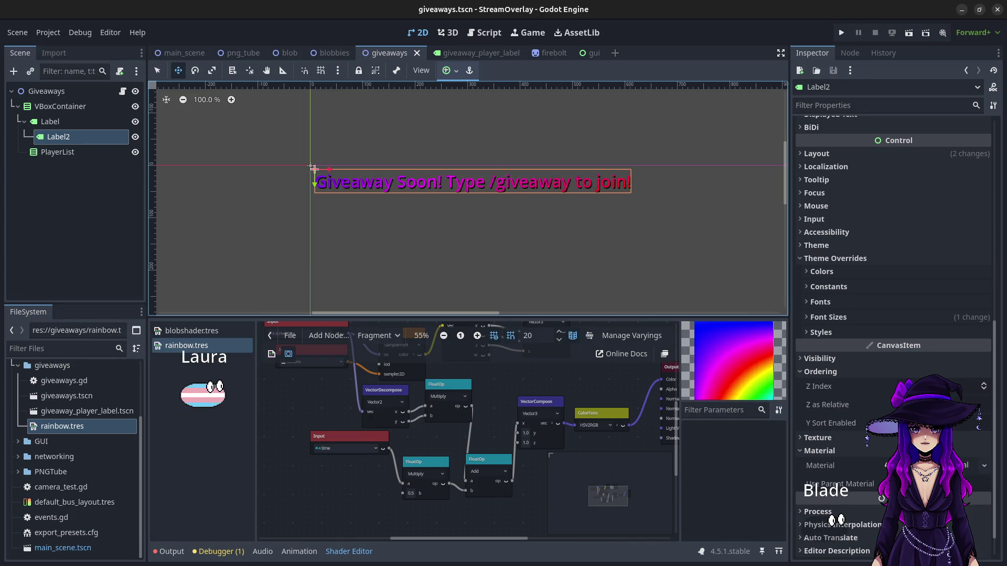
pyautogui.click(939, 503)
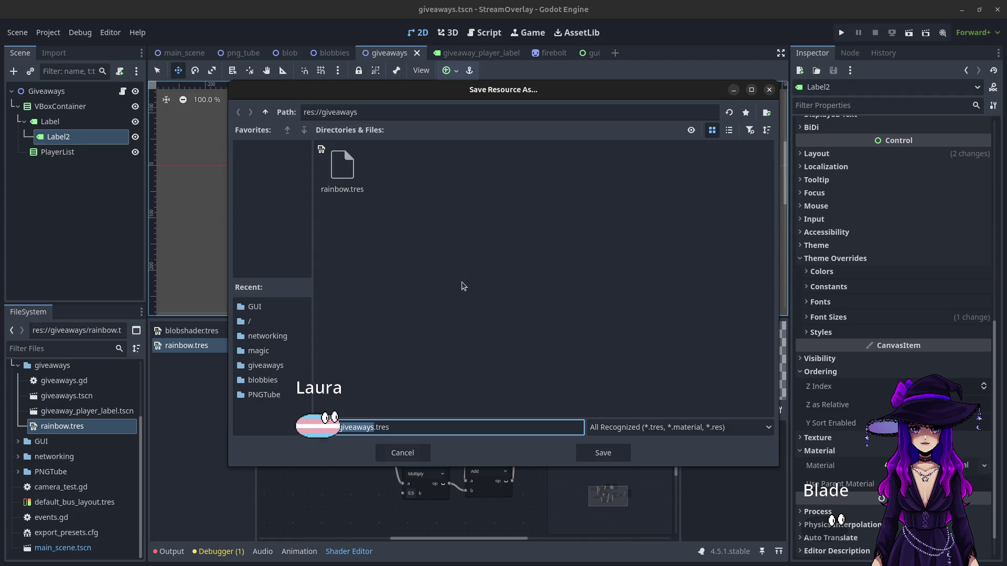
pyautogui.write('rainbow_material')
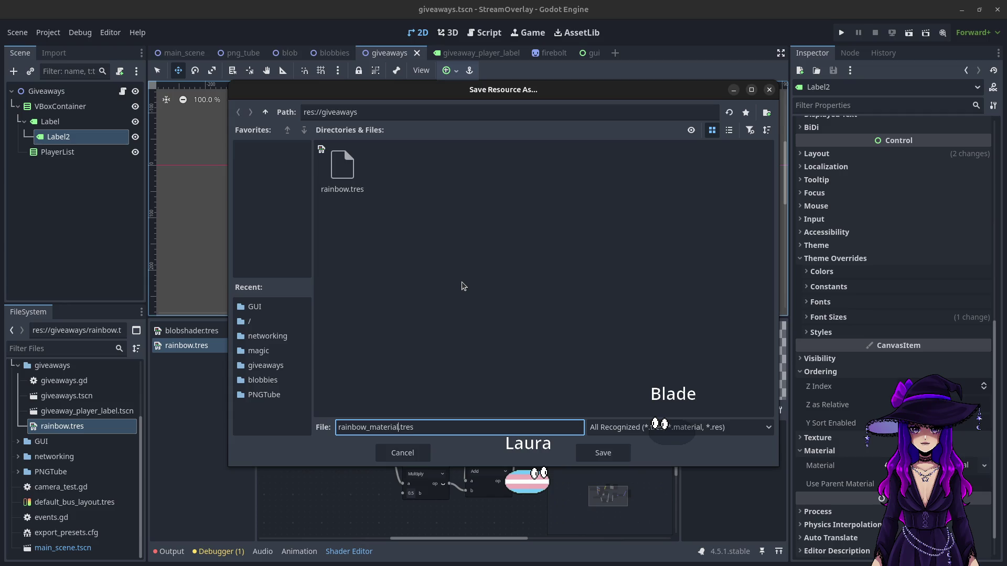
pyautogui.press('Return')
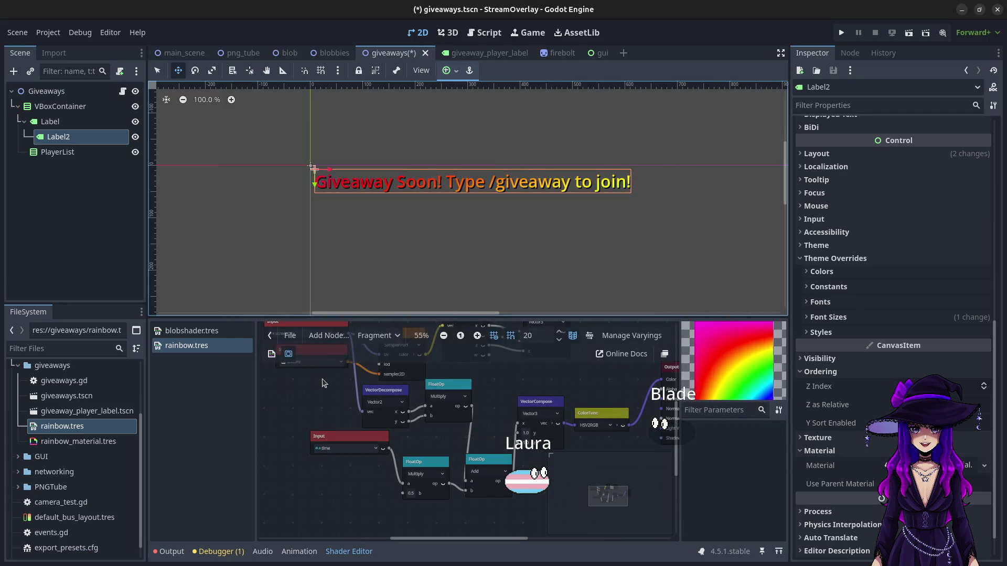
# Step: Save the giveaways scene and drag rainbow_material.tres onto the RainbowLabel
pyautogui.click(76, 441)
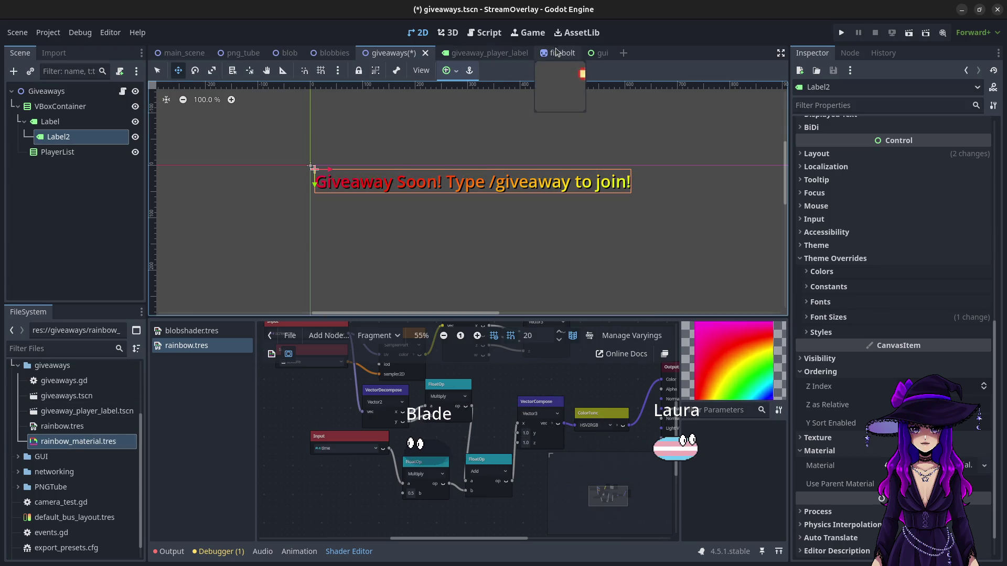
pyautogui.hotkey('ctrl', 's')
pyautogui.click(492, 55)
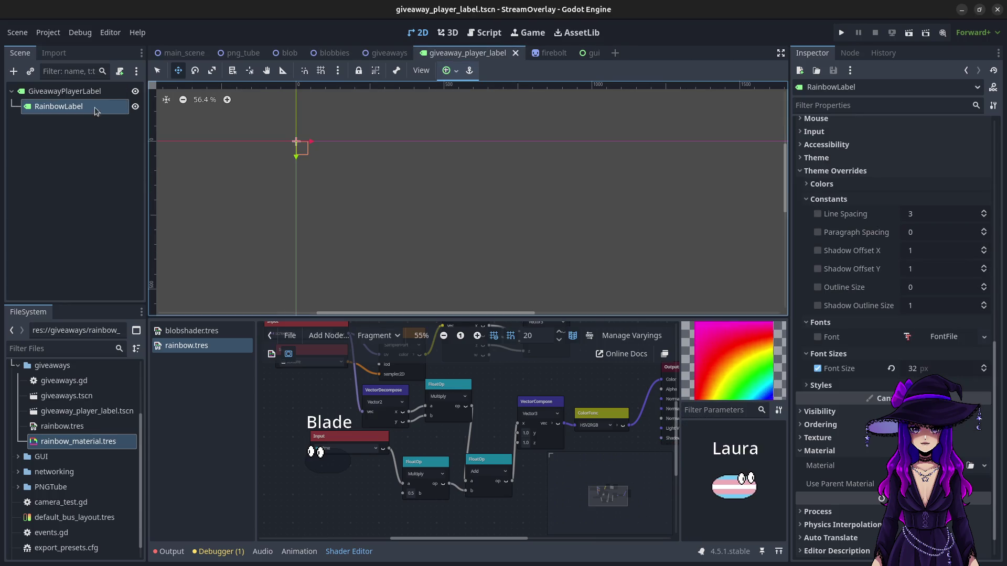
pyautogui.moveTo(79, 446)
pyautogui.mouseDown()
pyautogui.moveTo(731, 472)
pyautogui.moveTo(501, 226)
pyautogui.mouseUp()
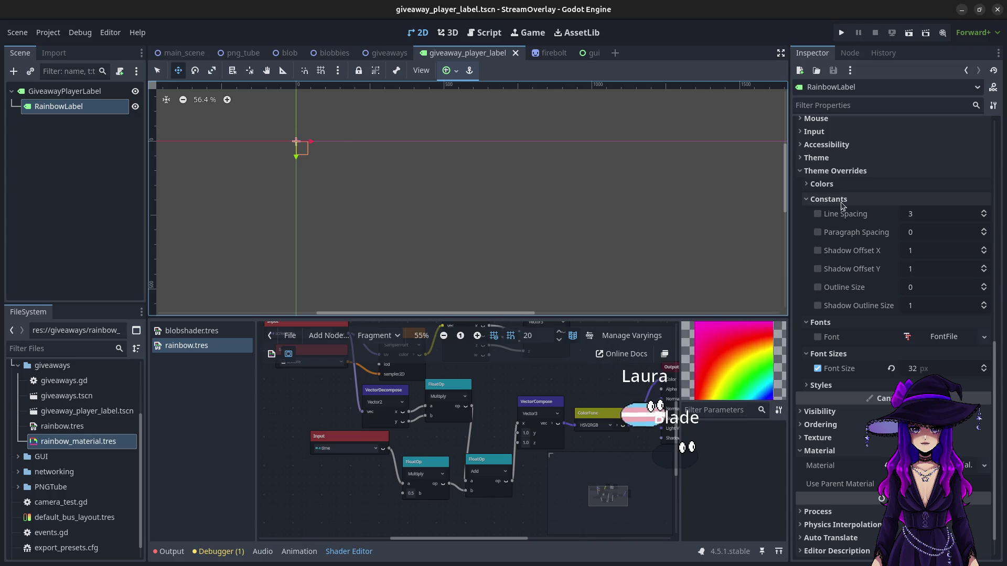
# Step: Set the label's Layout > Transform position to 3, 3
pyautogui.scroll(5, 802, 210)
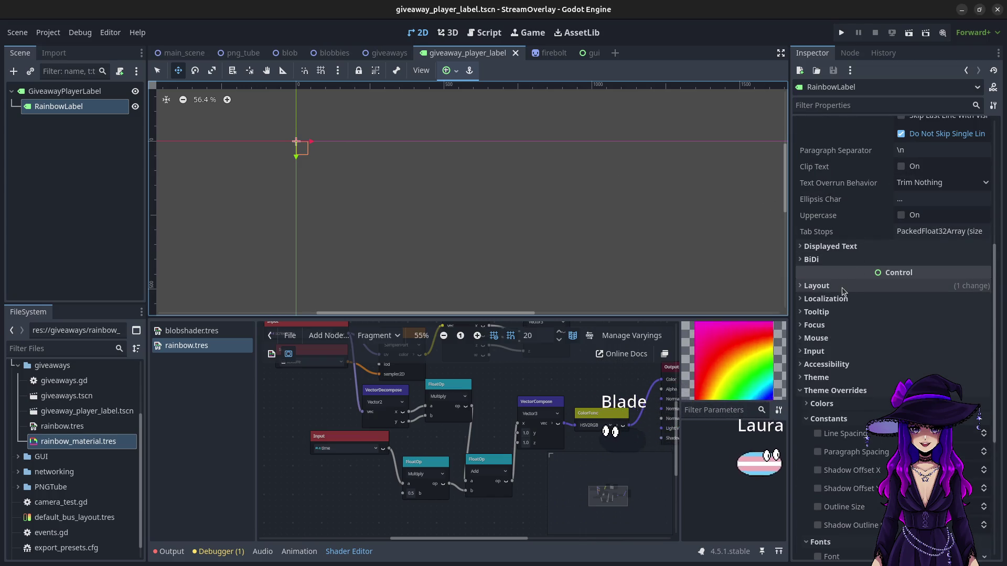
pyautogui.scroll(6, 877, 364)
pyautogui.scroll(-5, 860, 329)
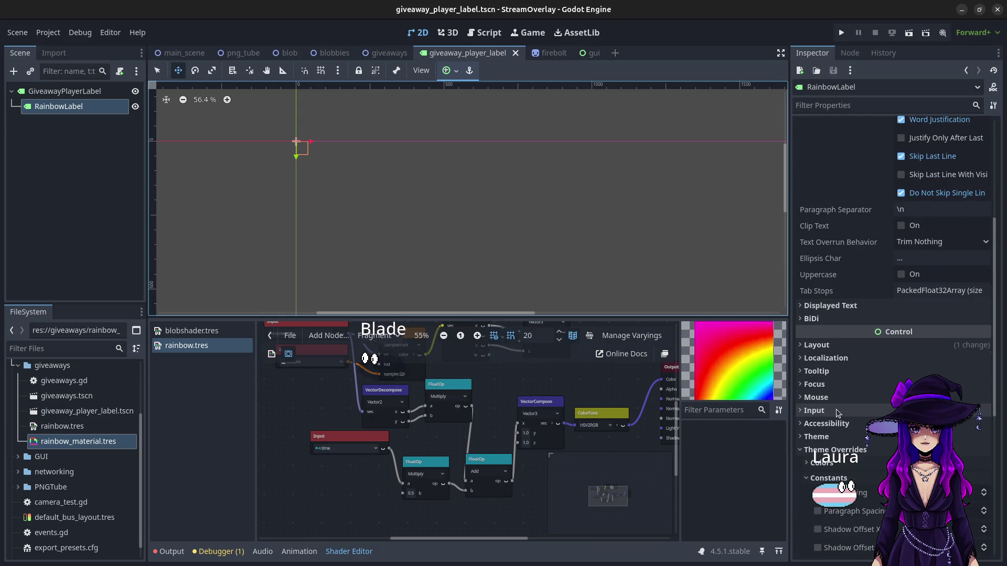
pyautogui.scroll(-1, 838, 411)
pyautogui.click(838, 291)
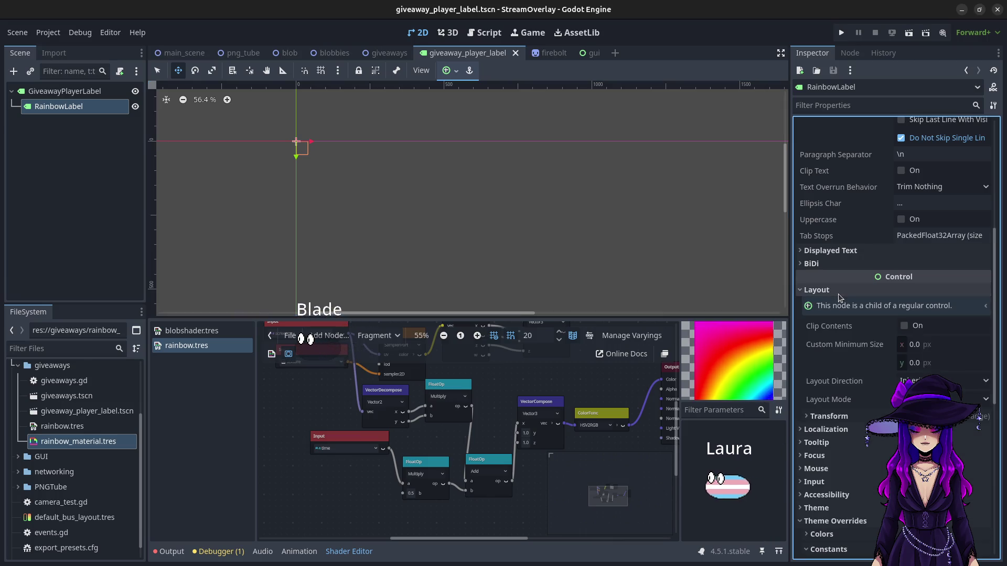
pyautogui.click(862, 416)
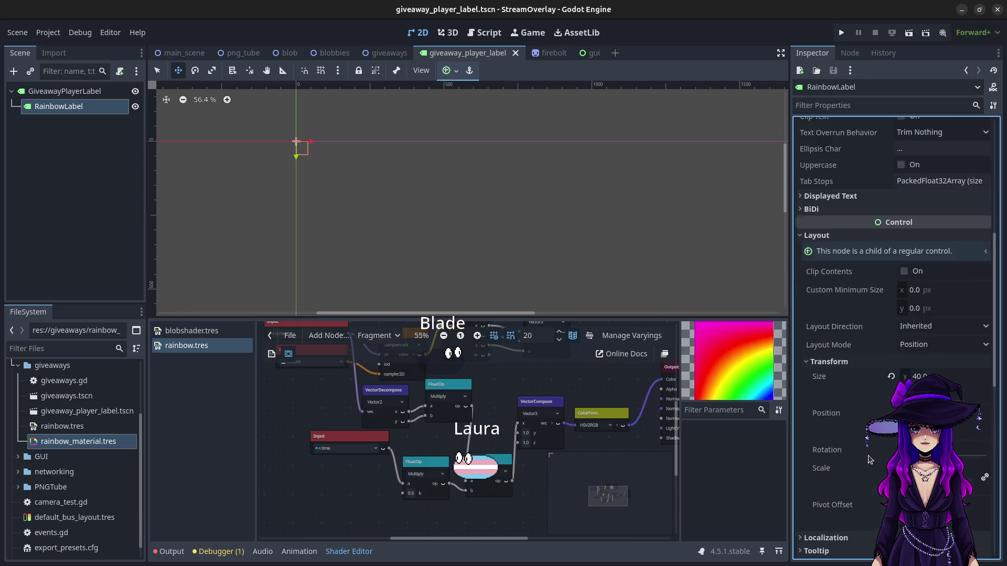
pyautogui.scroll(-3, 891, 341)
pyautogui.click(937, 361)
pyautogui.write('3')
pyautogui.press('Tab')
pyautogui.write('3')
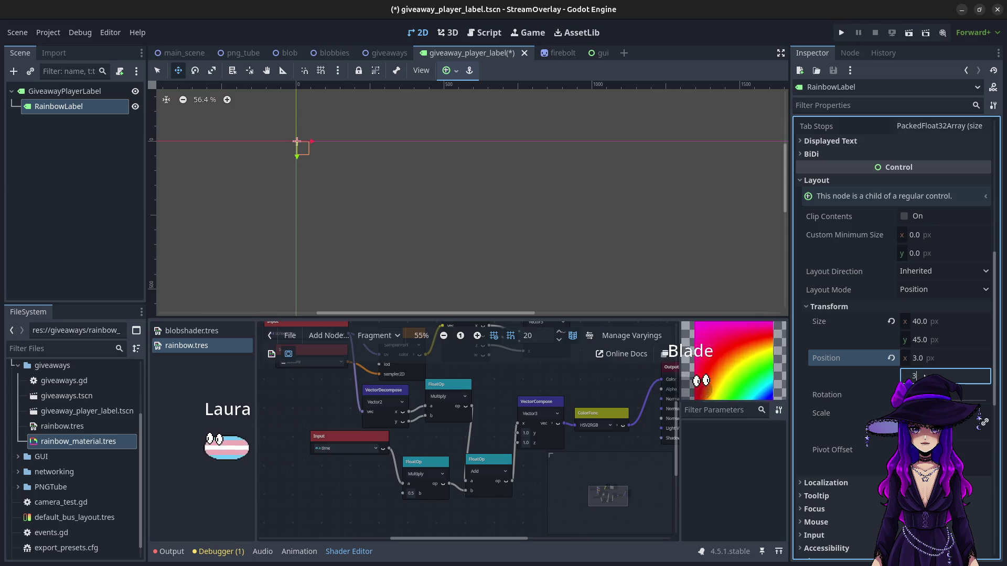
# Step: Select GiveawayPlayerLabel and save the giveaway_player_label scene
pyautogui.scroll(4, 301, 204)
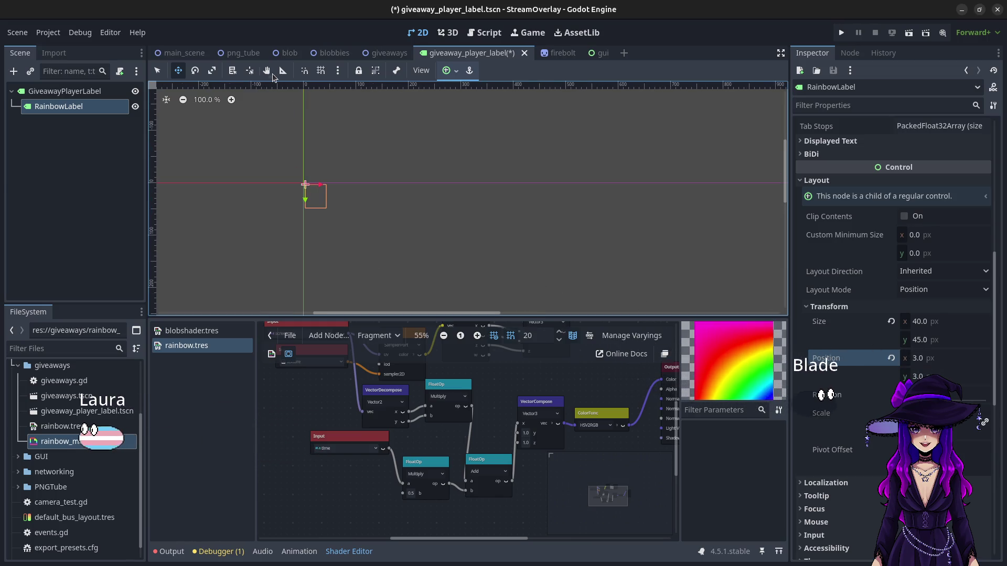
pyautogui.click(81, 96)
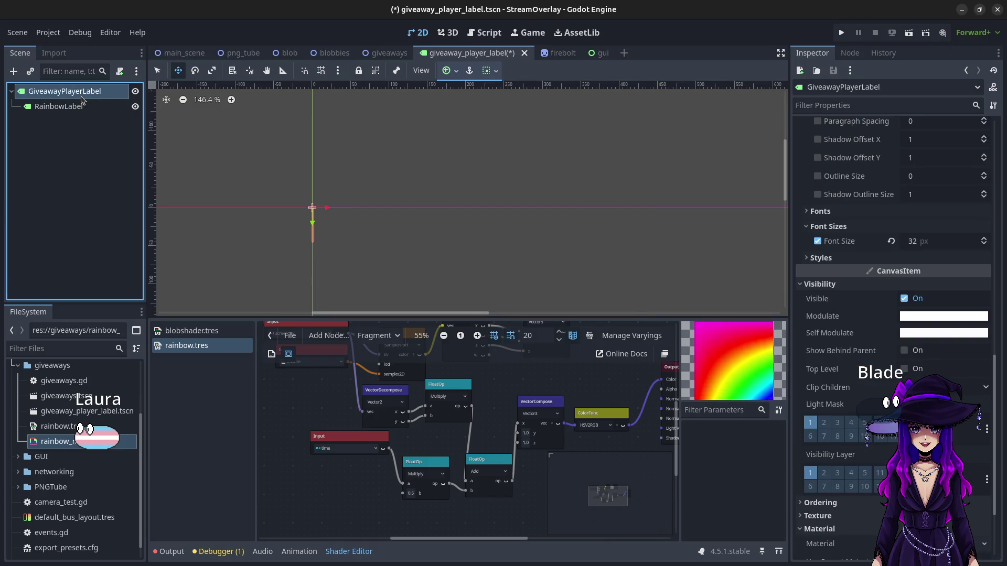
pyautogui.hotkey('ctrl', 's')
pyautogui.scroll(-2, 399, 152)
pyautogui.scroll(-1, 323, 114)
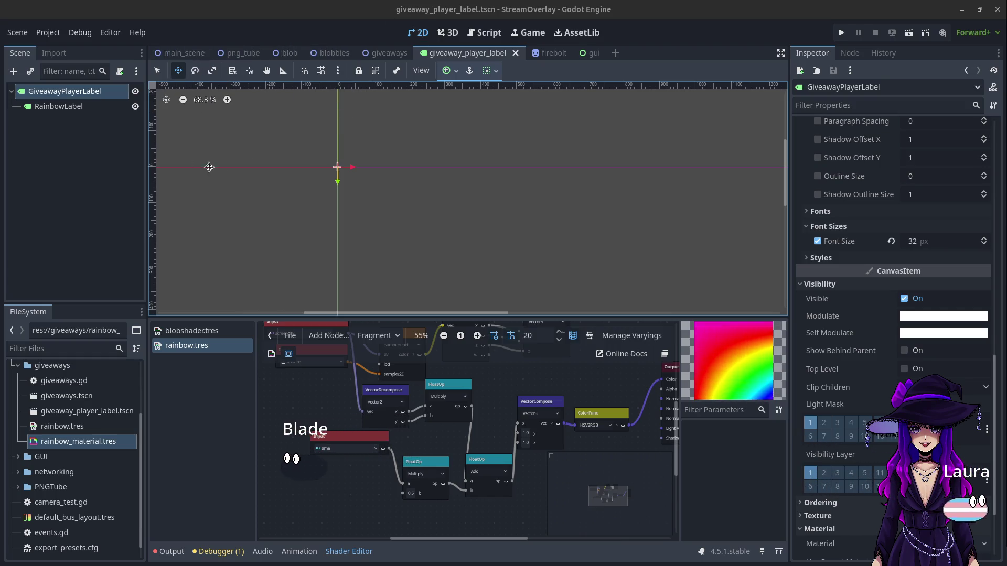
# Step: In the script editor, look through command.gd and events.gd's giveaway signals
pyautogui.click(493, 33)
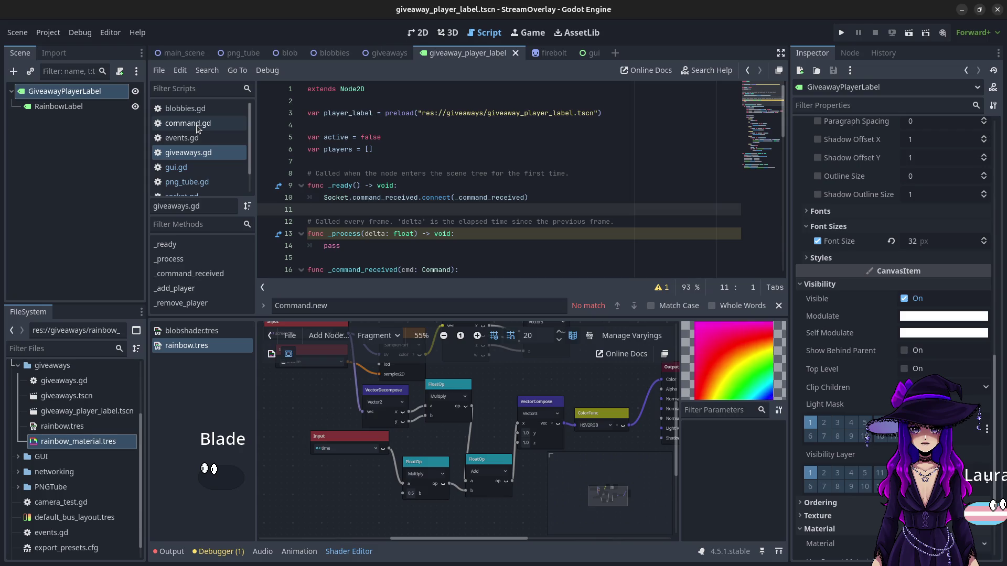
pyautogui.click(197, 126)
pyautogui.click(194, 138)
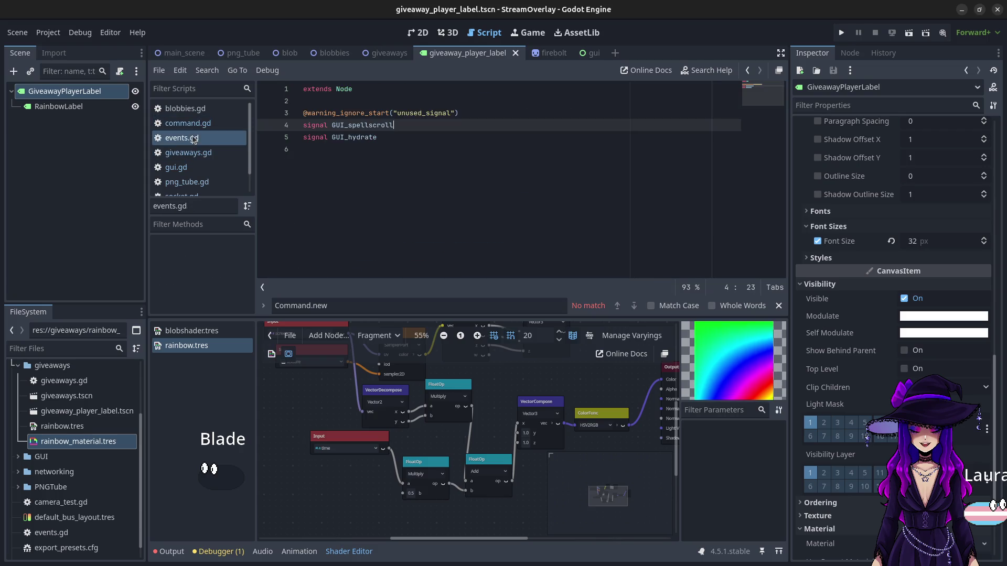
pyautogui.scroll(-2, 203, 176)
# Step: Check that socket.gd's START_WITH_WEBSOCKET is false, then go to the gui scene
pyautogui.click(202, 176)
pyautogui.scroll(10, 402, 156)
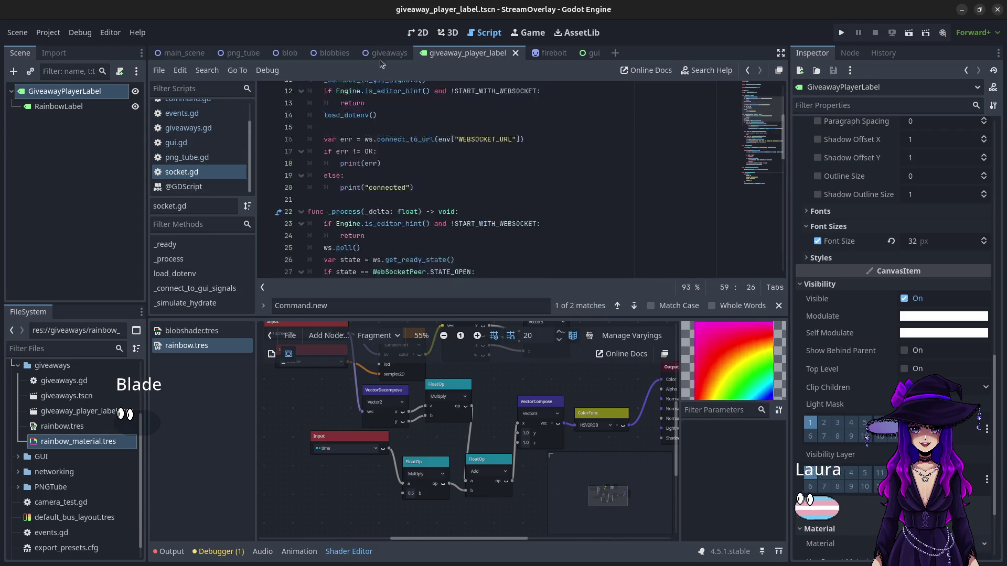
pyautogui.click(437, 137)
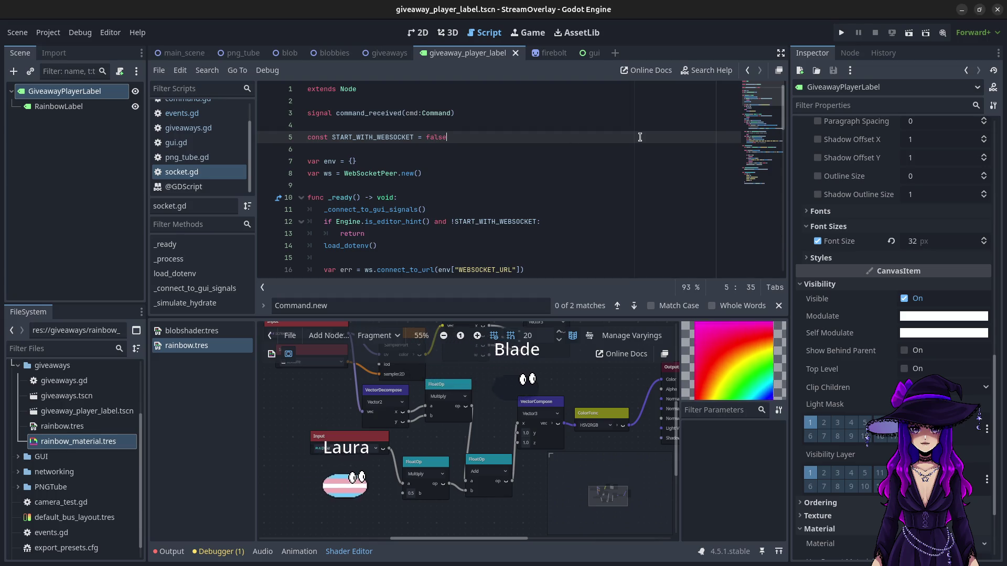
pyautogui.scroll(-5, 430, 143)
pyautogui.scroll(5, 449, 137)
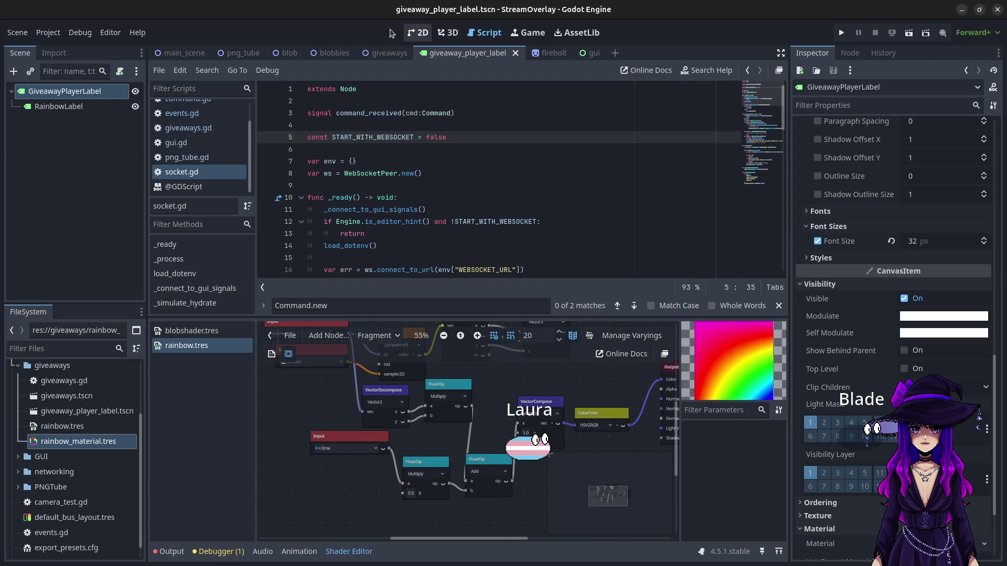
pyautogui.click(589, 58)
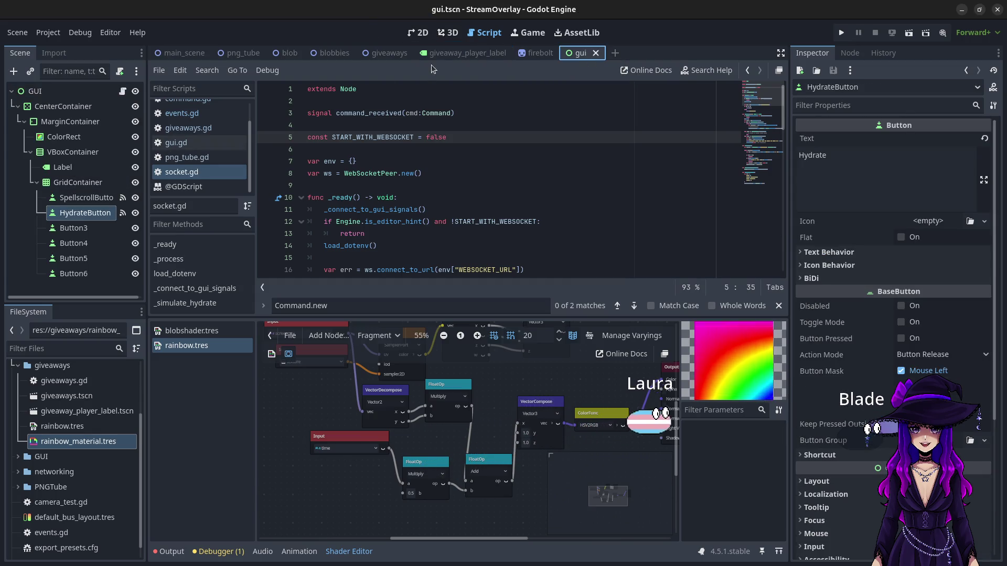
# Step: Duplicate the Redeems label and move the copy, Label2, below the GridContainer
pyautogui.click(426, 33)
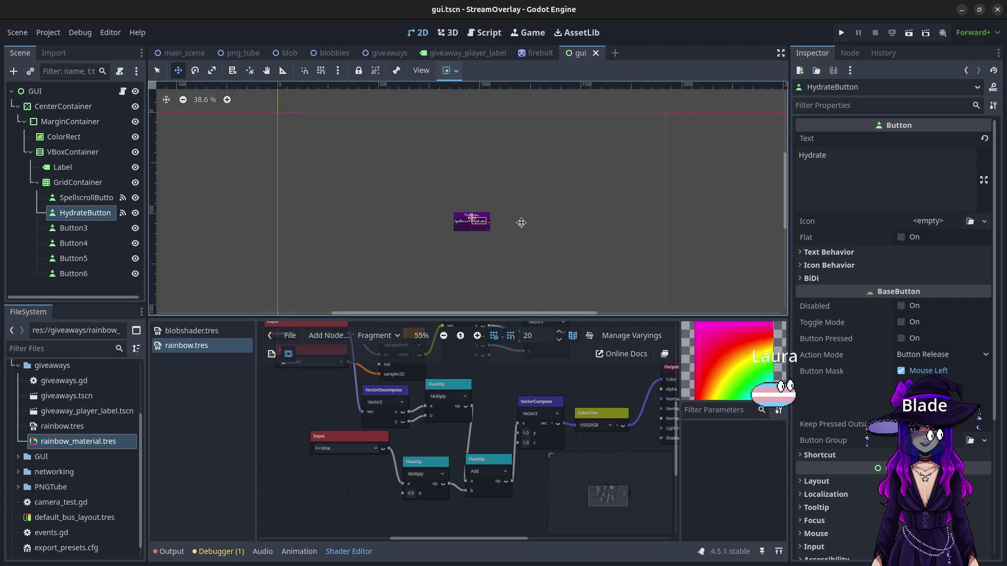
pyautogui.scroll(12, 517, 248)
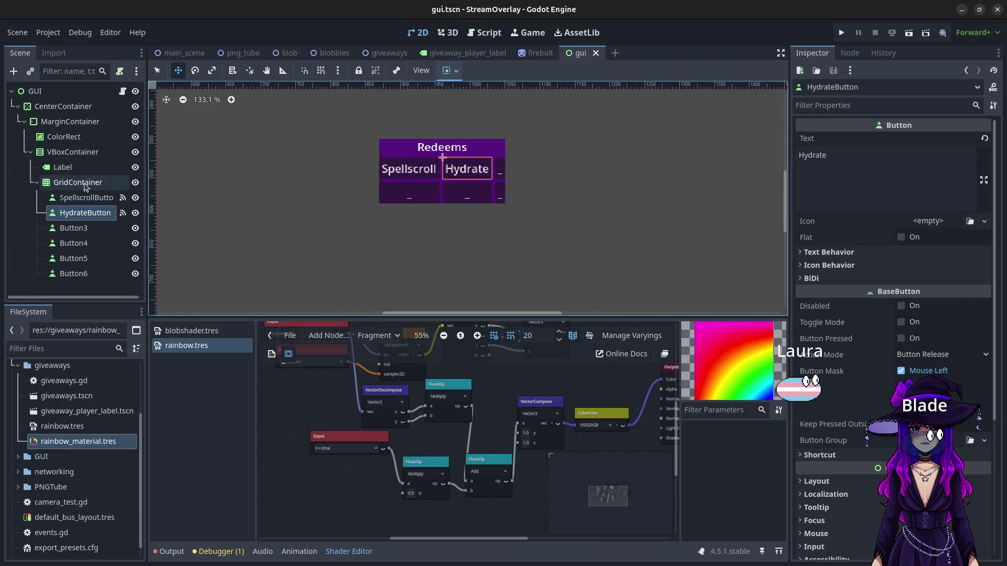
pyautogui.click(67, 170)
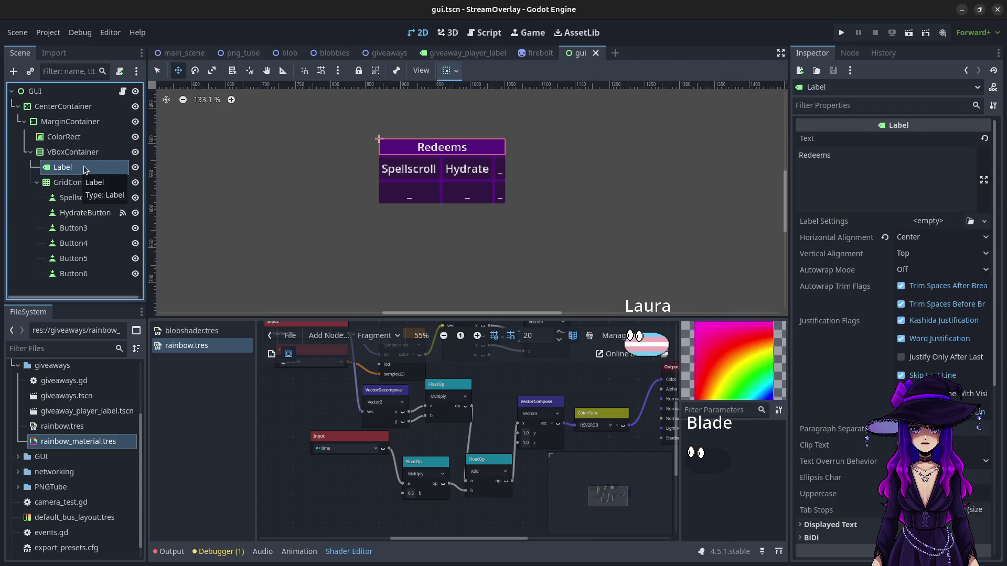
pyautogui.hotkey('ctrl', 'd')
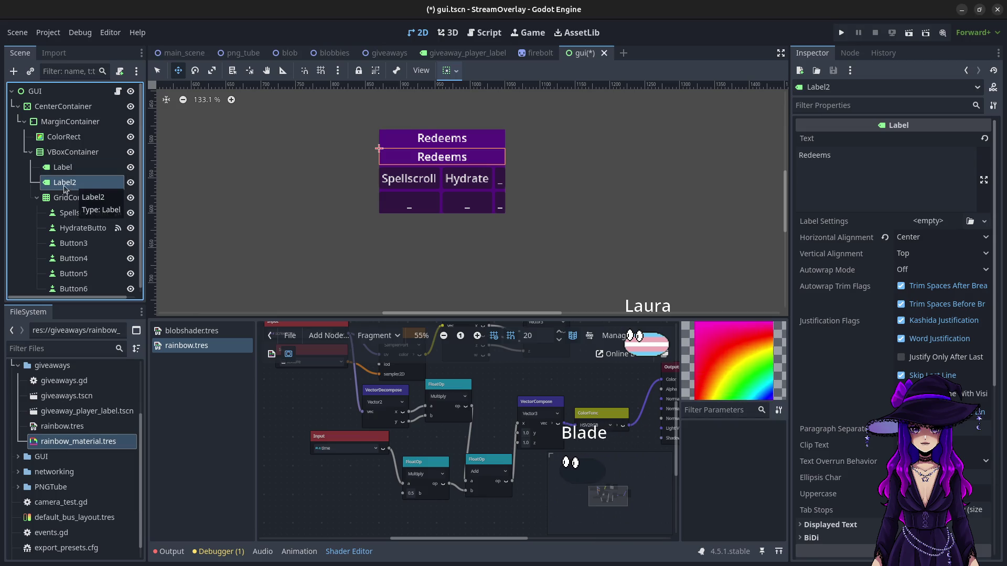
pyautogui.click(37, 198)
pyautogui.hotkey('ctrl', 'Down')
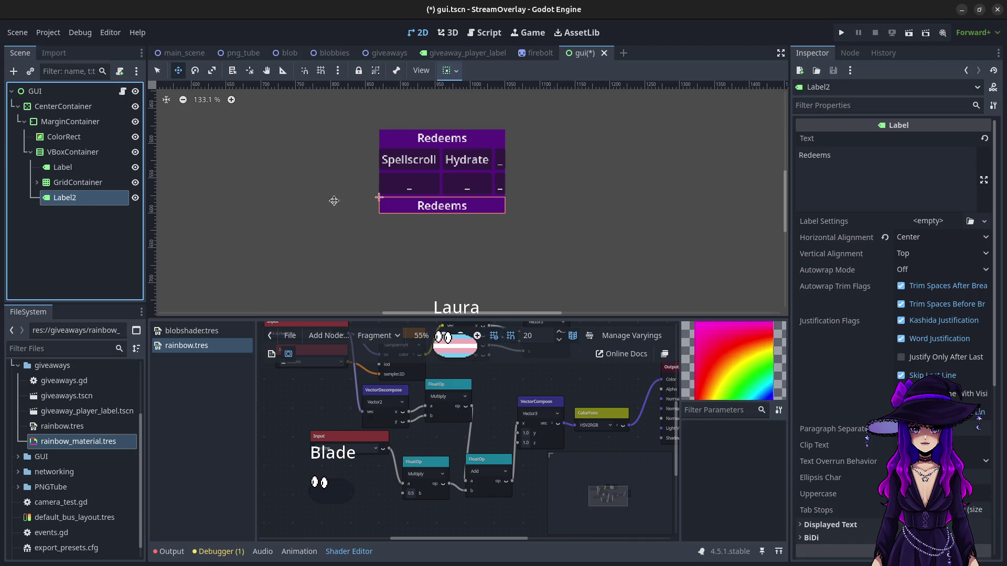
# Step: Change Label2's text to Giveaways
pyautogui.click(931, 169)
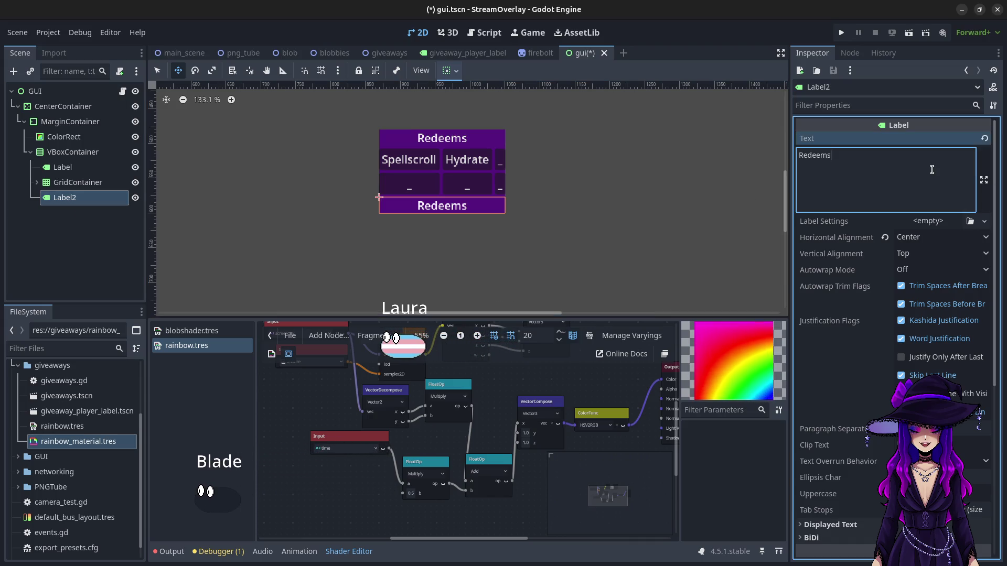
pyautogui.write('ys')
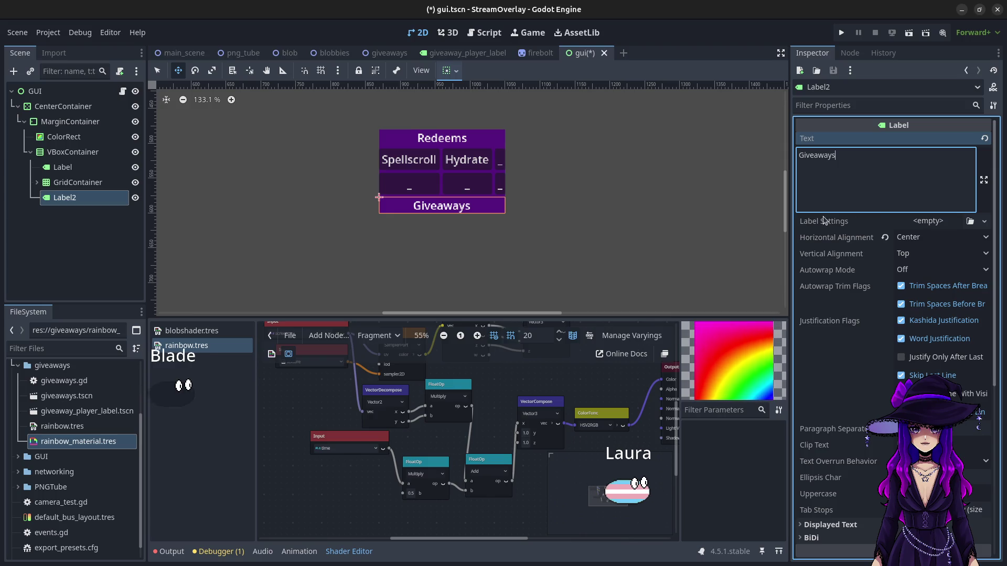
pyautogui.click(801, 220)
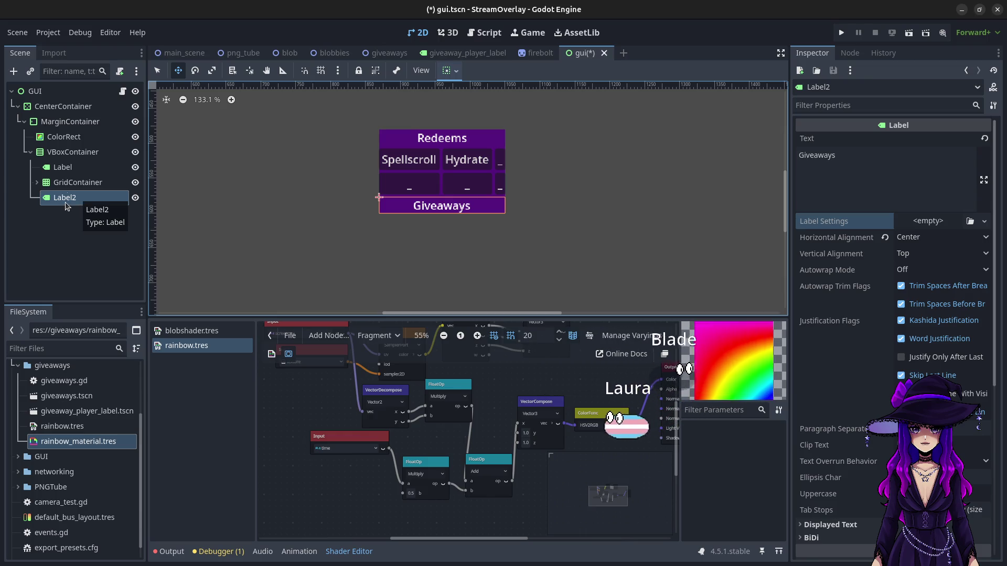
pyautogui.click(60, 152)
pyautogui.rightClick(60, 152)
pyautogui.click(260, 165)
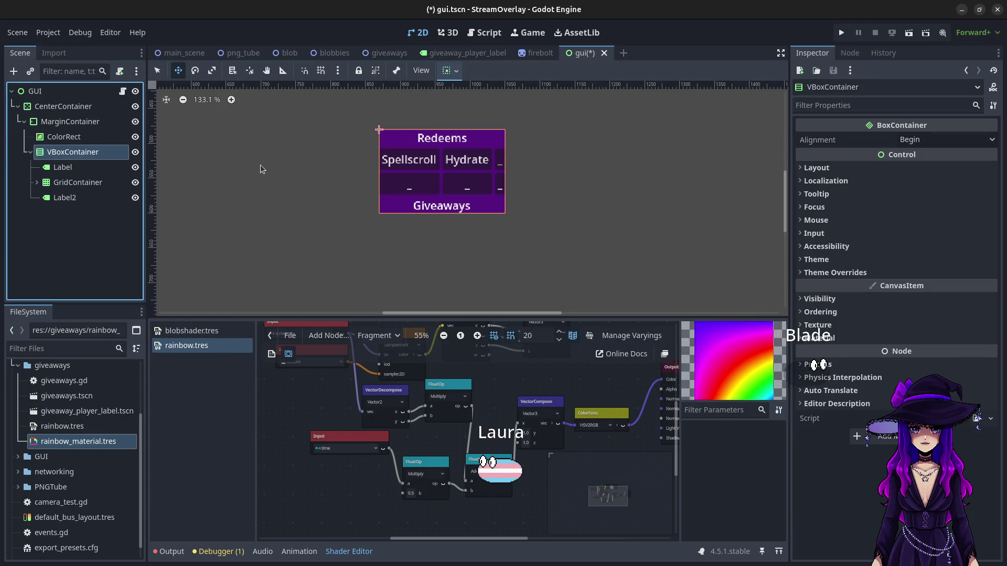
# Step: Add a Button node labelled Start under the Giveaways heading
pyautogui.hotkey('ctrl', 'a')
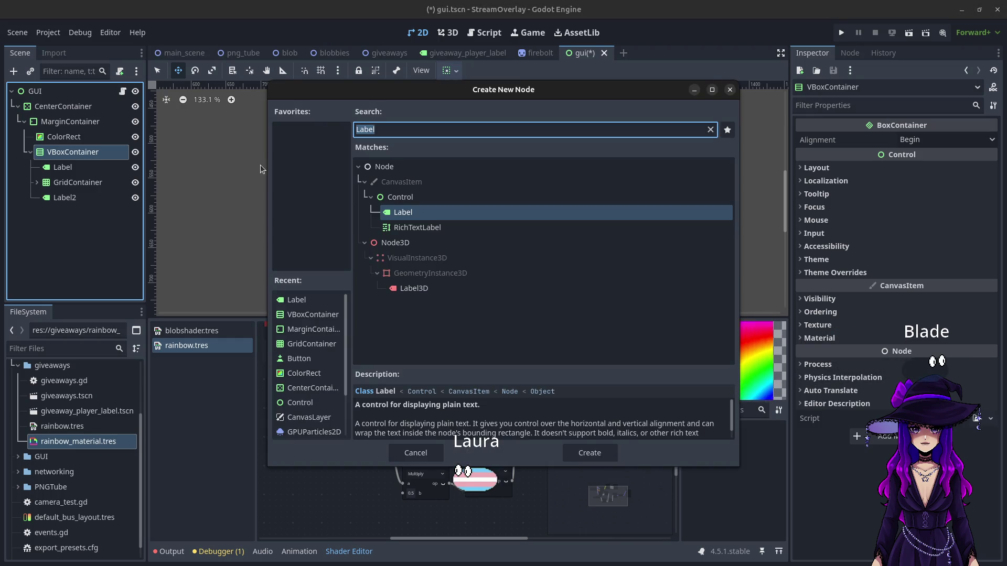
pyautogui.write('button')
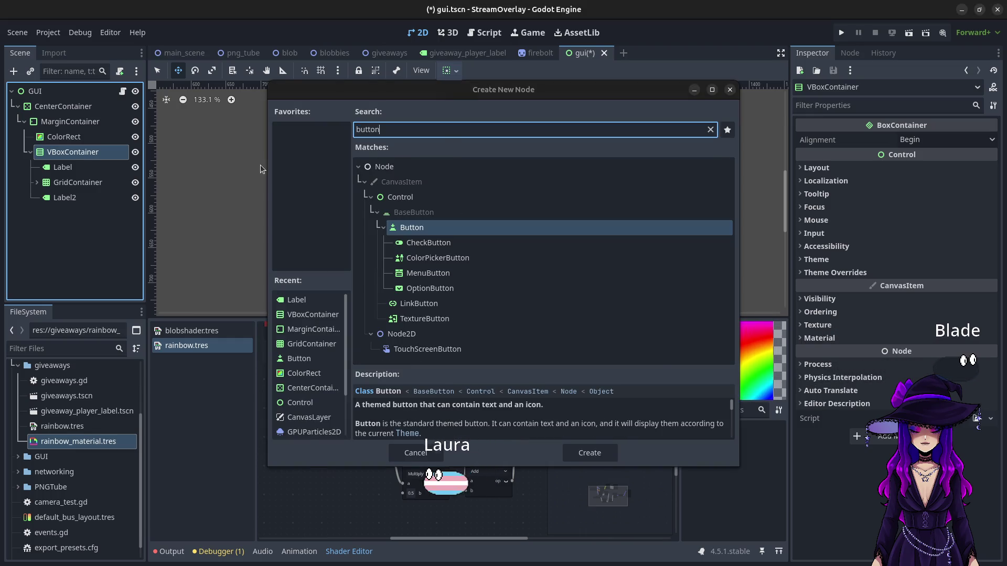
pyautogui.press('Return')
pyautogui.click(611, 219)
pyautogui.click(845, 187)
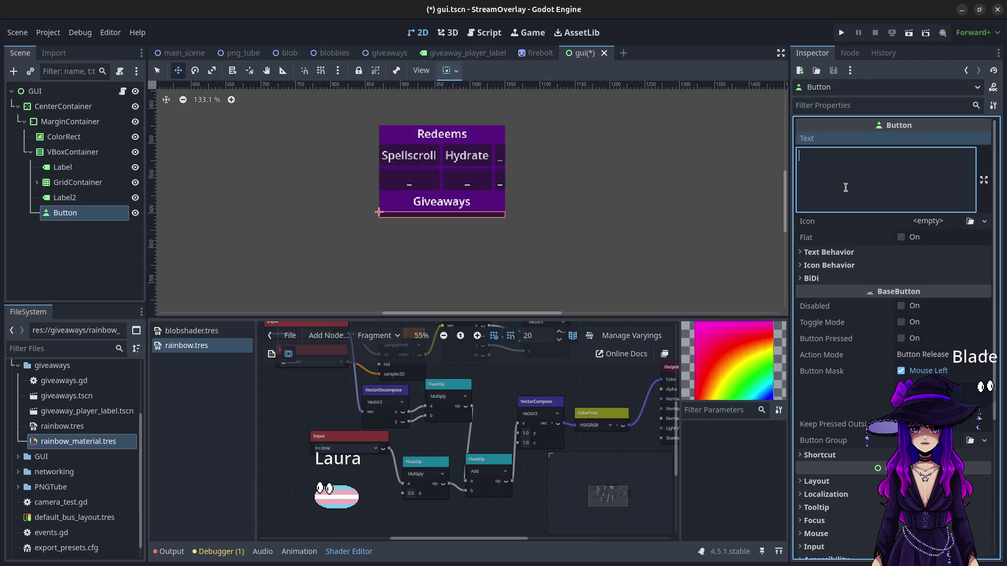
pyautogui.write('Start')
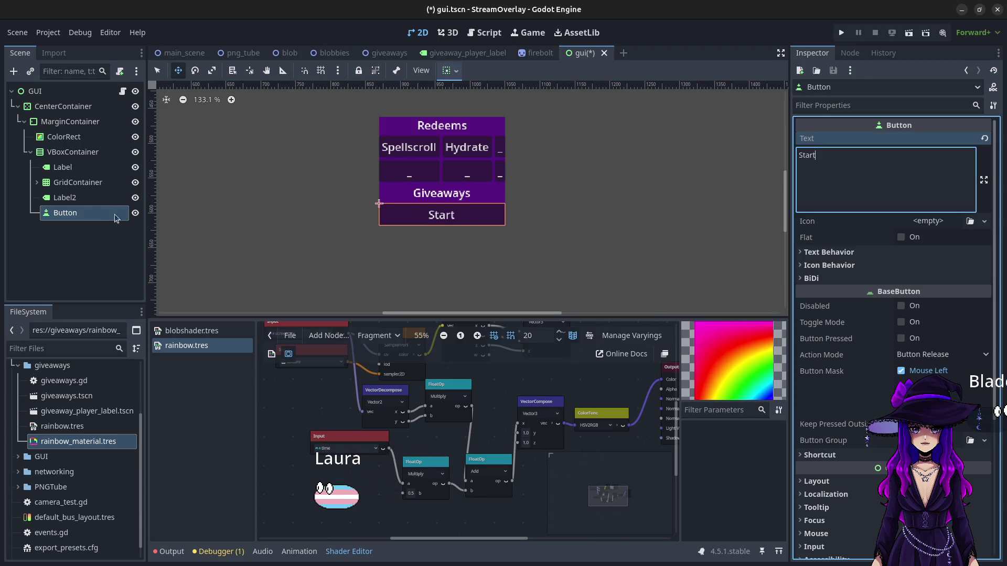
pyautogui.click(78, 198)
pyautogui.click(80, 213)
# Step: Duplicate the Start button twice, relabelling the copies Roll and End
pyautogui.hotkey('ctrl', 'd')
pyautogui.doubleClick(879, 187)
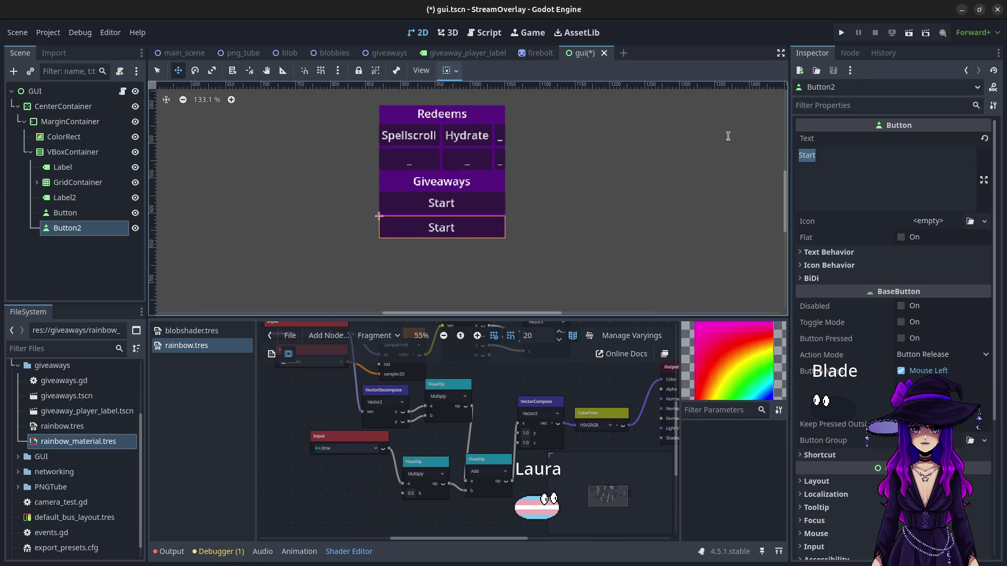
pyautogui.click(919, 182)
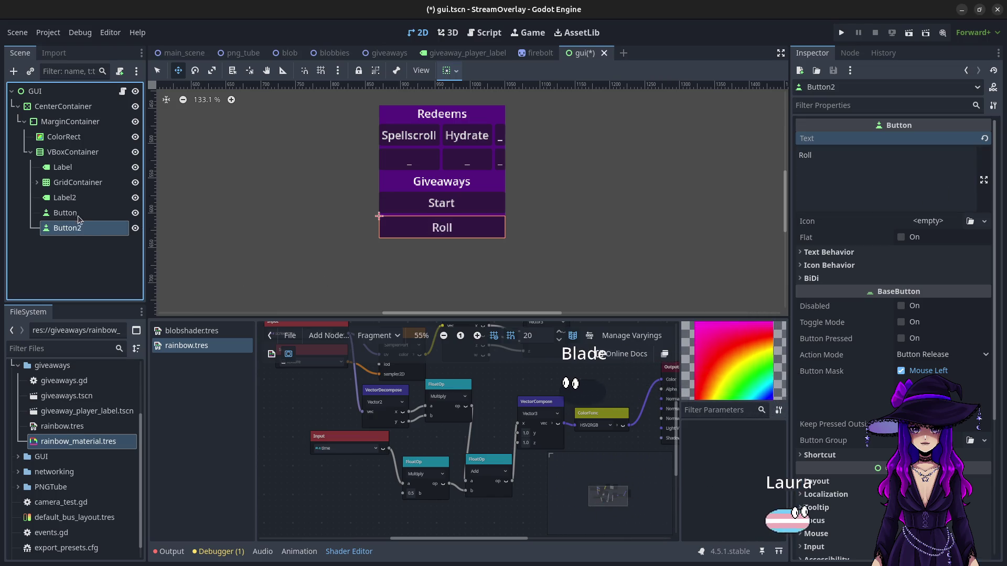
pyautogui.click(85, 229)
pyautogui.hotkey('ctrl', 'd')
pyautogui.click(915, 182)
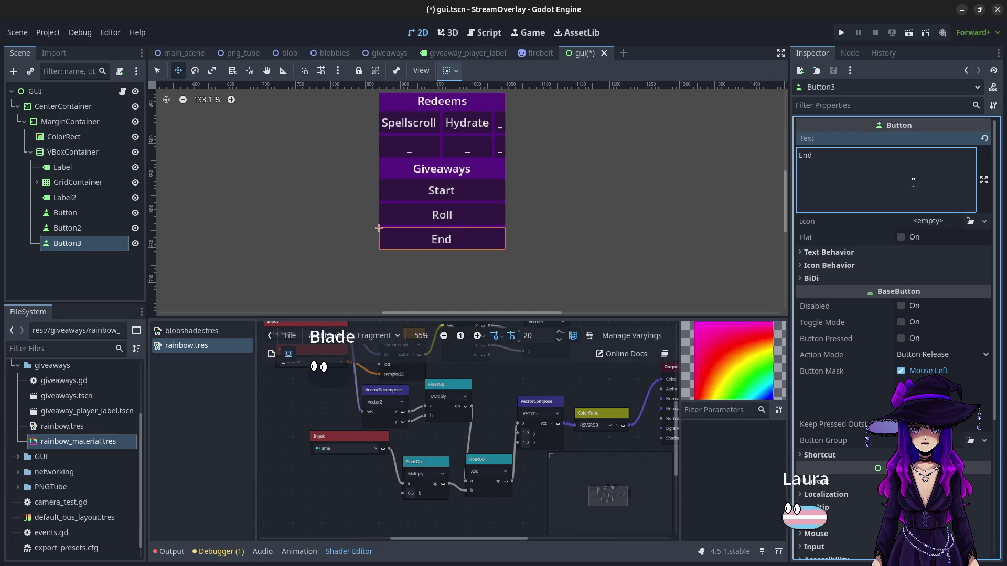
pyautogui.click(78, 228)
# Step: Review the Start button, then open node options for the Giveaways label
pyautogui.click(77, 214)
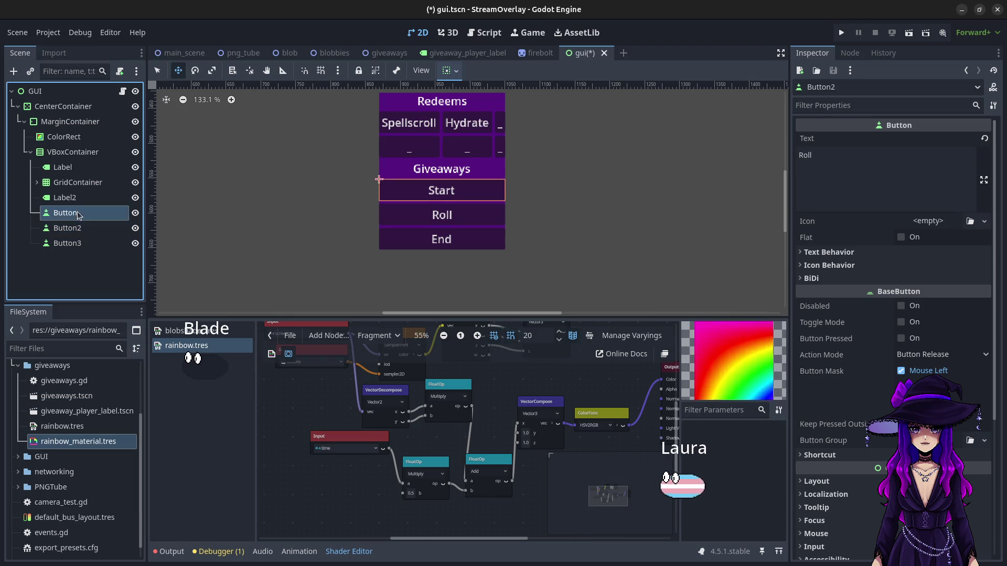
pyautogui.scroll(-2, 458, 165)
pyautogui.scroll(4, 459, 164)
pyautogui.scroll(-2, 458, 164)
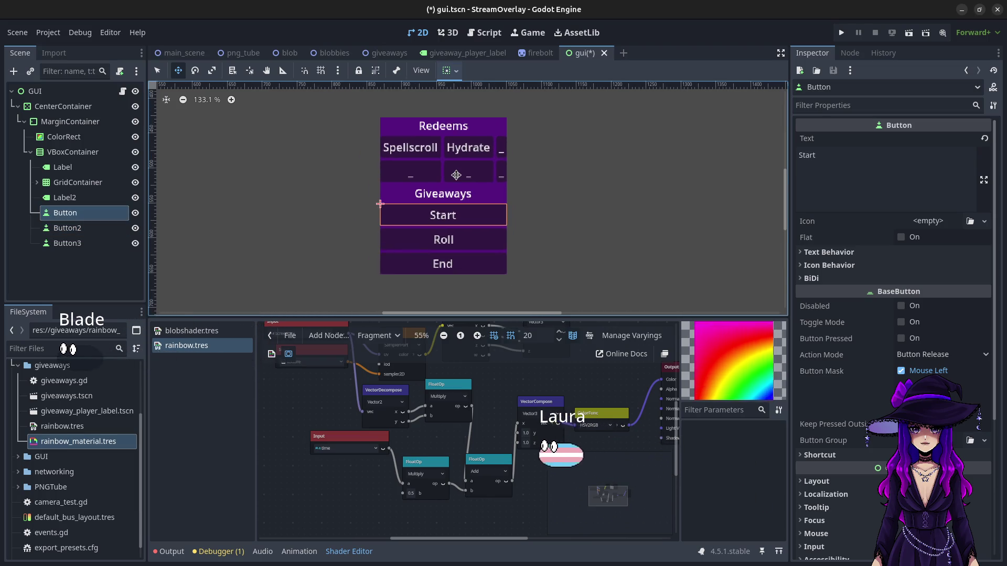
pyautogui.click(80, 202)
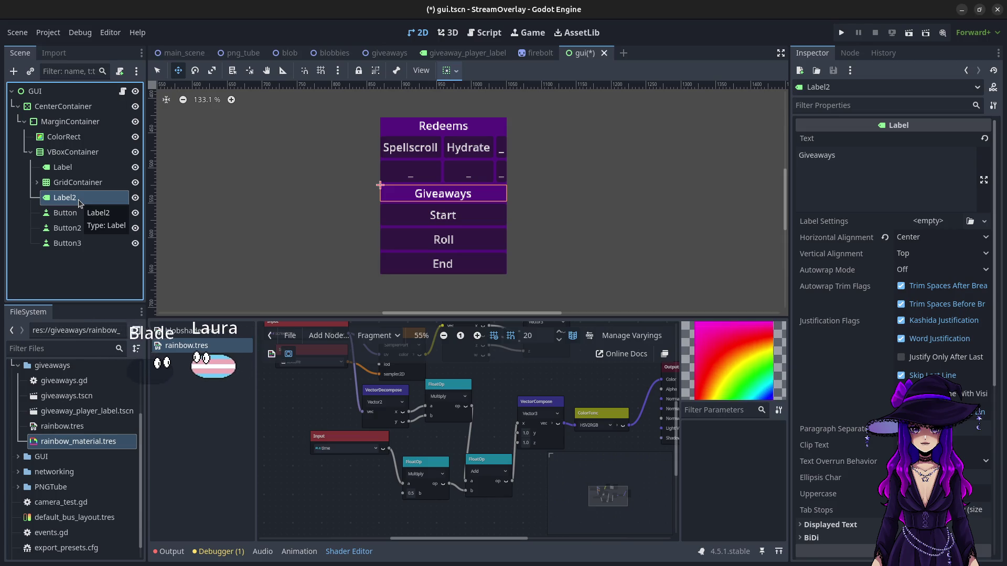
pyautogui.rightClick(80, 202)
# Step: Add an HBoxContainer and move it to the end of VBoxContainer
pyautogui.click(132, 208)
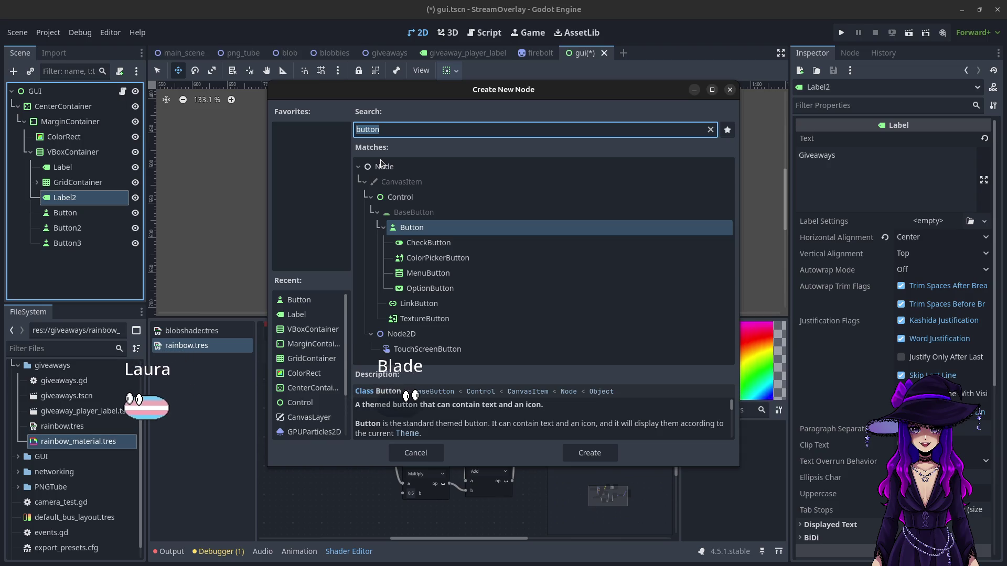
pyautogui.write('hbox')
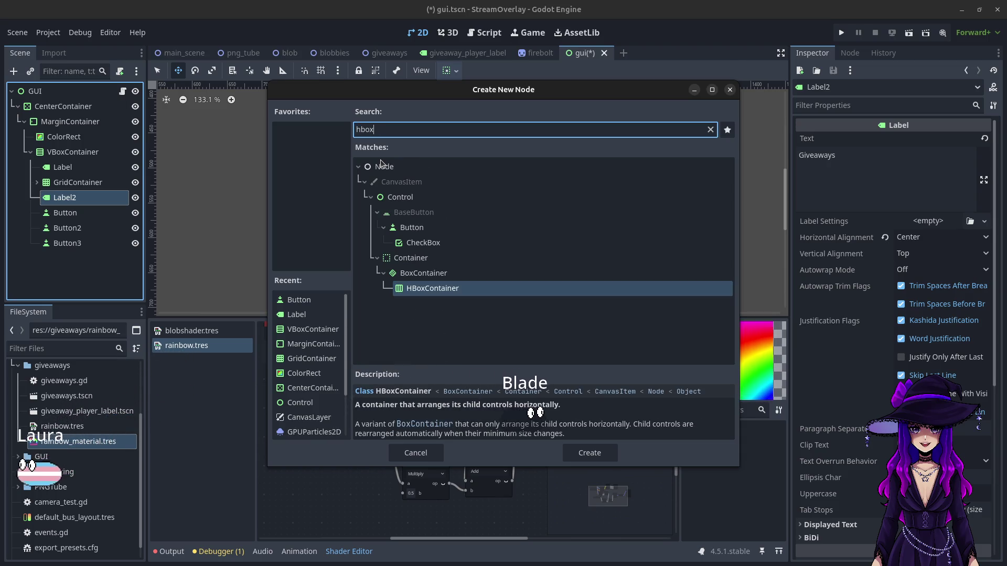
pyautogui.press('Return')
pyautogui.moveTo(67, 217); pyautogui.dragTo(63, 263)
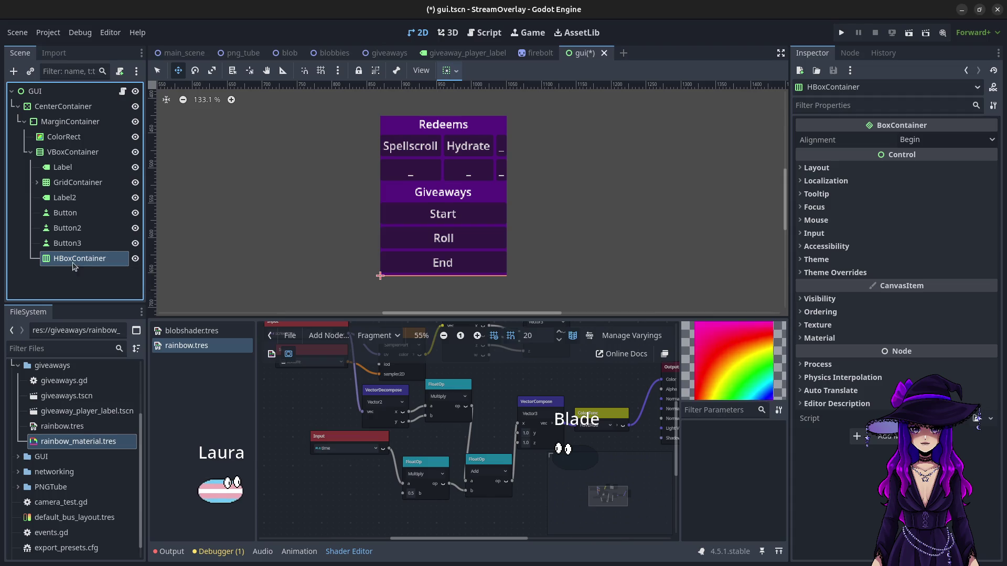
# Step: Add a LineEdit inside the HBoxContainer with placeholder text 'name'
pyautogui.rightClick(94, 258)
pyautogui.click(94, 216)
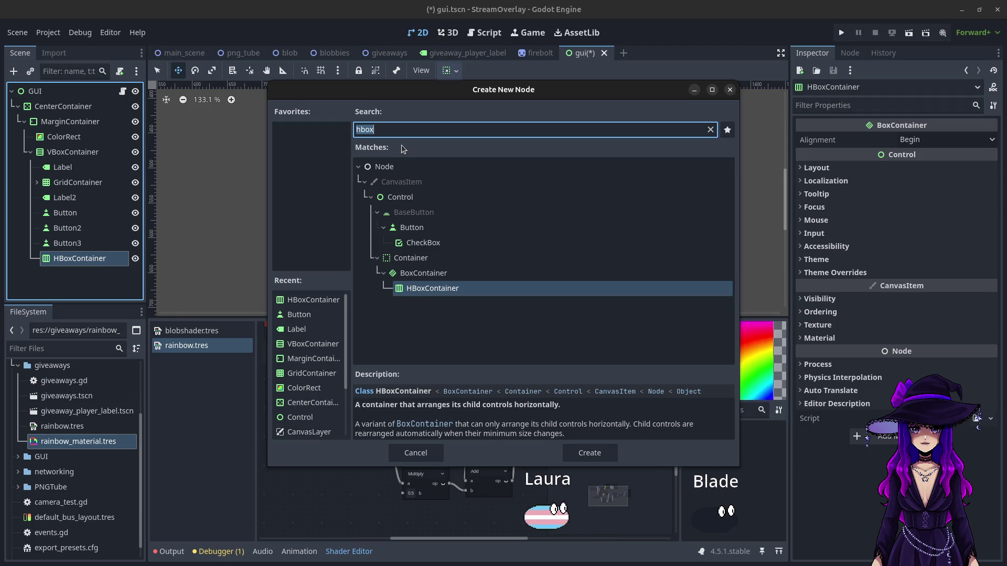
pyautogui.write('linee')
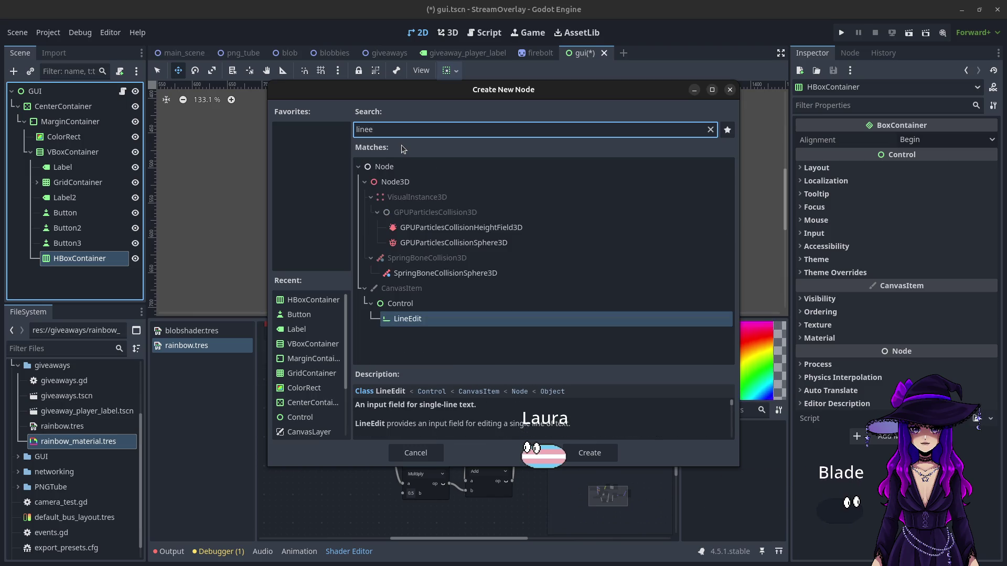
pyautogui.press('Return')
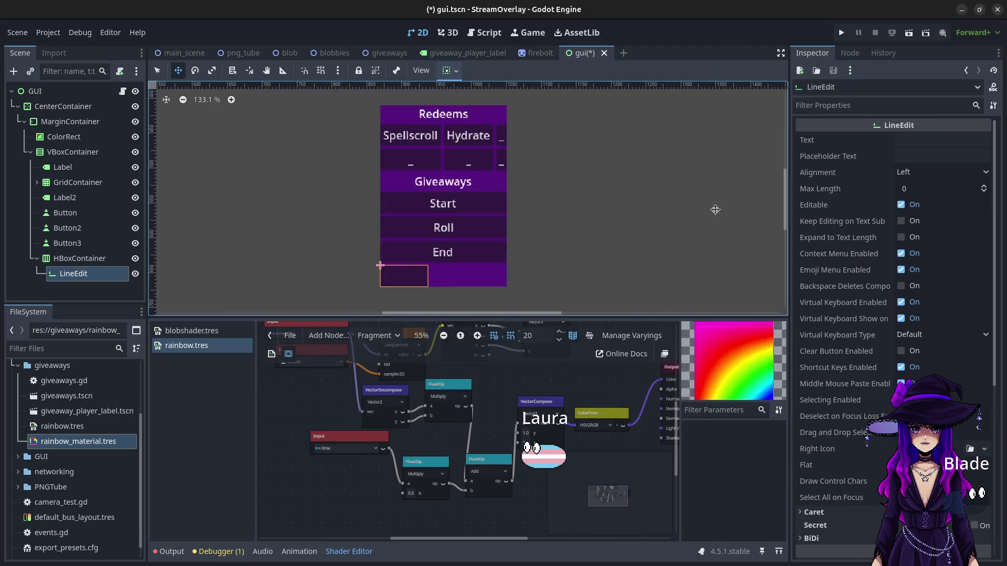
pyautogui.click(902, 158)
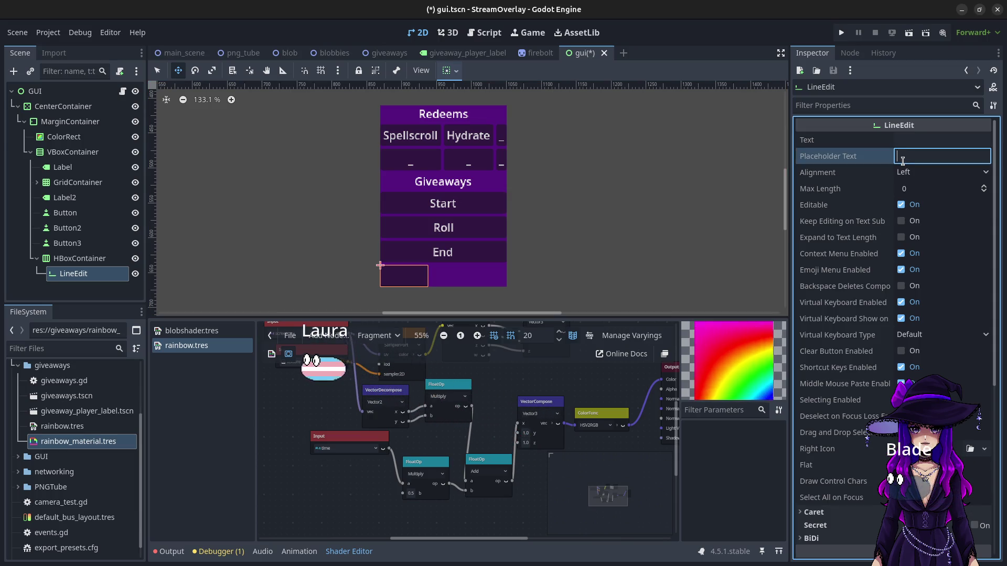
pyautogui.write('name')
# Step: Add an OptionButton to the HBoxContainer with one item named 'add'
pyautogui.click(79, 259)
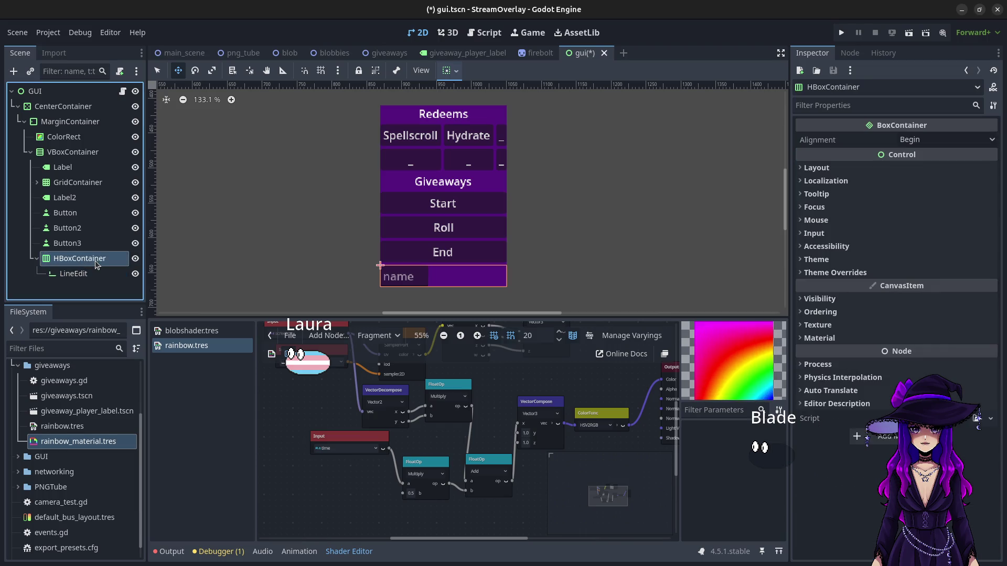
pyautogui.rightClick(81, 258)
pyautogui.click(134, 218)
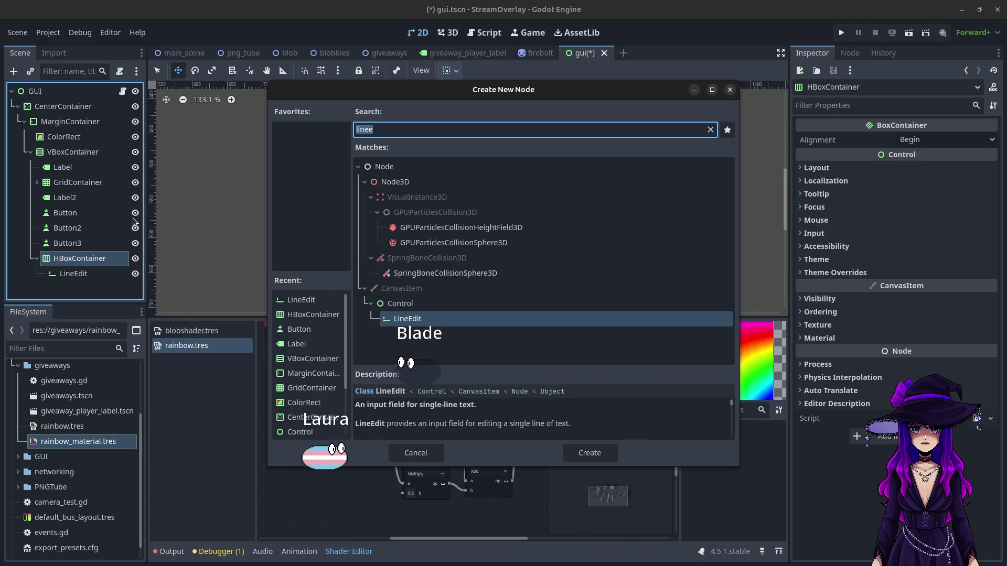
pyautogui.write('selec')
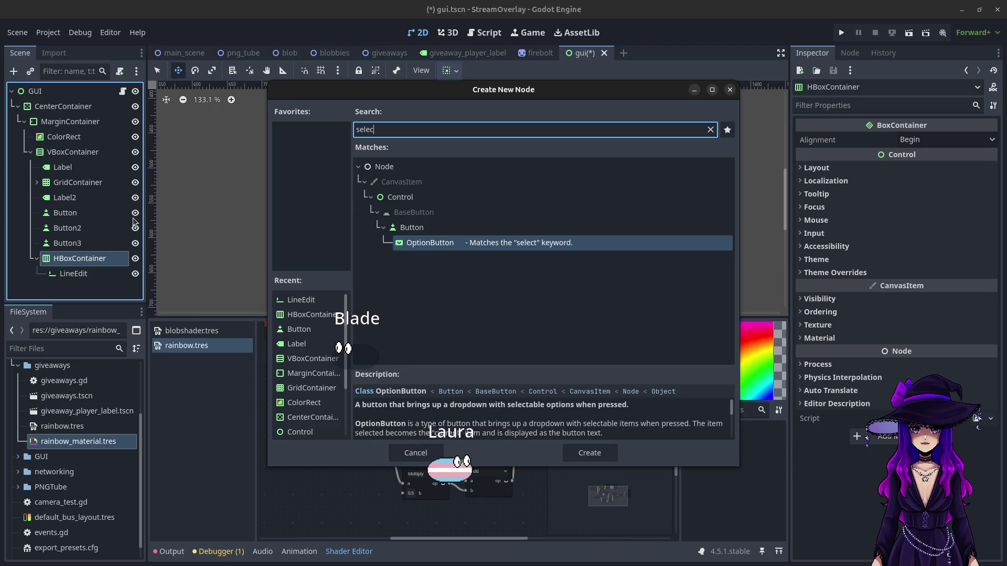
pyautogui.doubleClick(551, 250)
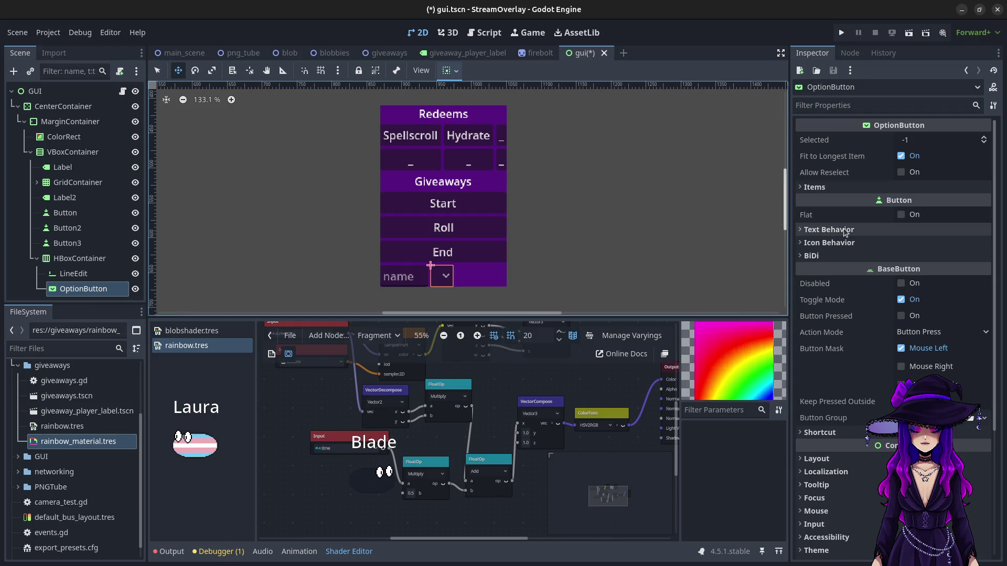
pyautogui.click(847, 189)
pyautogui.click(876, 205)
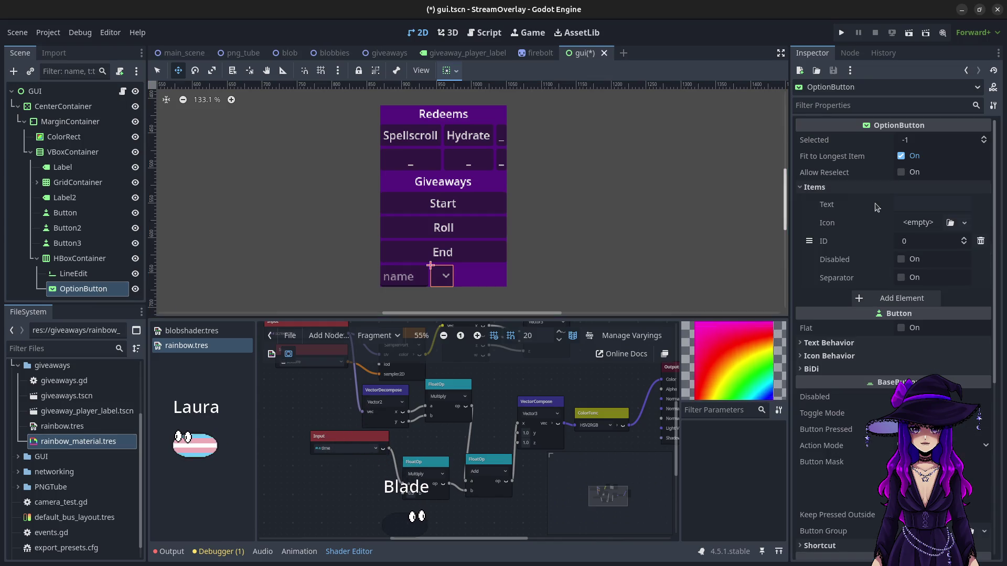
pyautogui.click(913, 210)
pyautogui.write('add')
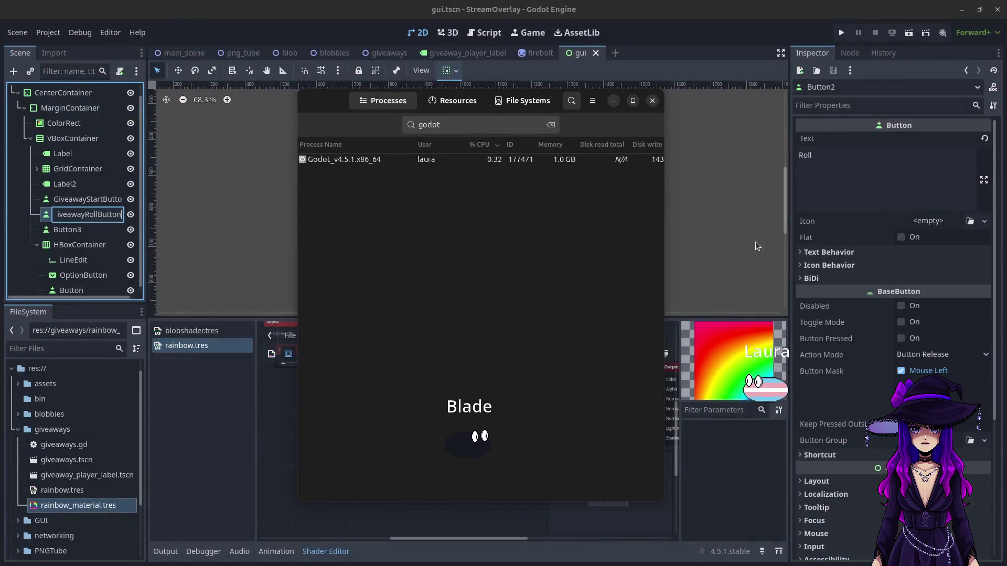
# Step: Widen System Monitor, check the resource graphs, and open the Godot process's memory maps
pyautogui.moveTo(744, 195); pyautogui.dragTo(952, 181)
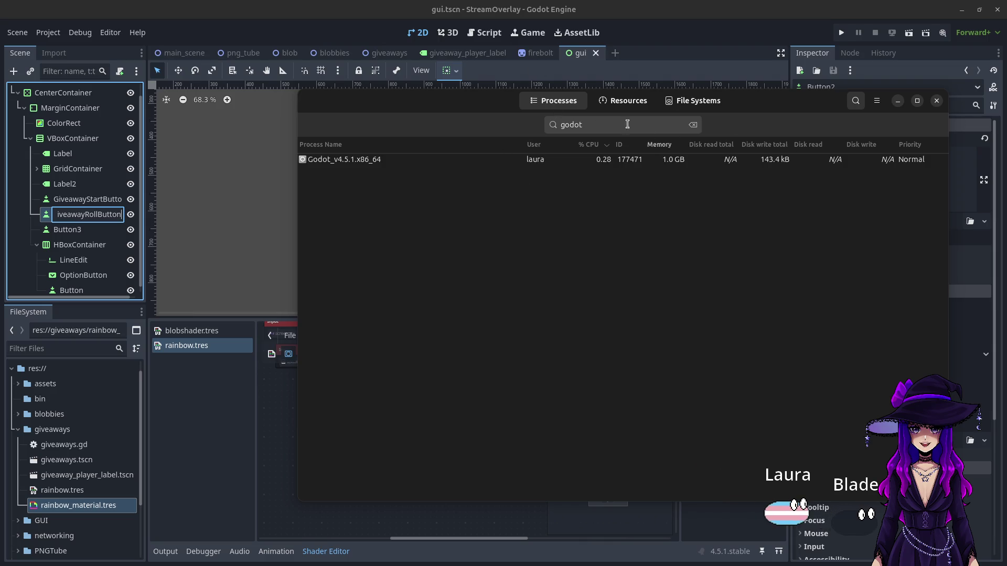
pyautogui.click(613, 107)
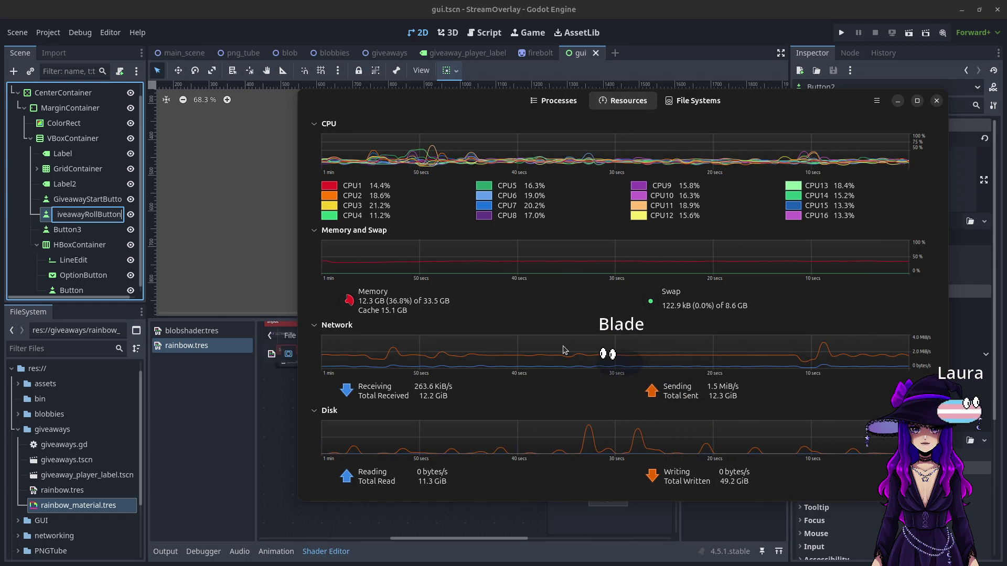
pyautogui.click(548, 101)
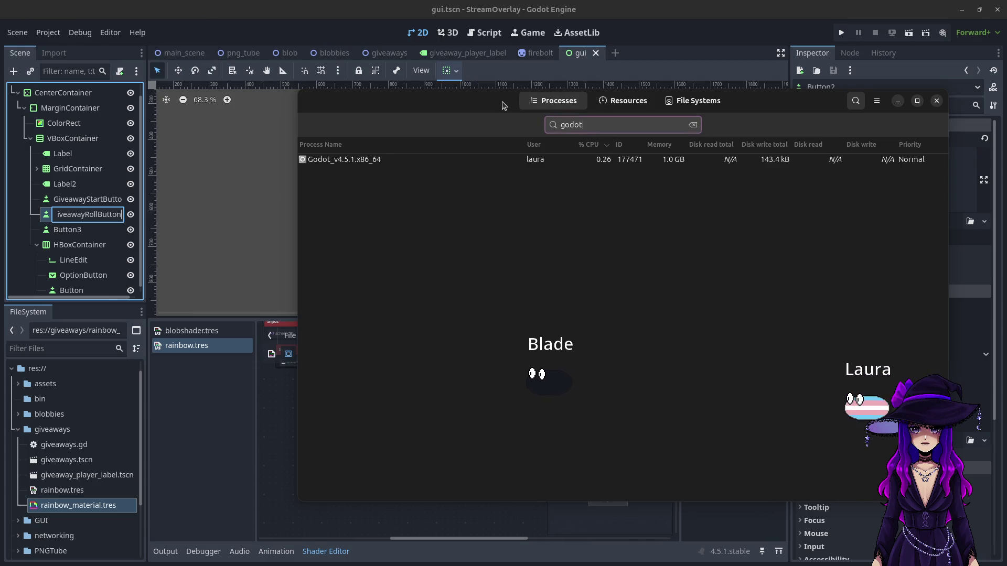
pyautogui.click(668, 161)
pyautogui.rightClick(668, 166)
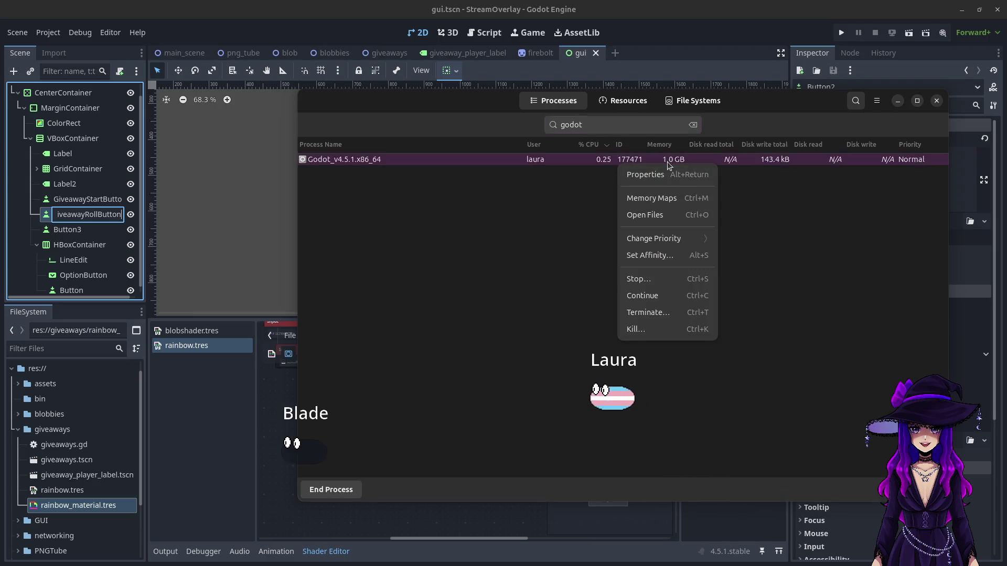
pyautogui.click(669, 200)
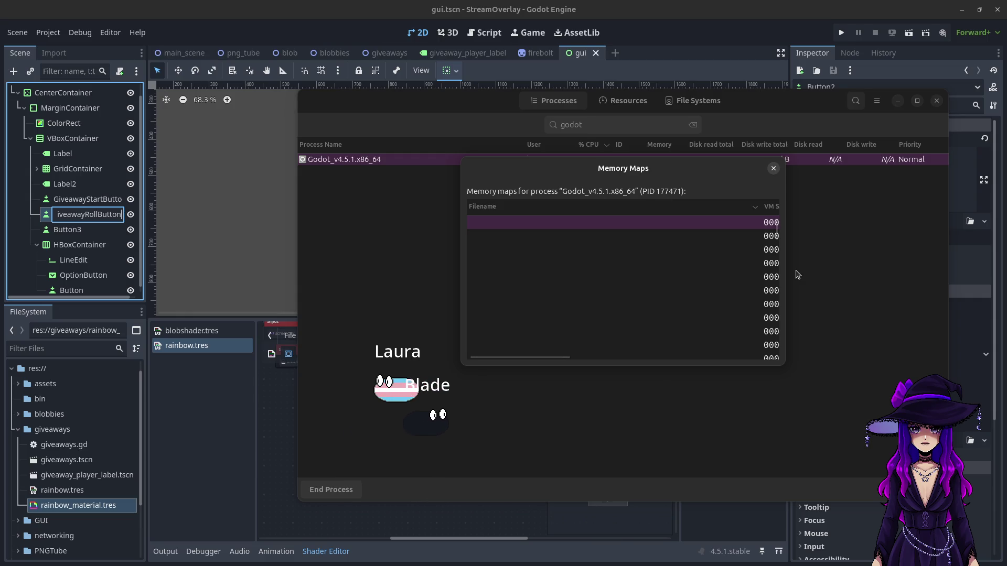
# Step: Widen and scroll through the Godot memory maps, then close that window
pyautogui.moveTo(788, 264); pyautogui.dragTo(966, 251)
pyautogui.moveTo(696, 357)
pyautogui.mouseDown()
pyautogui.moveTo(898, 354)
pyautogui.moveTo(829, 360)
pyautogui.mouseUp()
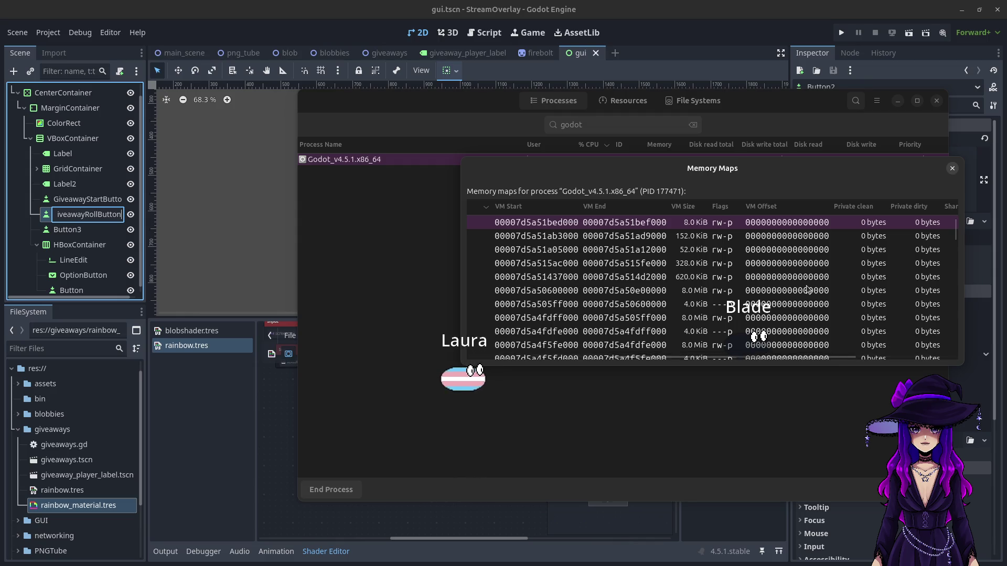
pyautogui.scroll(-10, 806, 285)
pyautogui.scroll(-5, 807, 285)
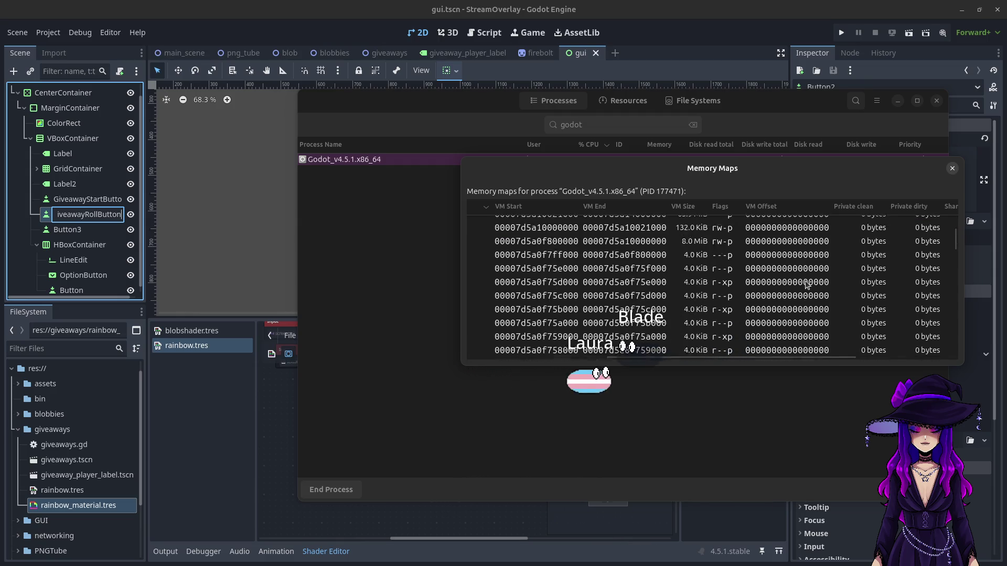
pyautogui.scroll(-5, 807, 285)
pyautogui.scroll(-5, 806, 285)
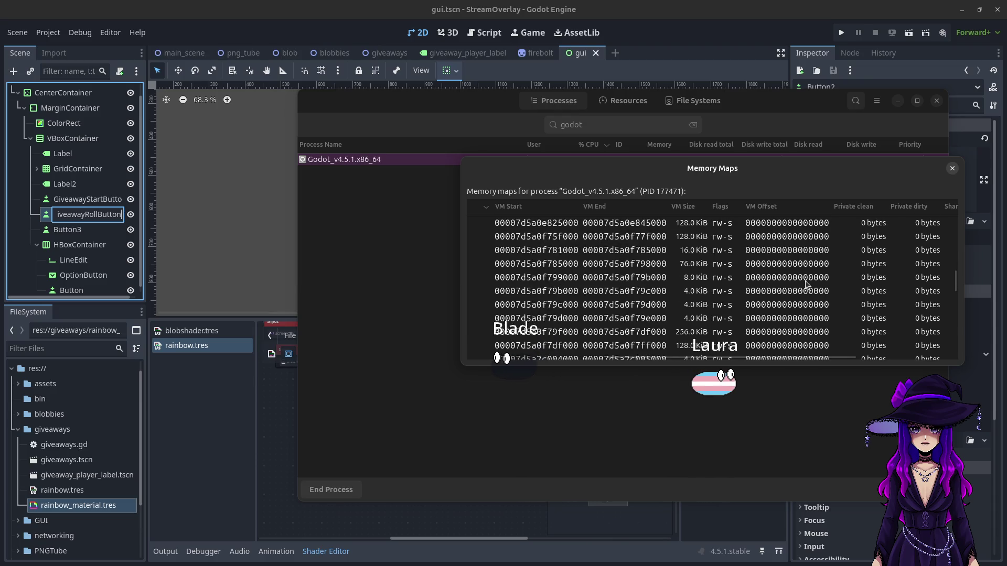
pyautogui.click(952, 167)
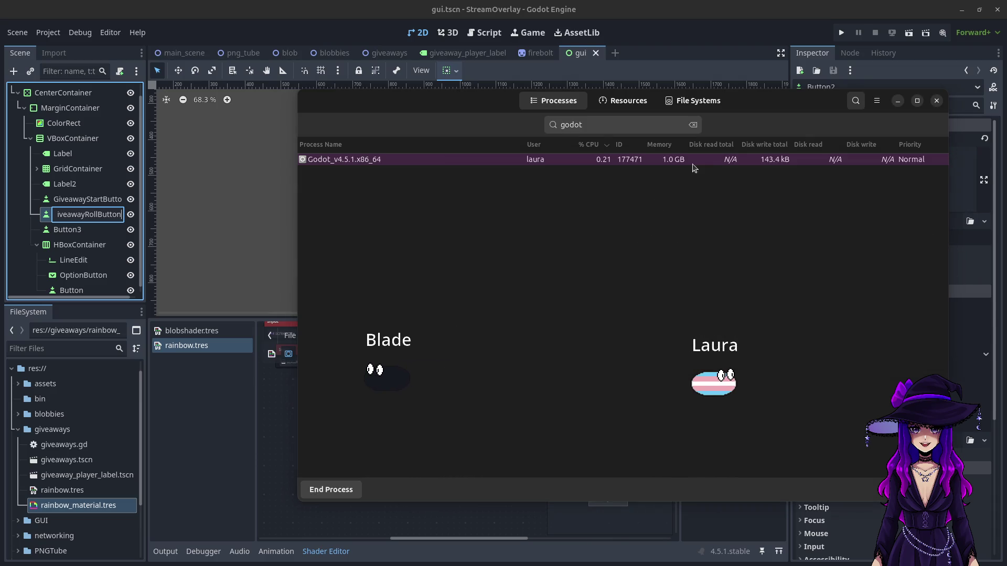
# Step: Clear the godot process filter and switch to the terminal showing the git push
pyautogui.click(693, 125)
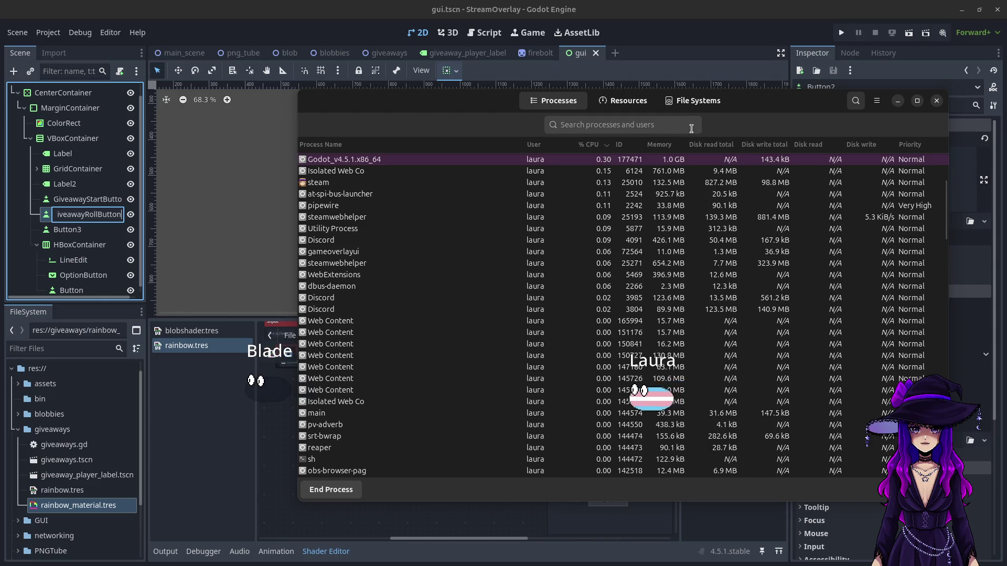
pyautogui.click(237, 220)
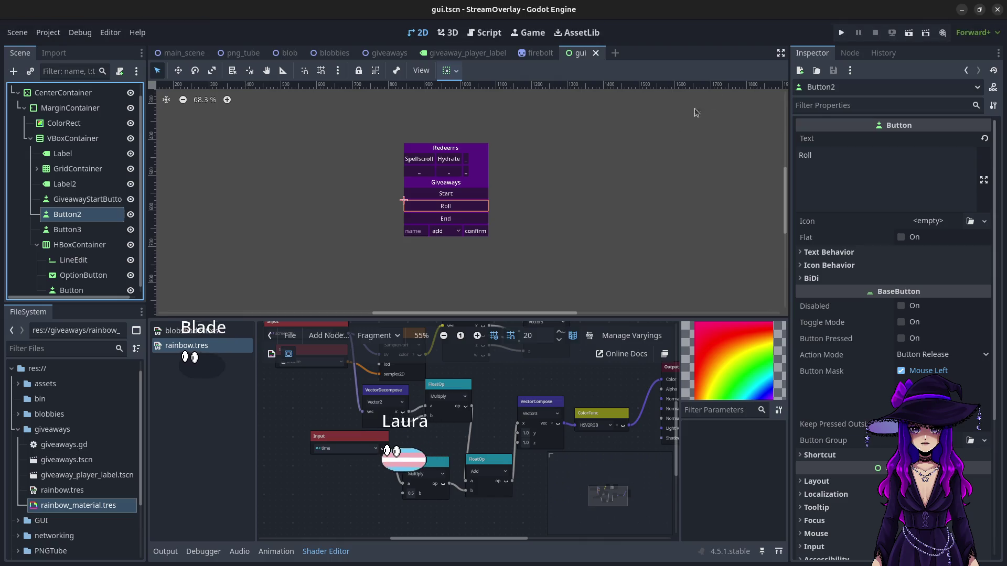
pyautogui.hotkey('alt', 'Tab')
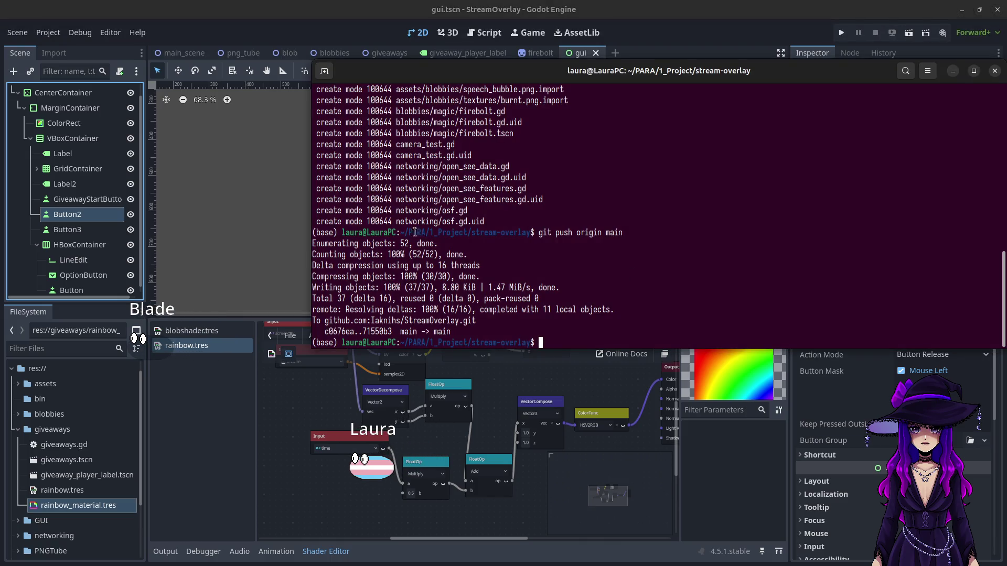
# Step: End the Godot_v4.5.1 process in System Monitor and confirm the end-process prompt
pyautogui.hotkey('alt', 'Tab')
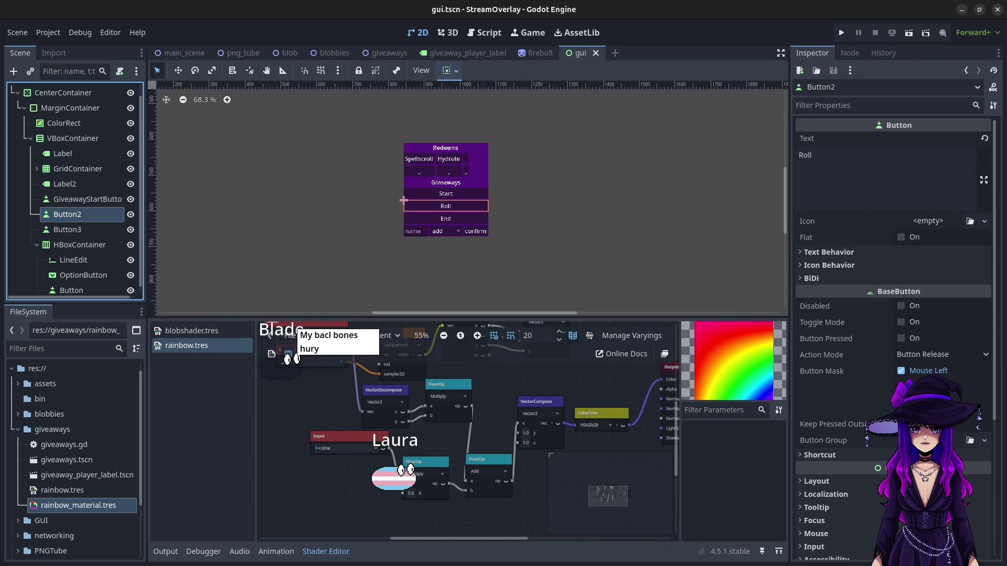
pyautogui.hotkey('alt', 'Tab')
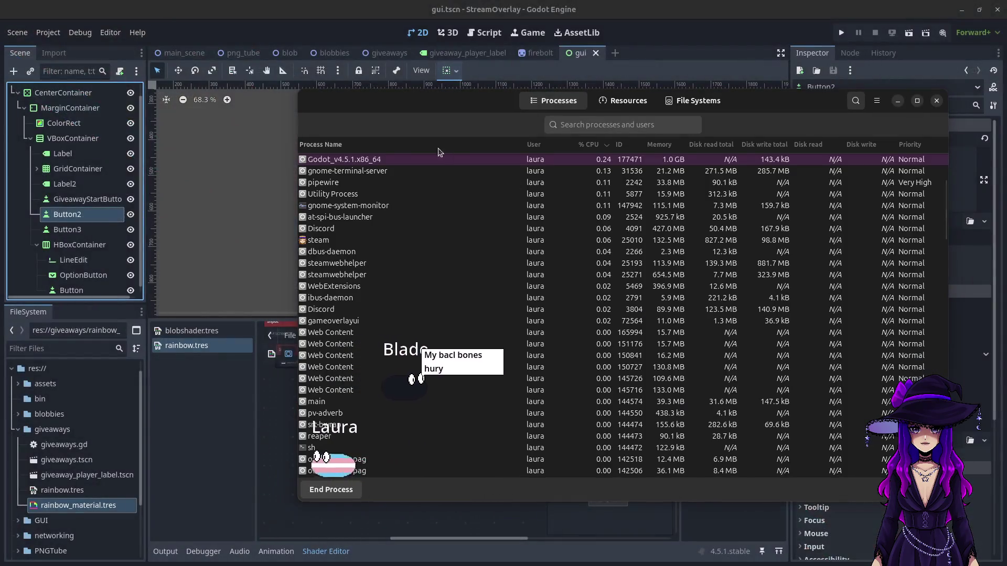
pyautogui.click(364, 162)
pyautogui.hotkey('ctrl', 'e')
pyautogui.press('Escape')
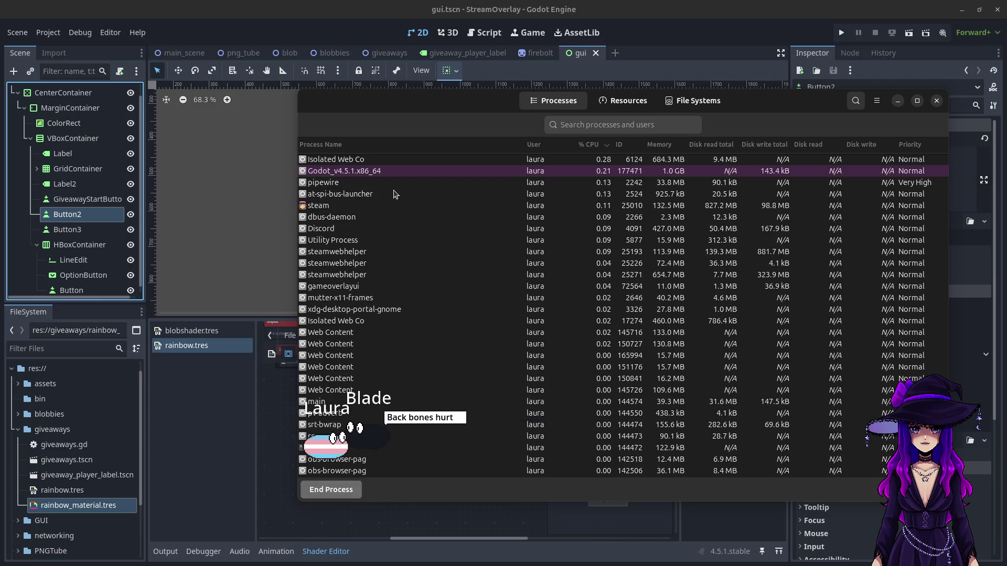
pyautogui.hotkey('ctrl', 'e')
pyautogui.scroll(-5, 391, 271)
pyautogui.press('Return')
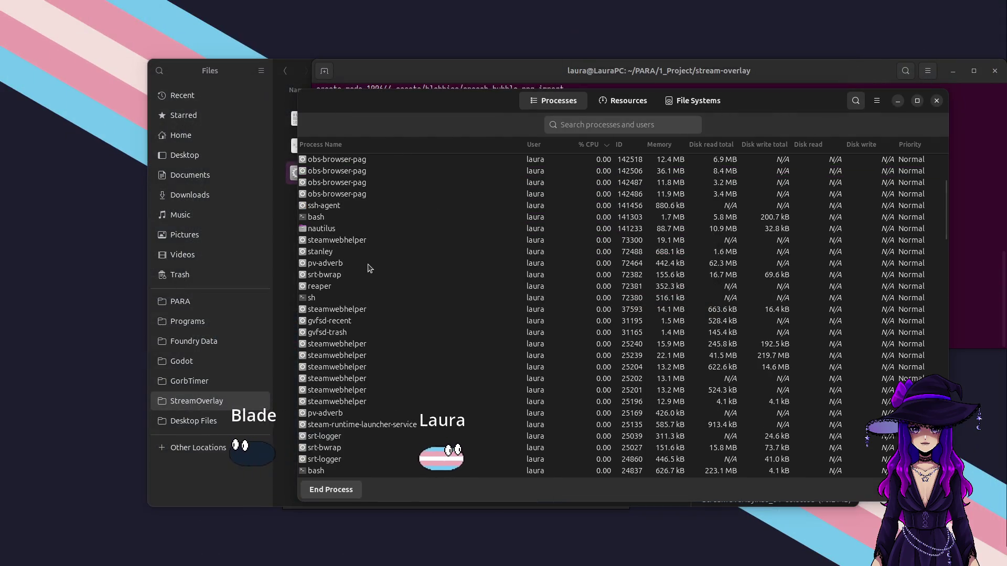
# Step: Reopen the StreamOverlay project from the Project Manager list
pyautogui.scroll(5, 391, 366)
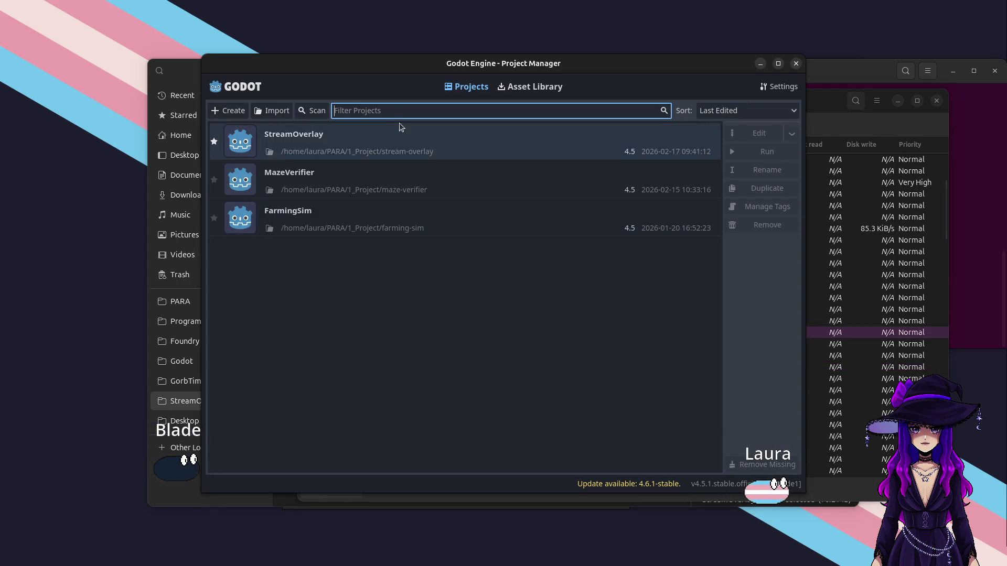
pyautogui.doubleClick(363, 136)
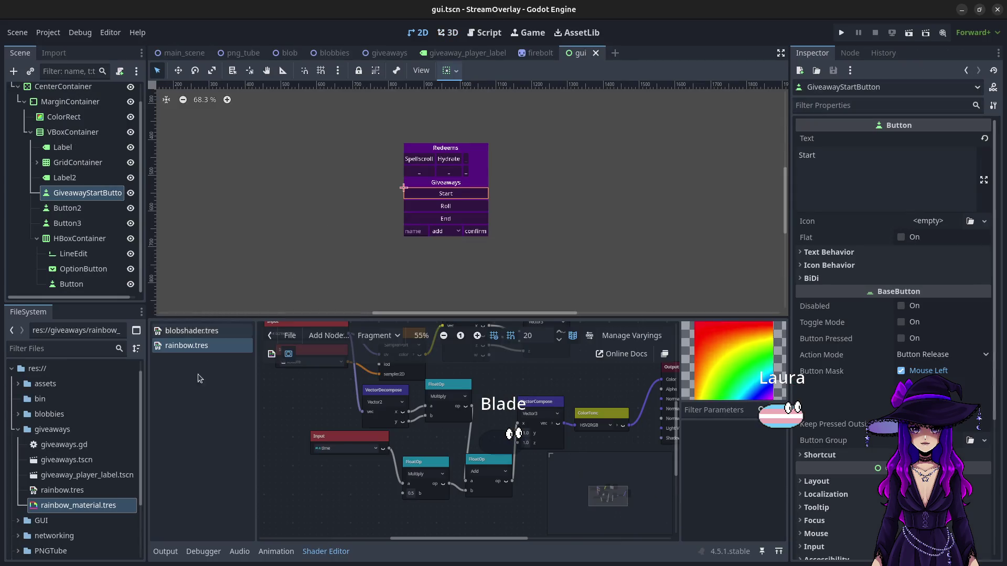
# Step: Rename Button2 and Button3 to GiveawayRollButton and GiveawayEndButton, saving the scene after each
pyautogui.click(95, 210)
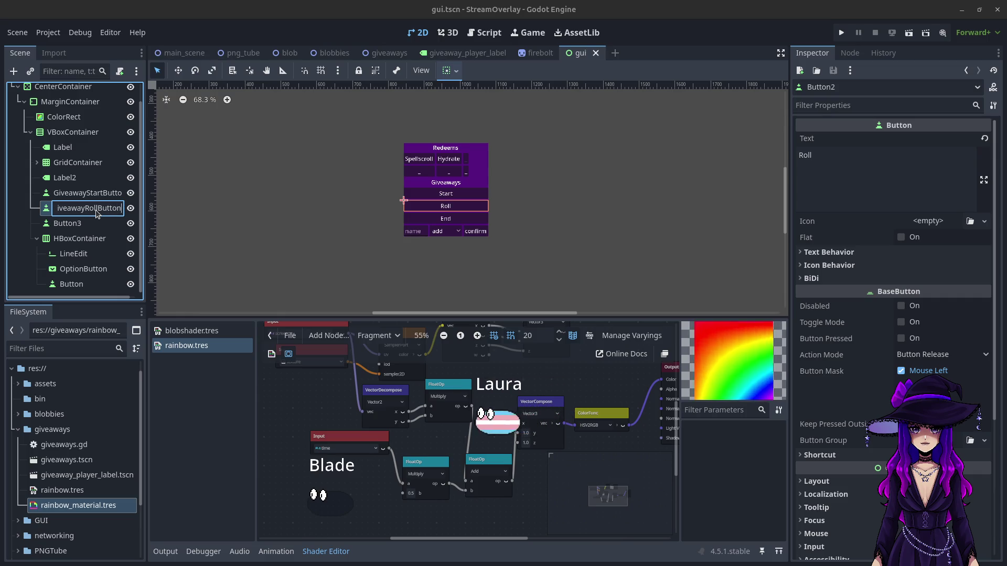
pyautogui.press('Return')
pyautogui.hotkey('ctrl', 's')
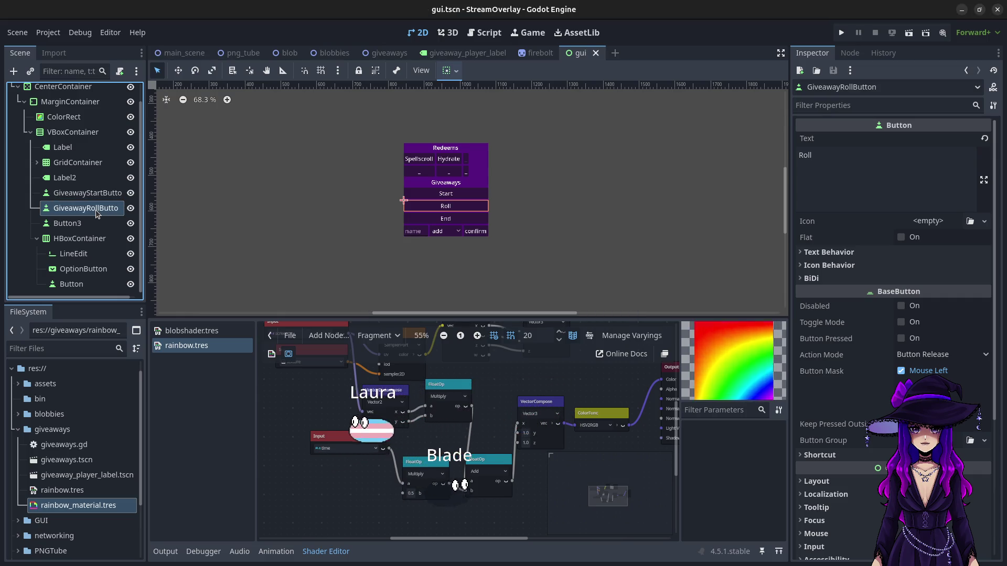
pyautogui.click(89, 228)
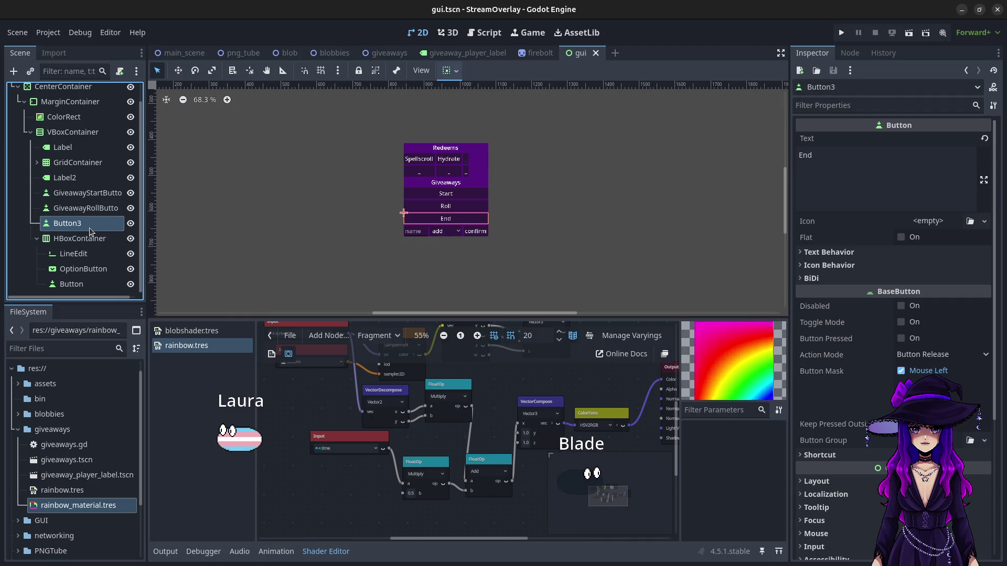
pyautogui.click(90, 227)
pyautogui.write('GiveawayEnd')
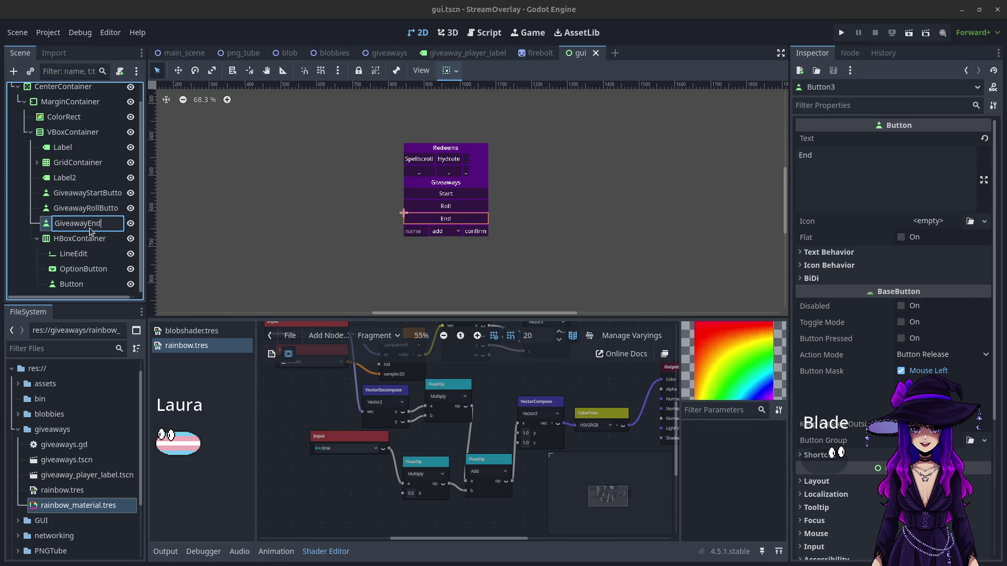
pyautogui.write('Button')
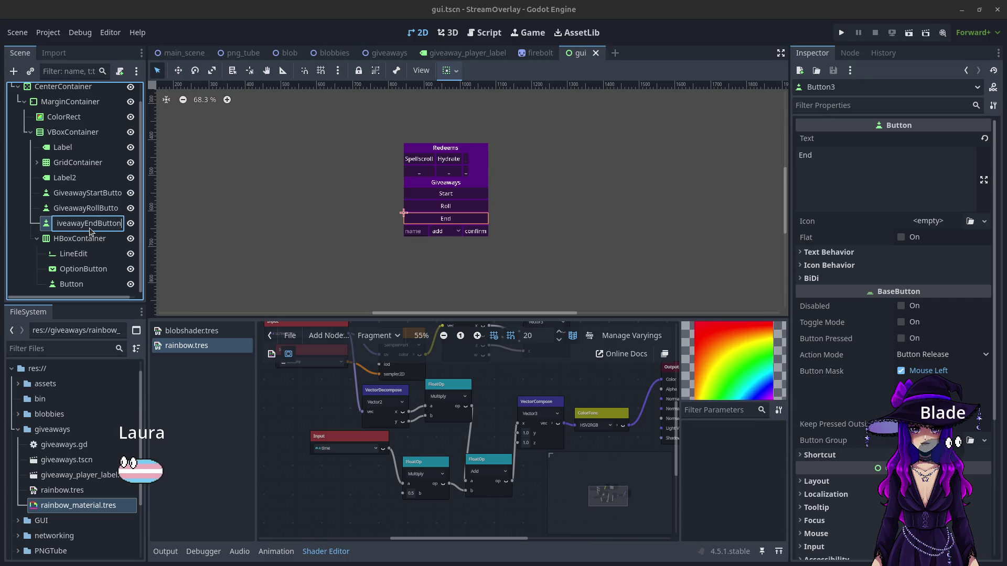
pyautogui.press('Return')
pyautogui.hotkey('ctrl', 's')
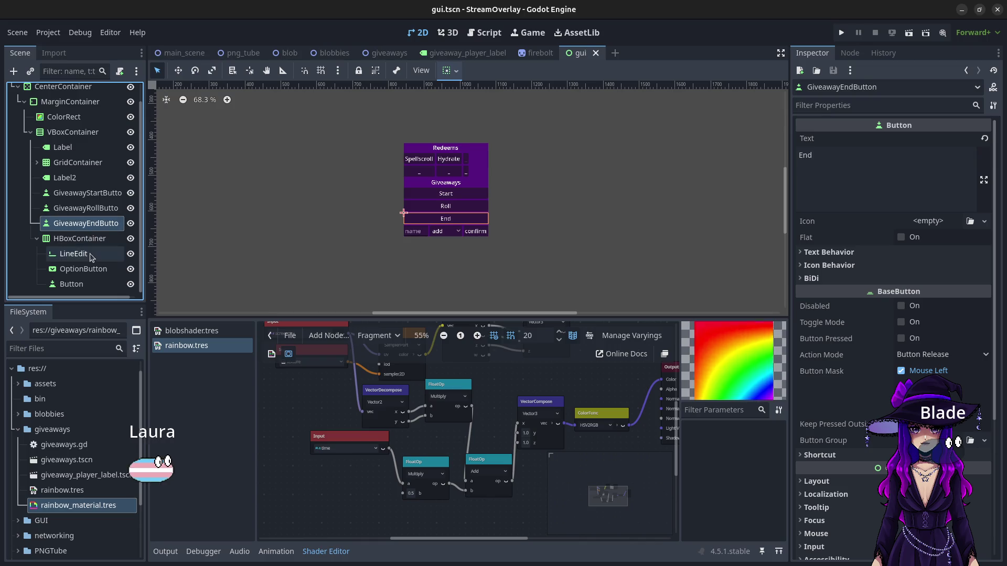
# Step: Rename LineEdit to GiveawayNameInput and OptionButton to GiveawayAddRemoveSelect
pyautogui.click(90, 255)
pyautogui.click(90, 254)
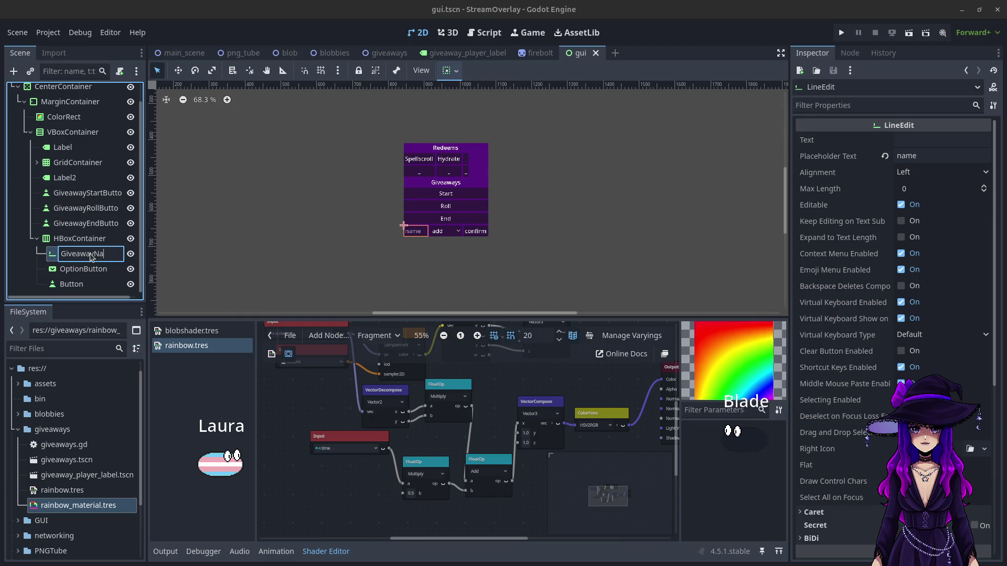
pyautogui.press('BackSpace')
pyautogui.write('In')
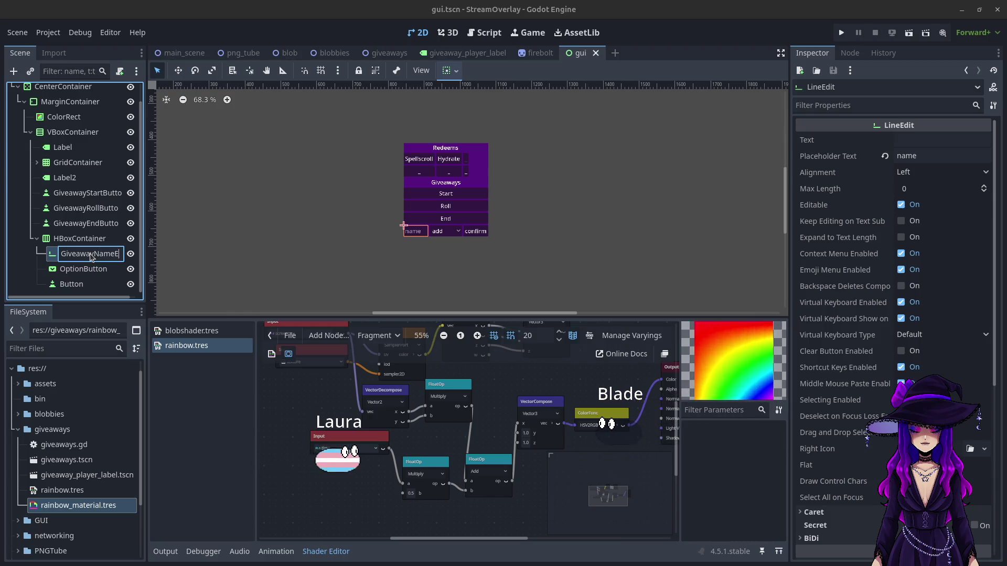
pyautogui.write('put')
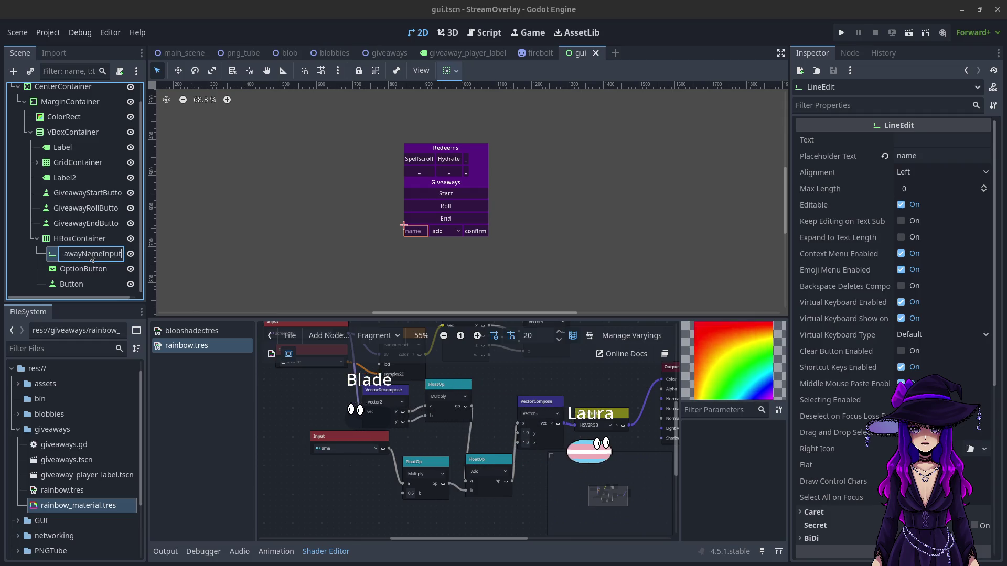
pyautogui.click(78, 269)
pyautogui.write('Give')
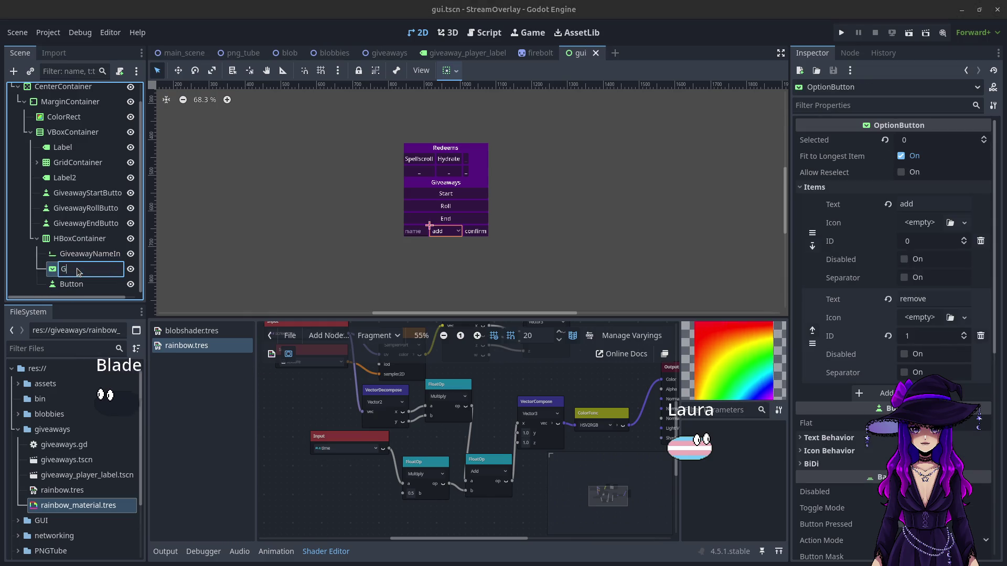
pyautogui.write('away')
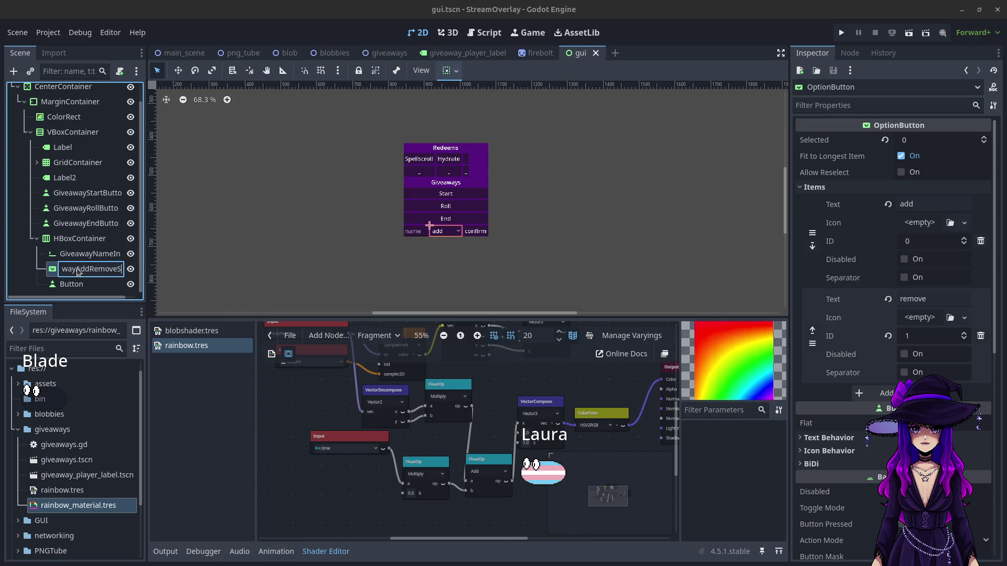
pyautogui.press('Return')
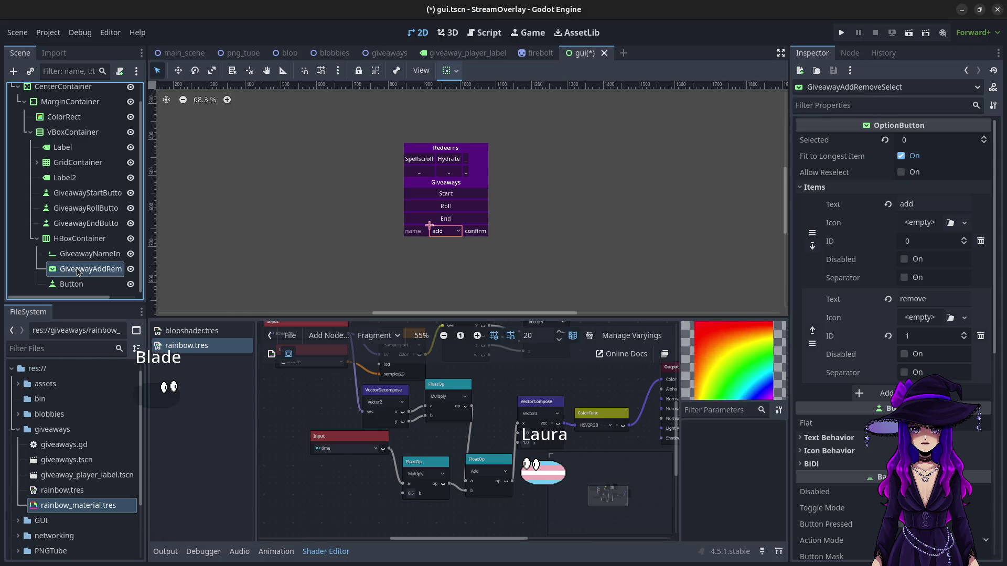
# Step: Begin renaming the confirm button node to a Giveaway-prefixed name
pyautogui.click(89, 283)
pyautogui.doubleClick(89, 283)
pyautogui.write('Remove')
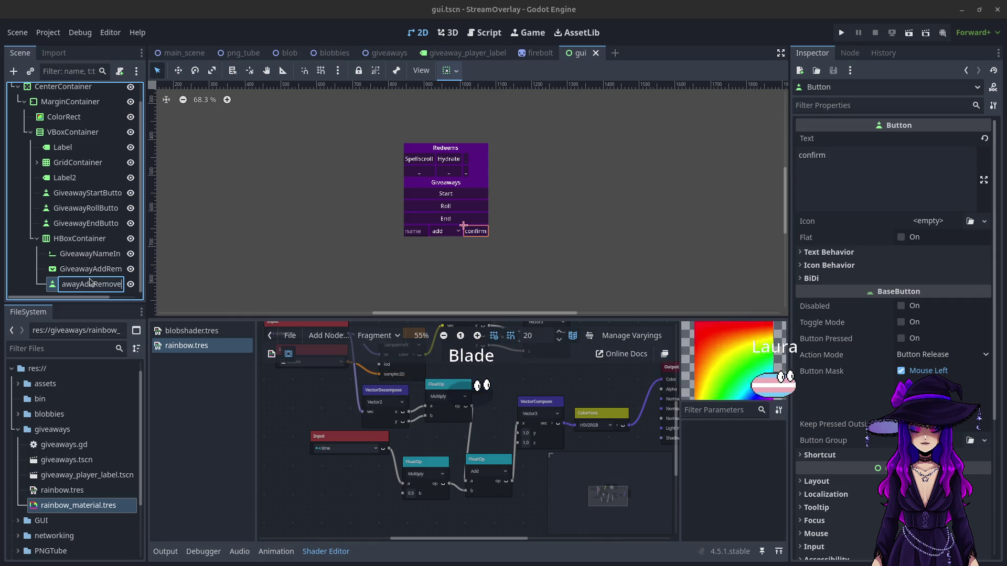
pyautogui.write('tton')
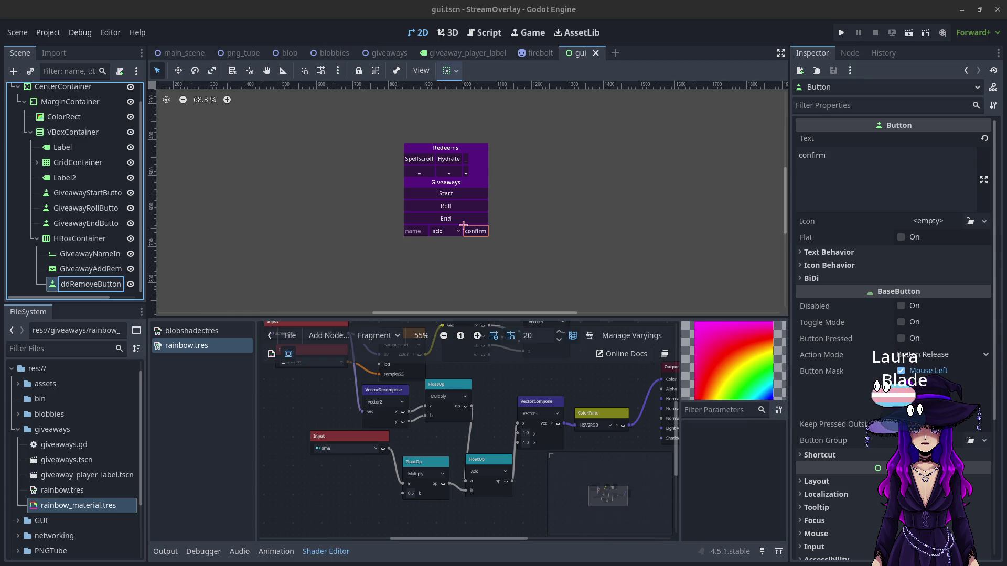
pyautogui.hotkey('ctrl', 'shift', 'Escape')
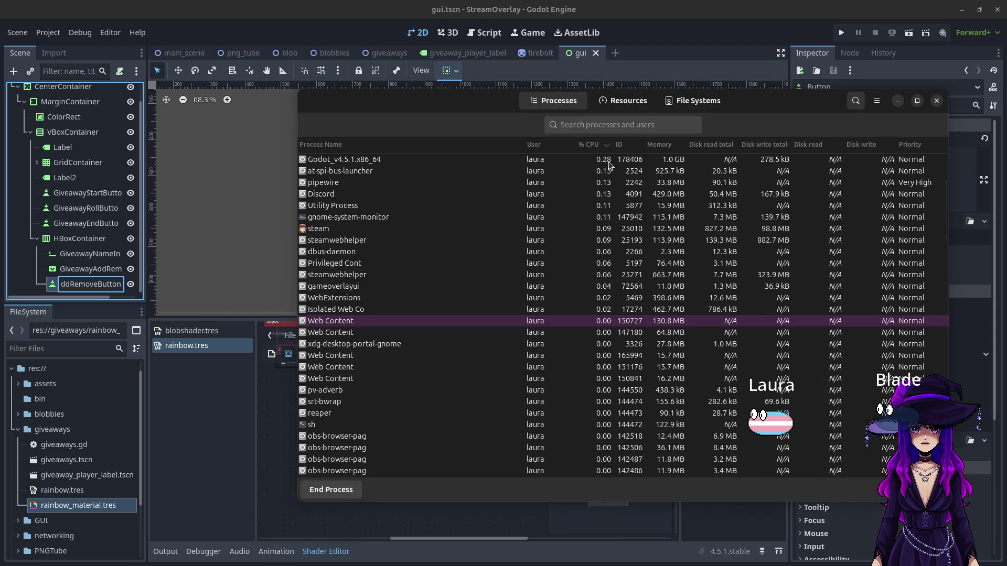
# Step: Shut down the frozen Godot editor and reopen StreamOverlay from the Project Manager
pyautogui.hotkey('ctrl', 'w')
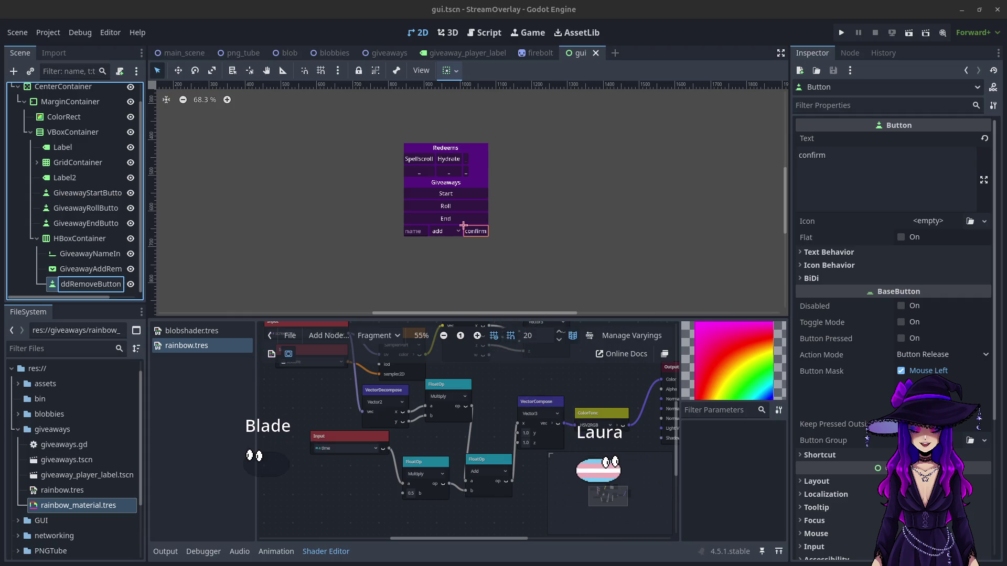
pyautogui.press('super+h')
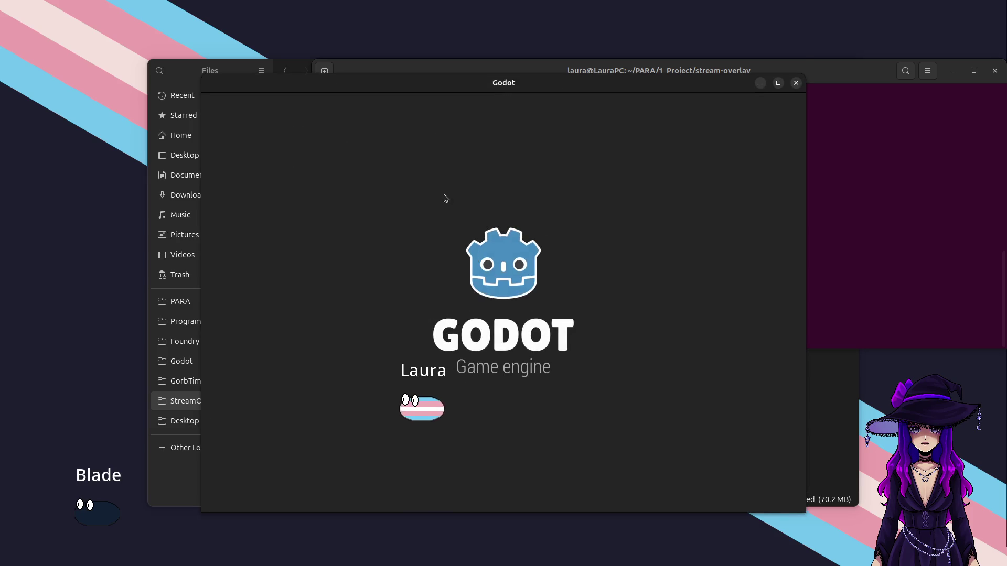
pyautogui.doubleClick(391, 147)
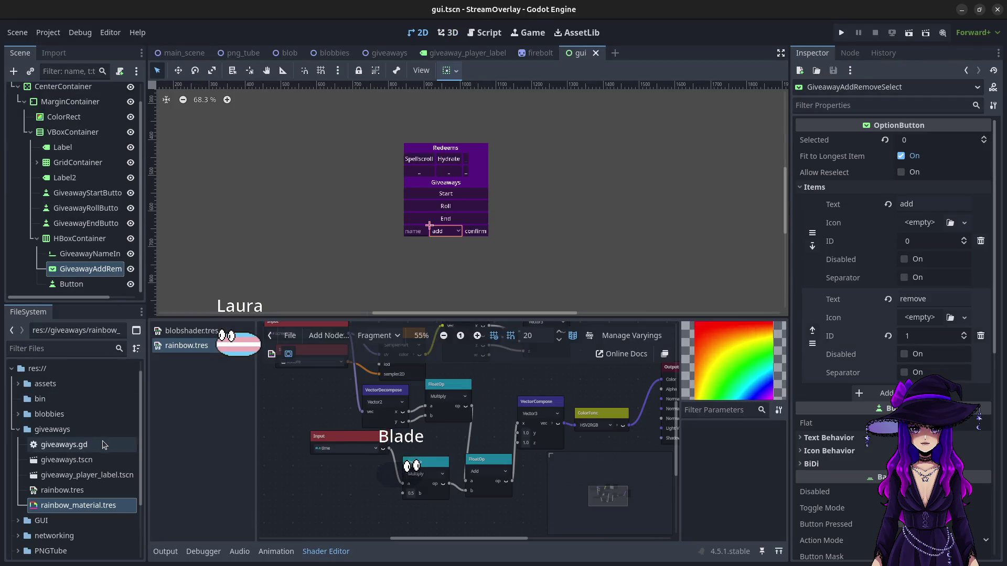
# Step: Rename the confirm button node to GiveawayAddRemoveButton
pyautogui.click(82, 286)
pyautogui.doubleClick(82, 285)
pyautogui.write('Givea')
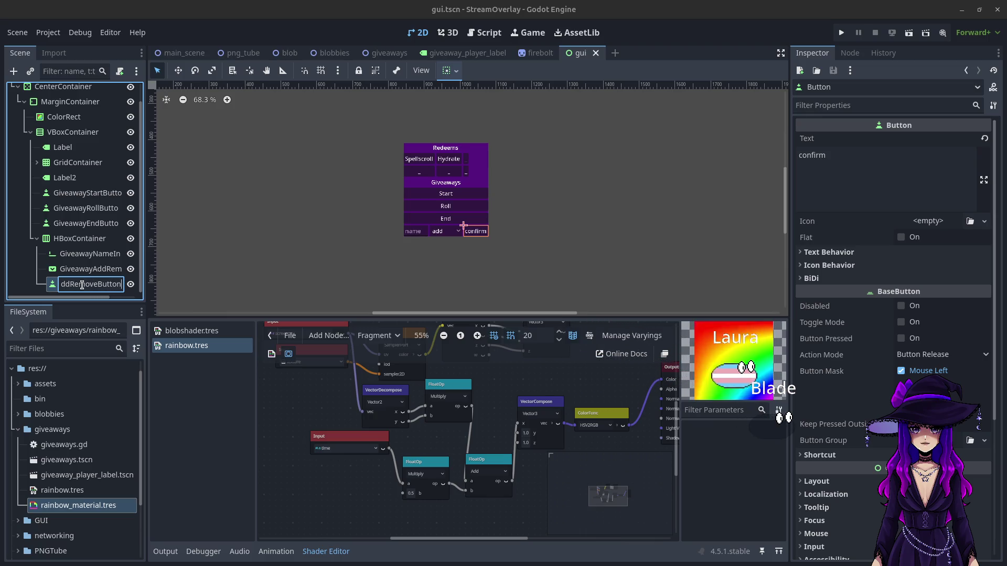
pyautogui.press('Return')
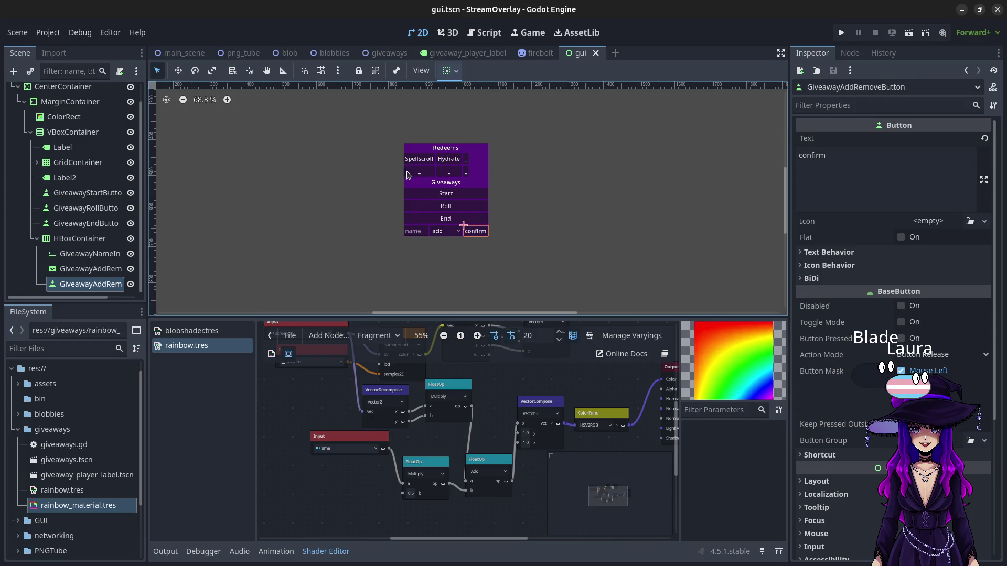
# Step: Scroll the Scene dock to the top and inspect the GiveawayStartButton and GiveawayEndButton nodes
pyautogui.scroll(3, 412, 181)
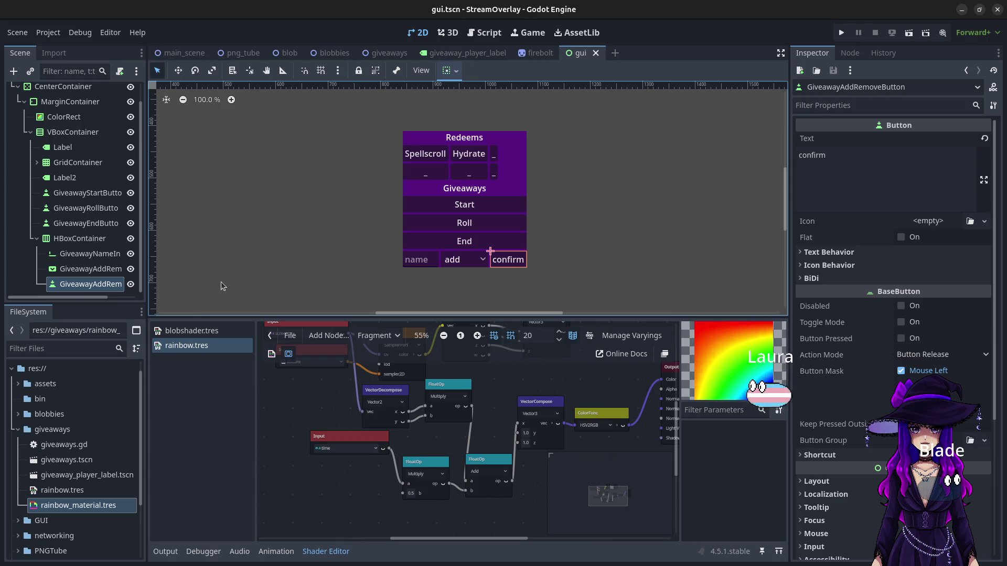
pyautogui.scroll(2, 105, 205)
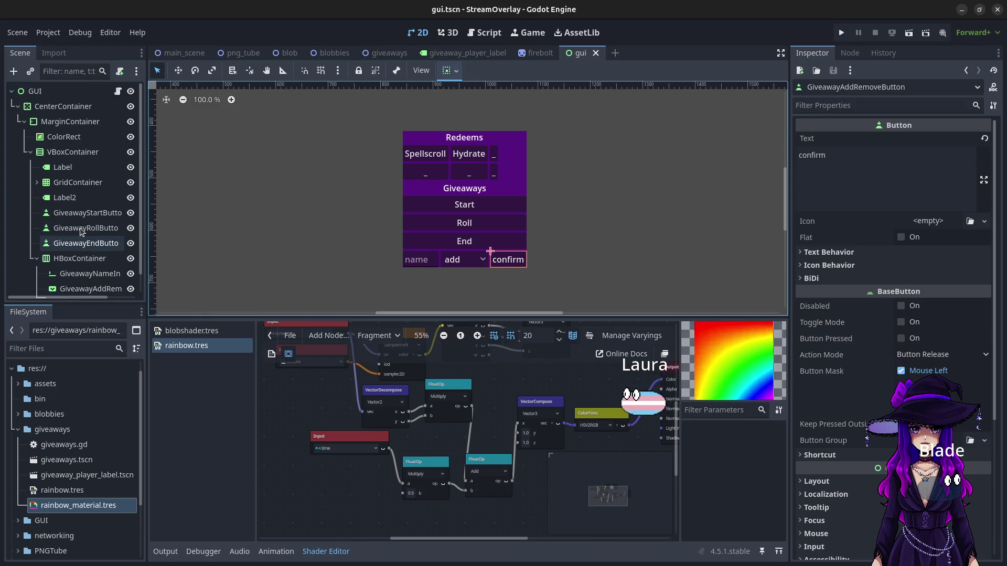
pyautogui.click(88, 213)
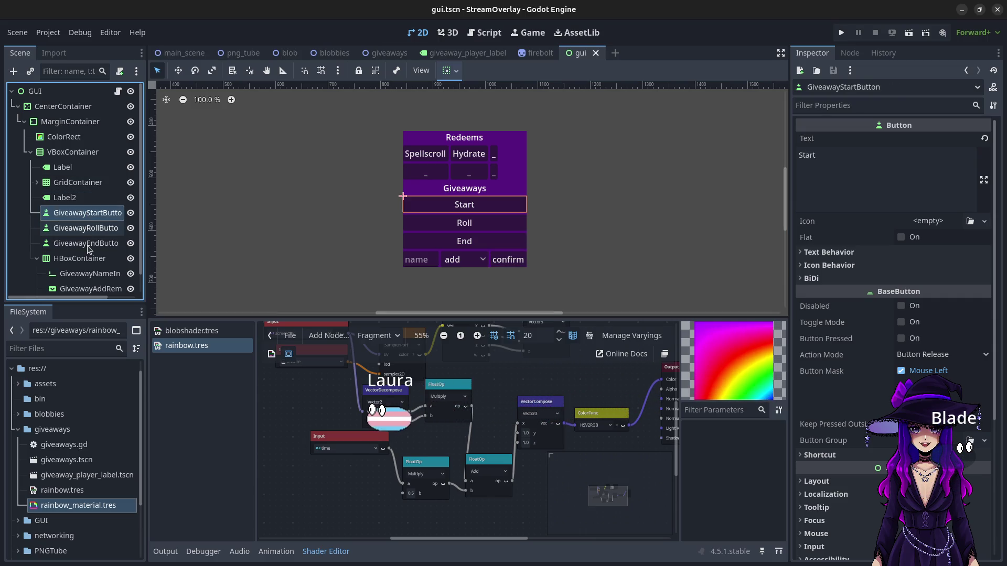
pyautogui.click(85, 243)
pyautogui.click(91, 218)
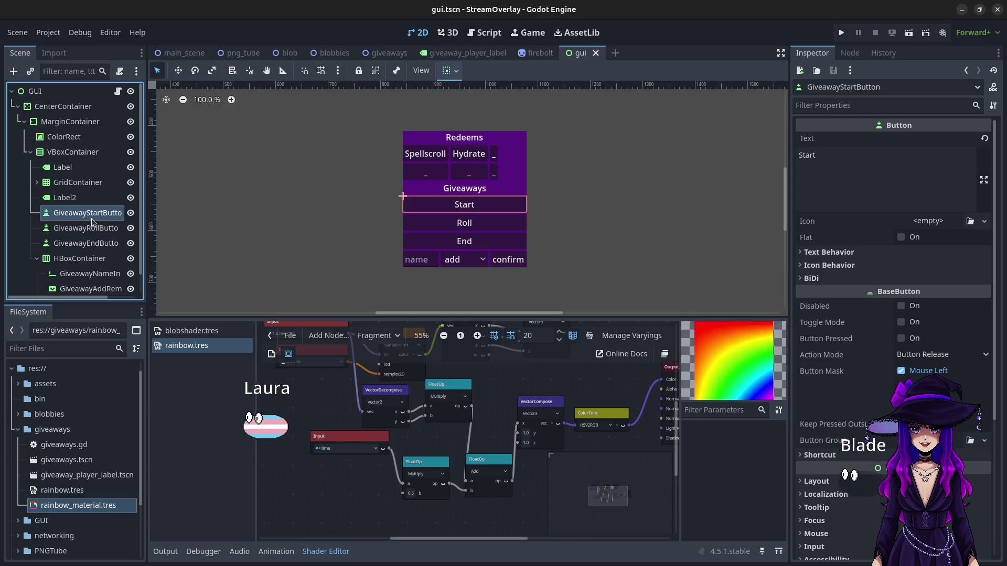
pyautogui.rightClick(93, 213)
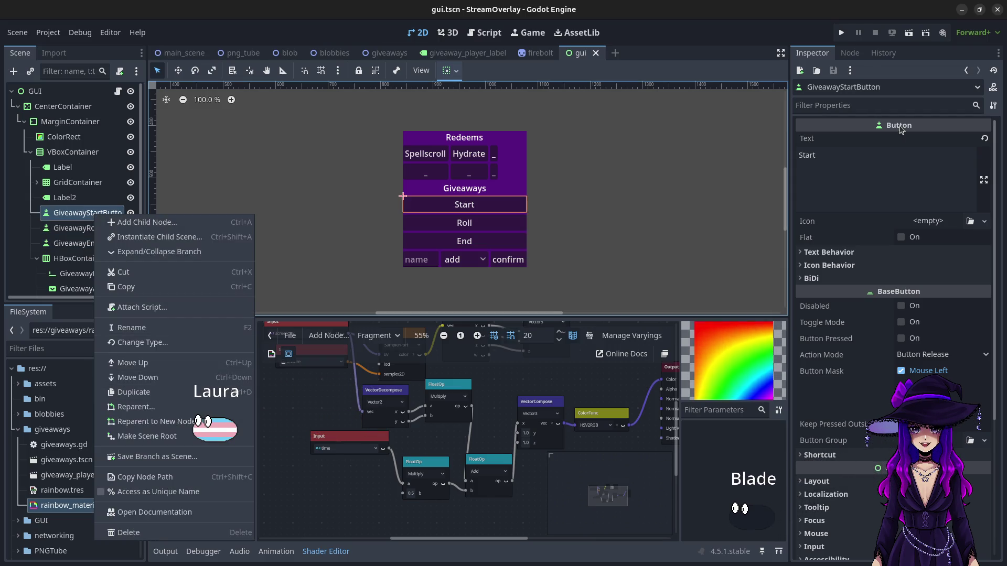
# Step: Connect pressed() of the Start, Roll and End giveaway buttons to new gui.gd handlers
pyautogui.click(849, 53)
pyautogui.click(852, 159)
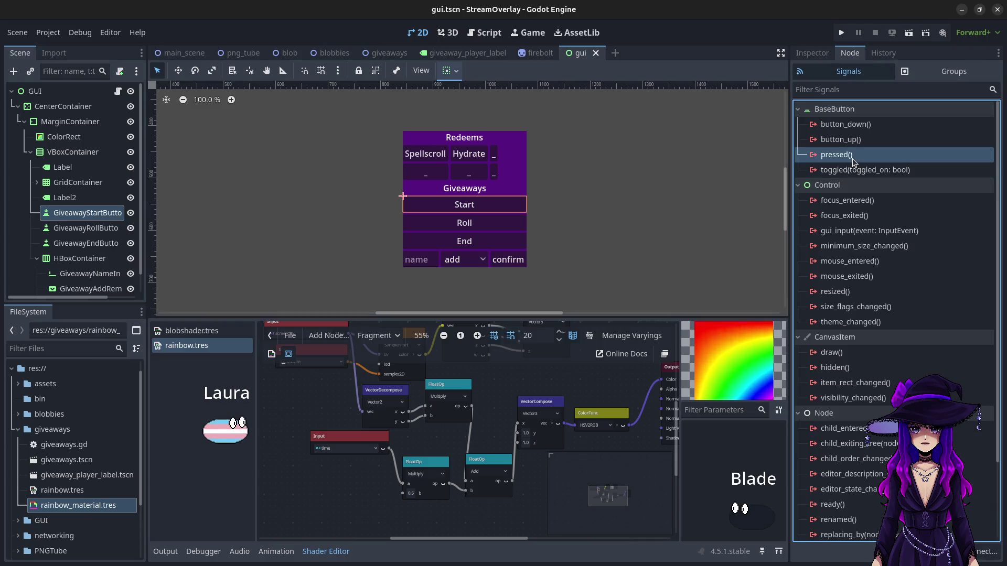
pyautogui.doubleClick(850, 155)
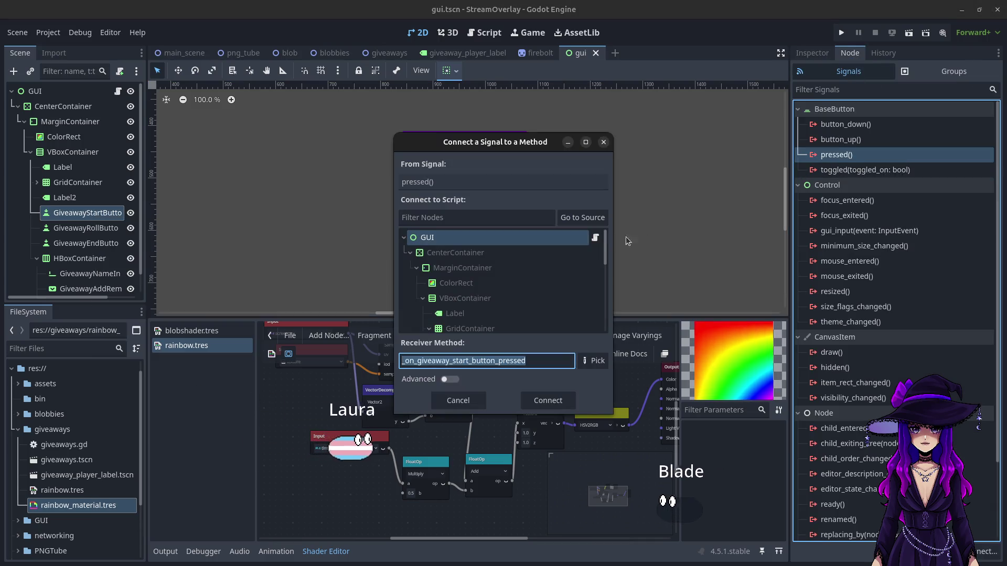
pyautogui.click(535, 406)
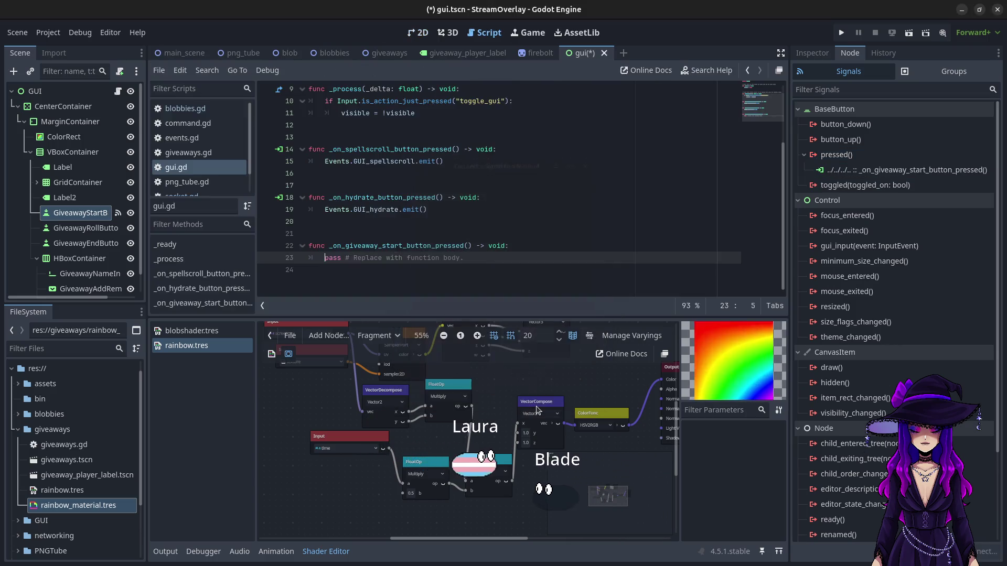
pyautogui.click(86, 228)
pyautogui.doubleClick(836, 154)
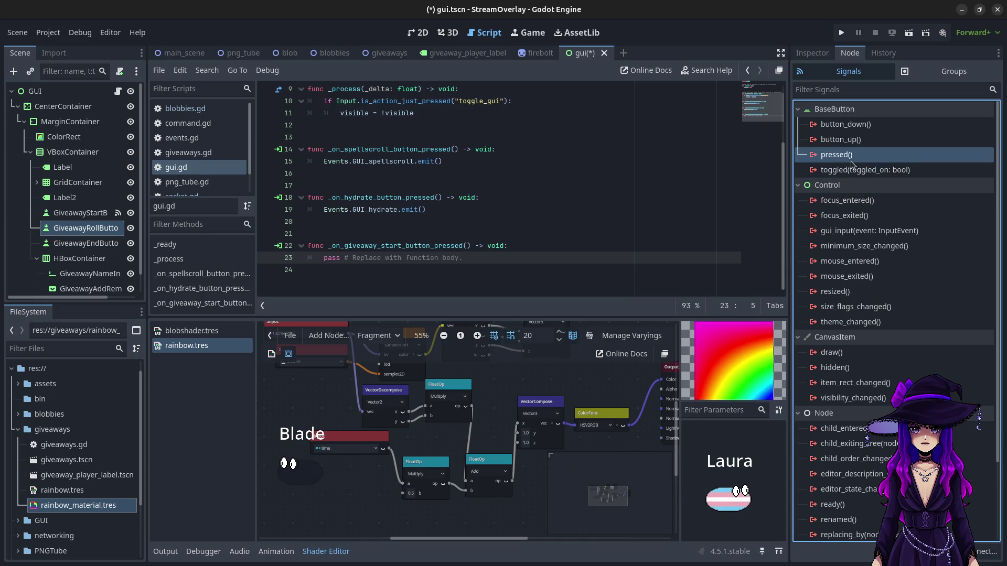
pyautogui.click(546, 401)
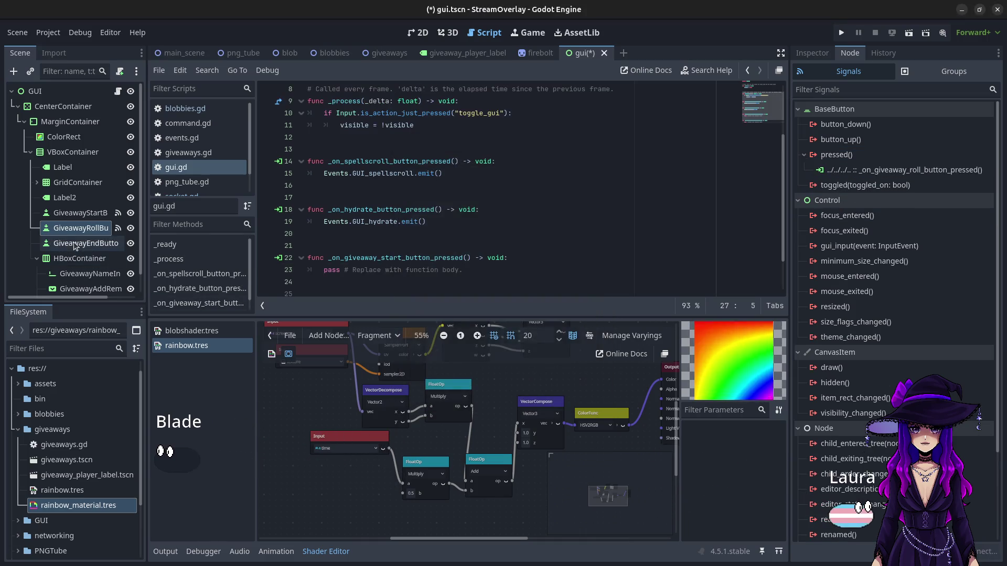
pyautogui.press('Down')
pyautogui.doubleClick(892, 157)
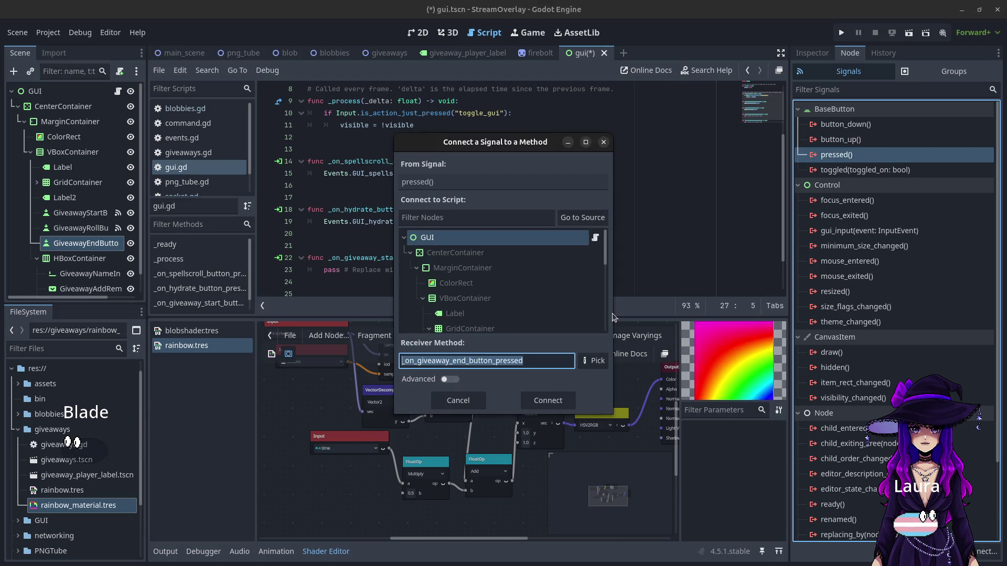
pyautogui.click(556, 401)
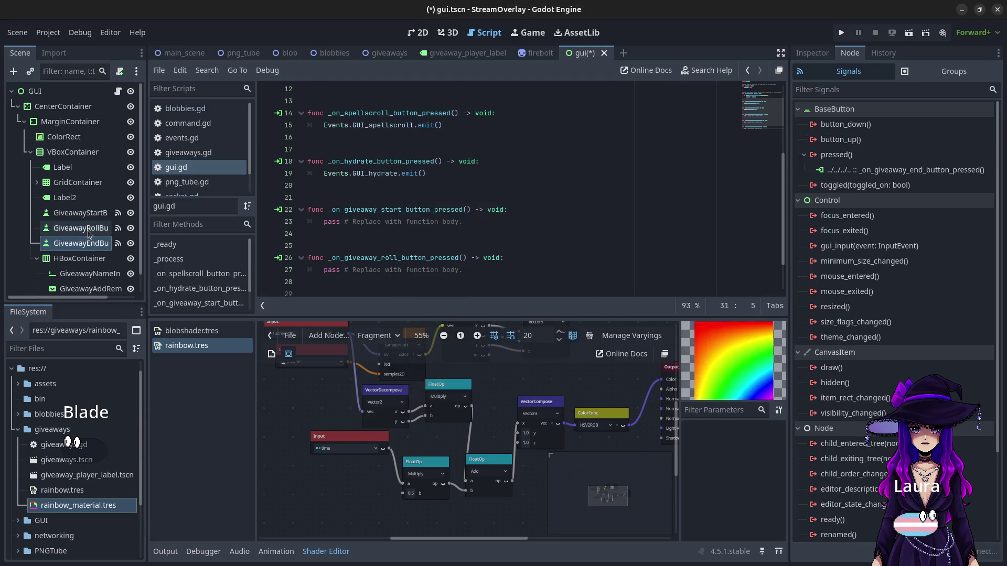
# Step: Connect the AddRemove button's pressed() and start replacing Start's pass with Events.GUI_giveaway_start
pyautogui.scroll(-1, 87, 231)
pyautogui.click(95, 286)
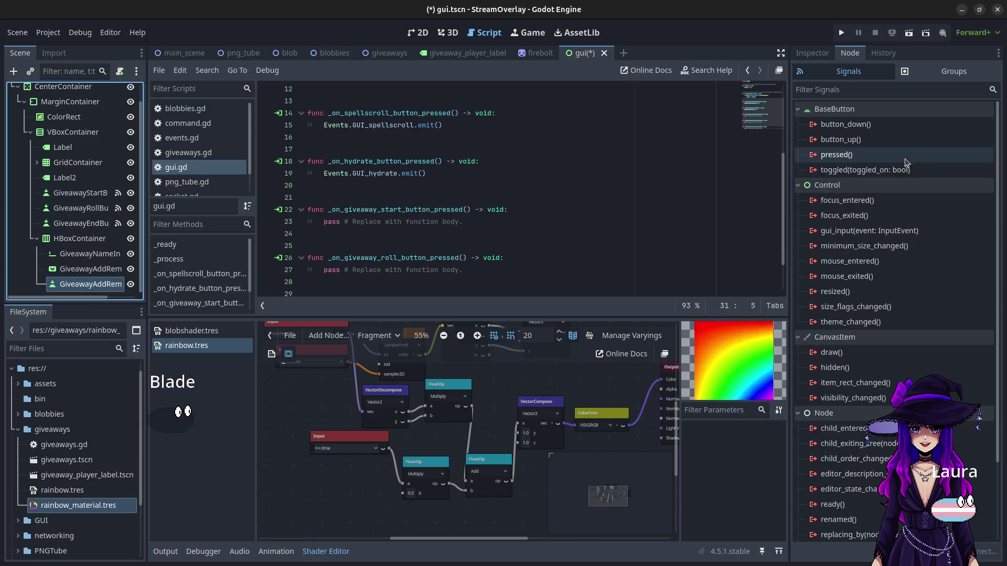
pyautogui.click(868, 155)
pyautogui.press('Return')
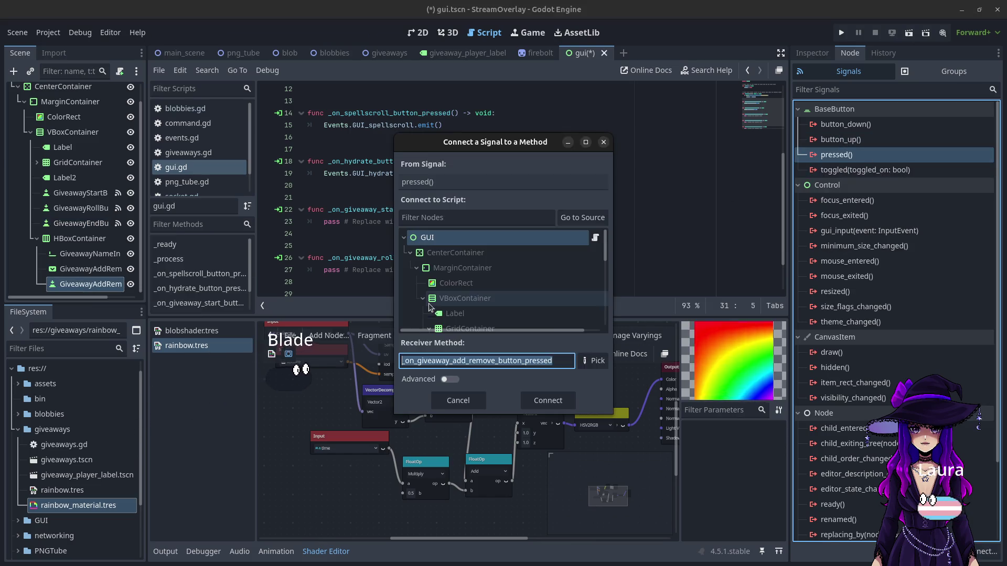
pyautogui.click(560, 408)
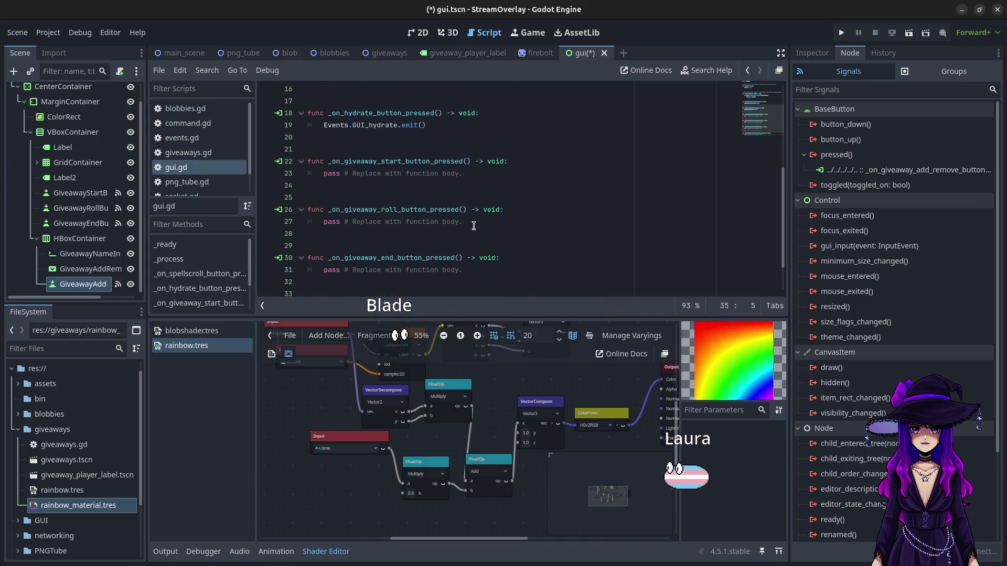
pyautogui.moveTo(463, 173); pyautogui.dragTo(324, 173)
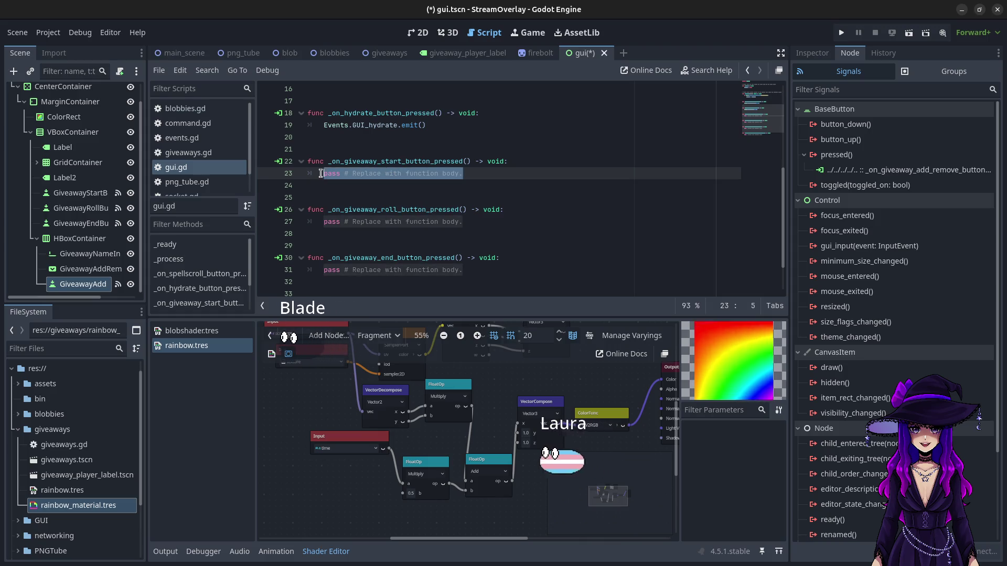
pyautogui.write('Event')
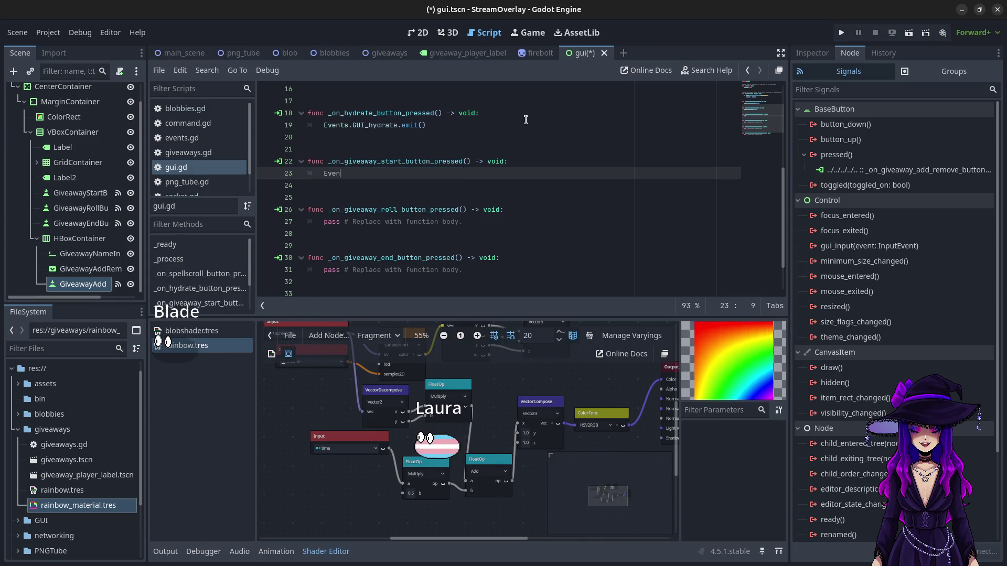
pyautogui.write('s.GUI')
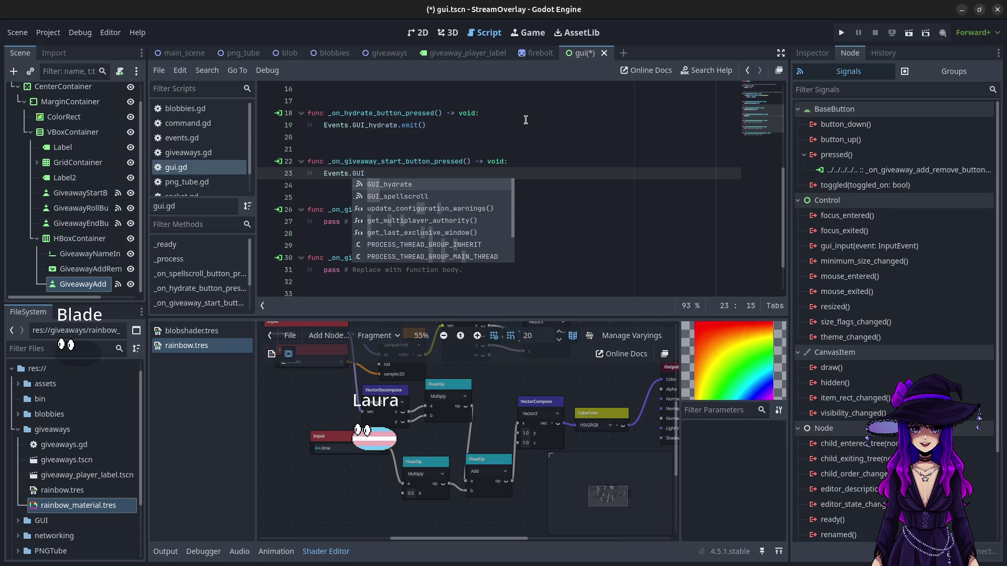
pyautogui.write('_giveaway_s')
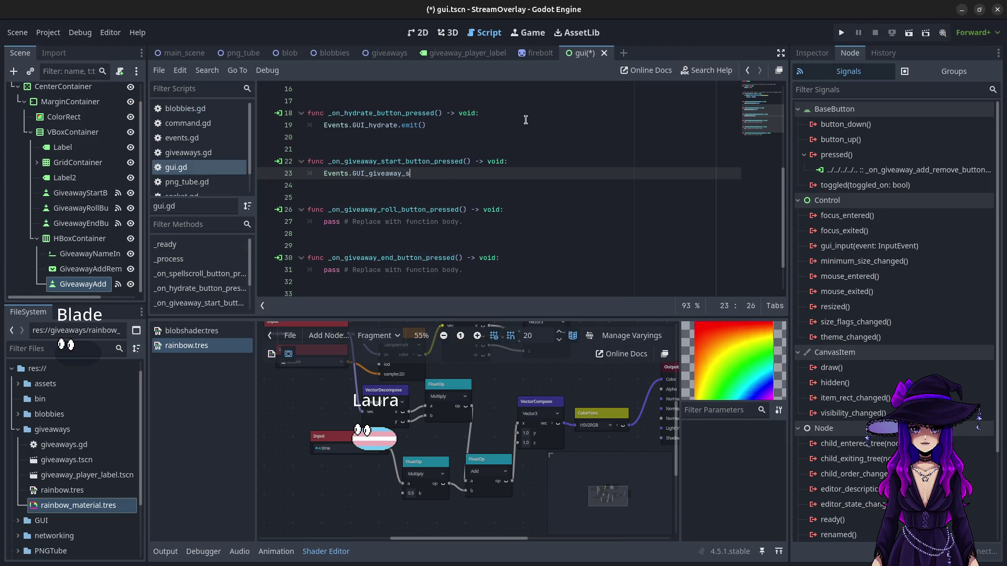
pyautogui.write('tart.emit(')
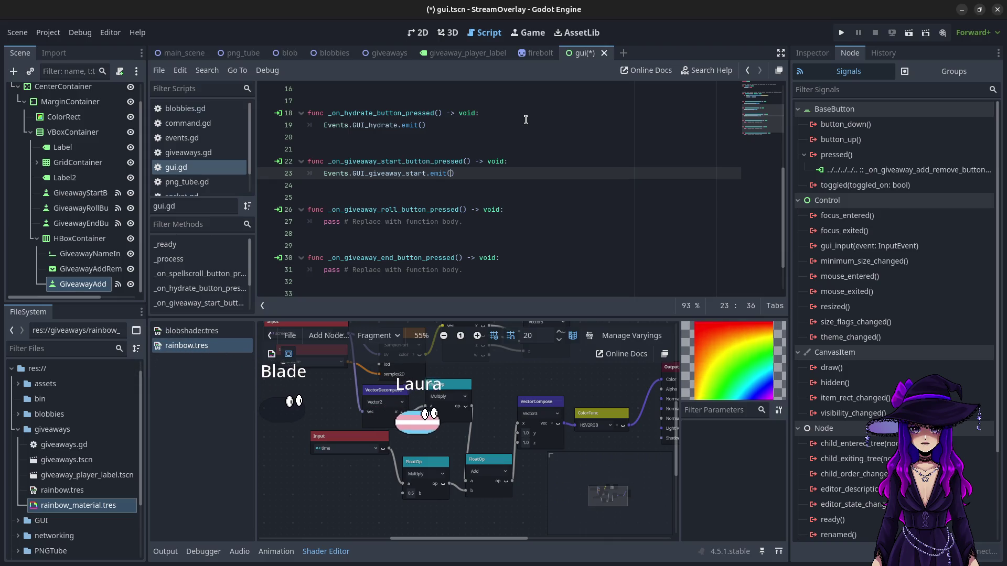
# Step: Replace the roll and end handlers' pass lines with Events.GUI_giveaway_roll and _end emit calls
pyautogui.click(477, 225)
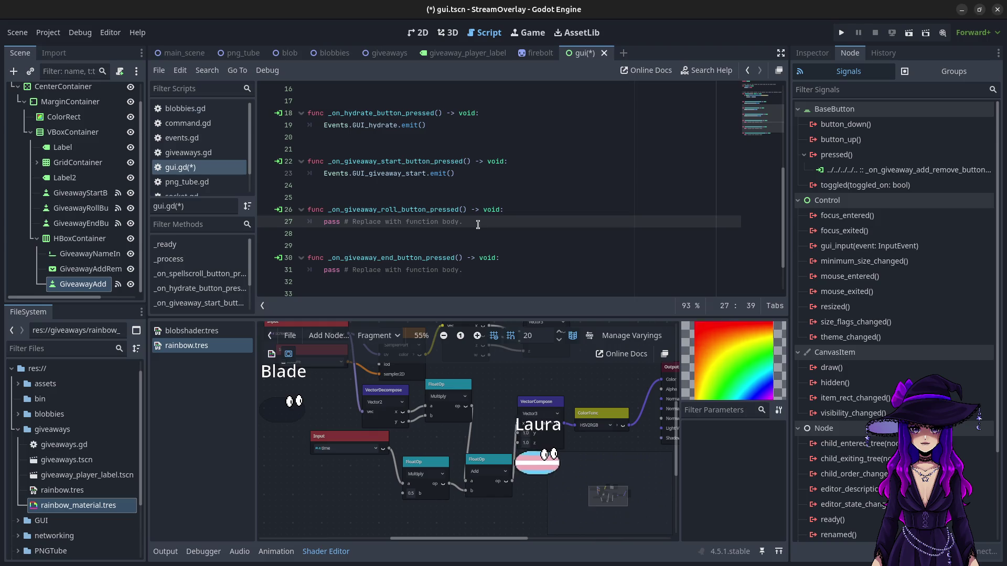
pyautogui.hotkey('shift', 'Home')
pyautogui.write('Events.')
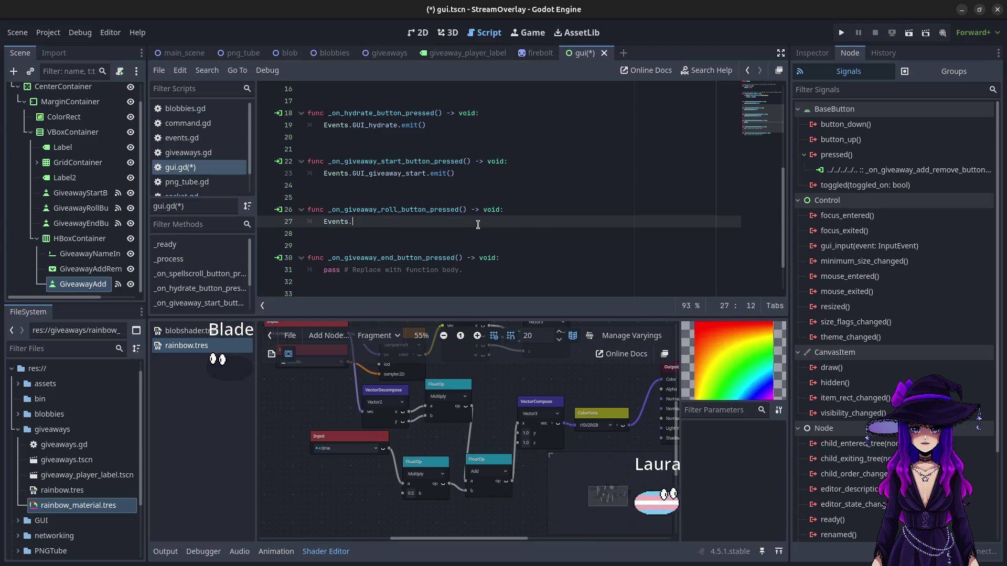
pyautogui.write('GUI_giveaway_end')
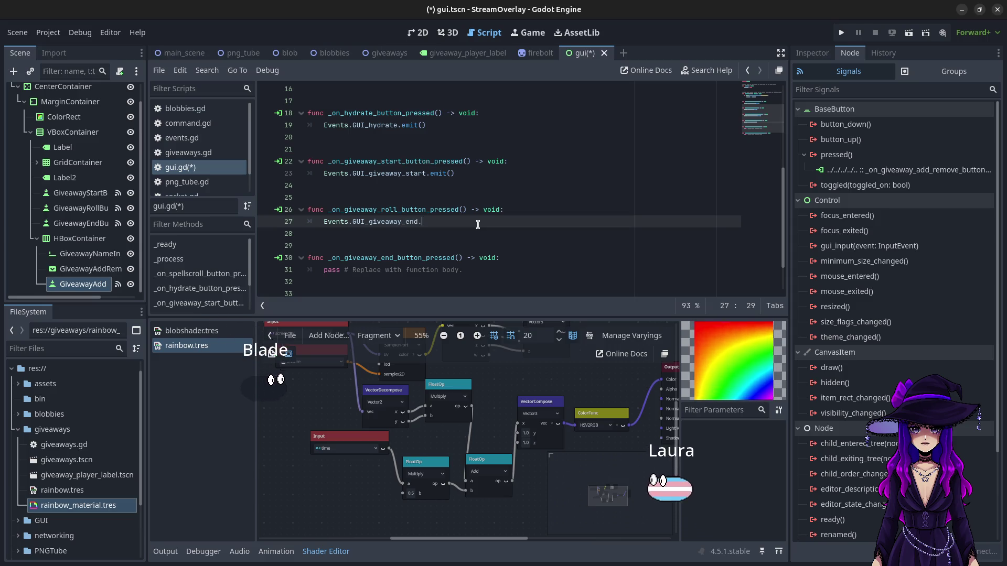
pyautogui.write('.emit(')
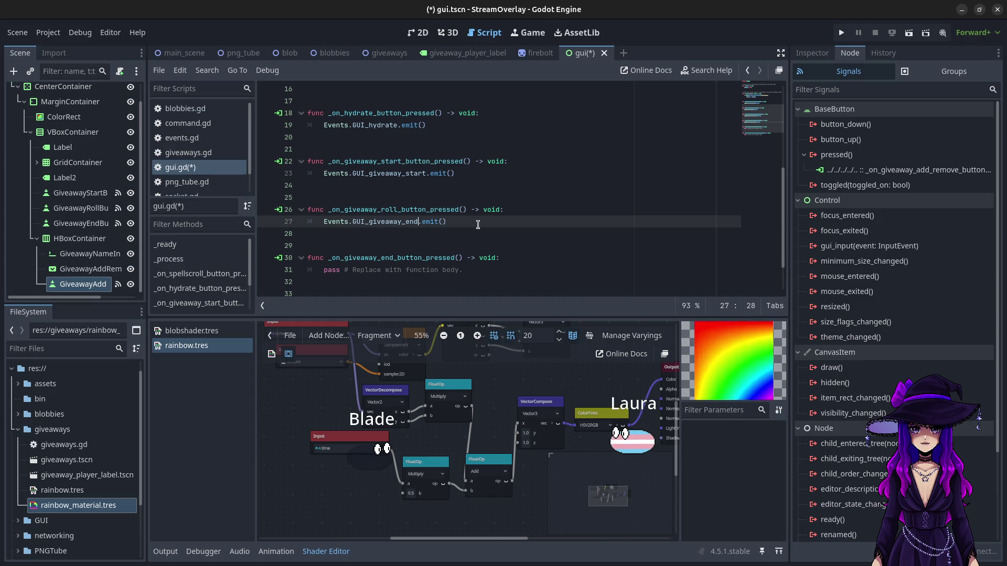
pyautogui.write('roll')
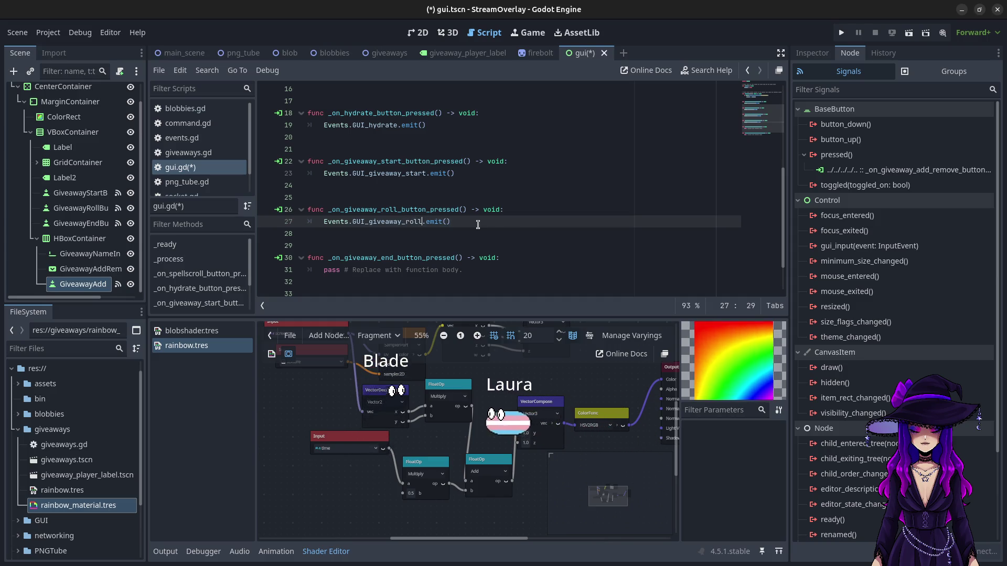
pyautogui.press('Down')
pyautogui.press('Down')
pyautogui.press('Down')
pyautogui.press('End')
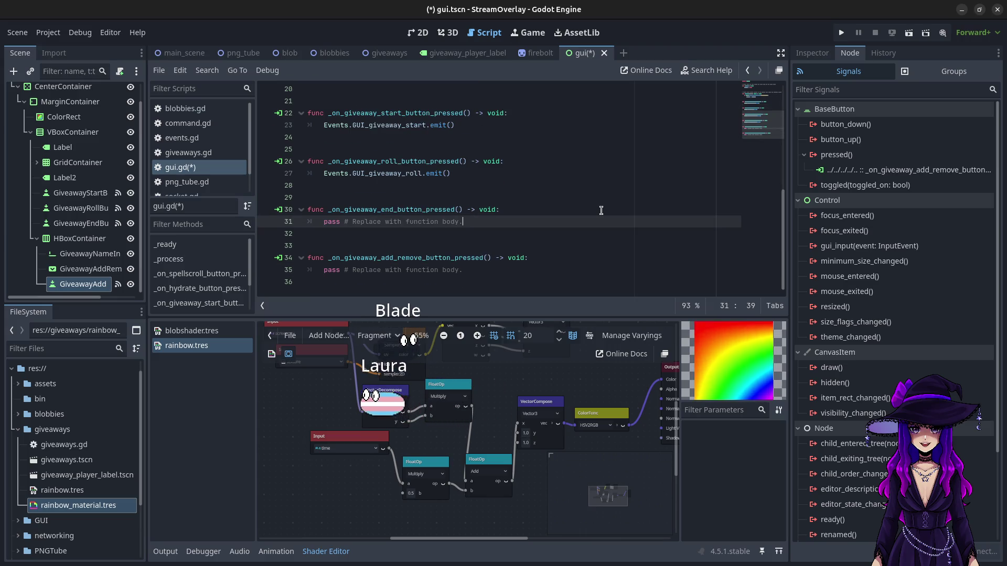
pyautogui.hotkey('shift', 'Home')
pyautogui.write('Events.GUI')
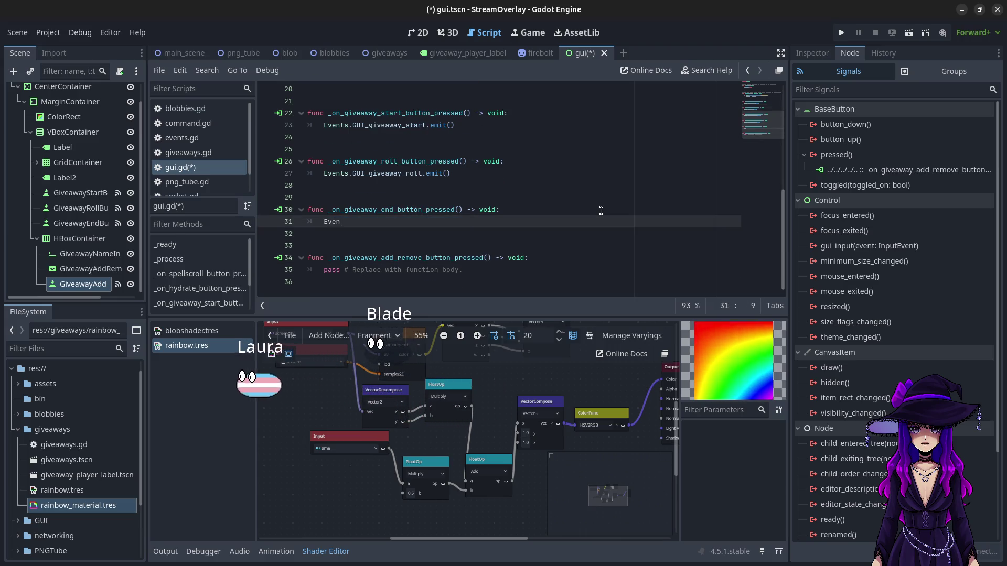
pyautogui.write('_gi')
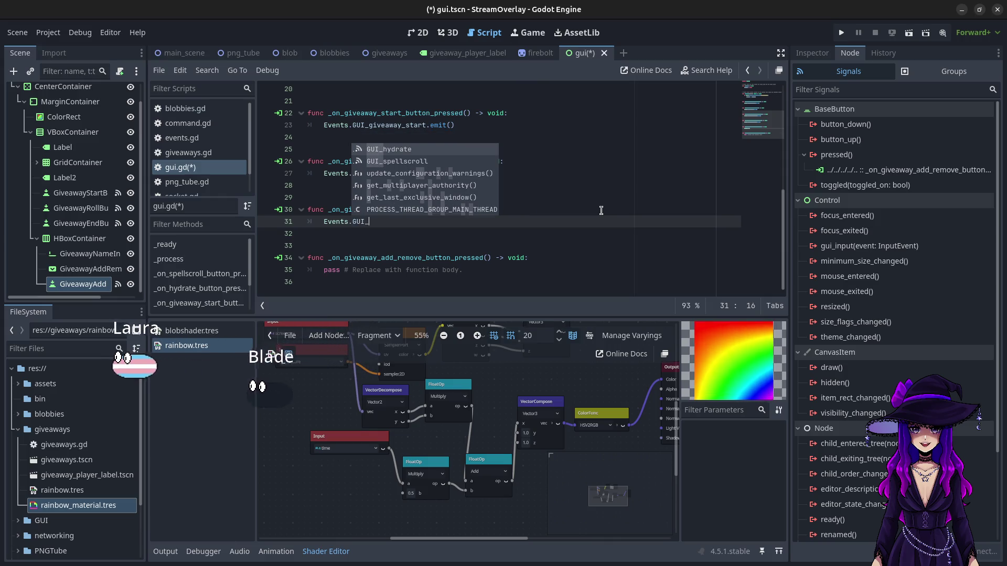
pyautogui.write('veaway_end.emit(')
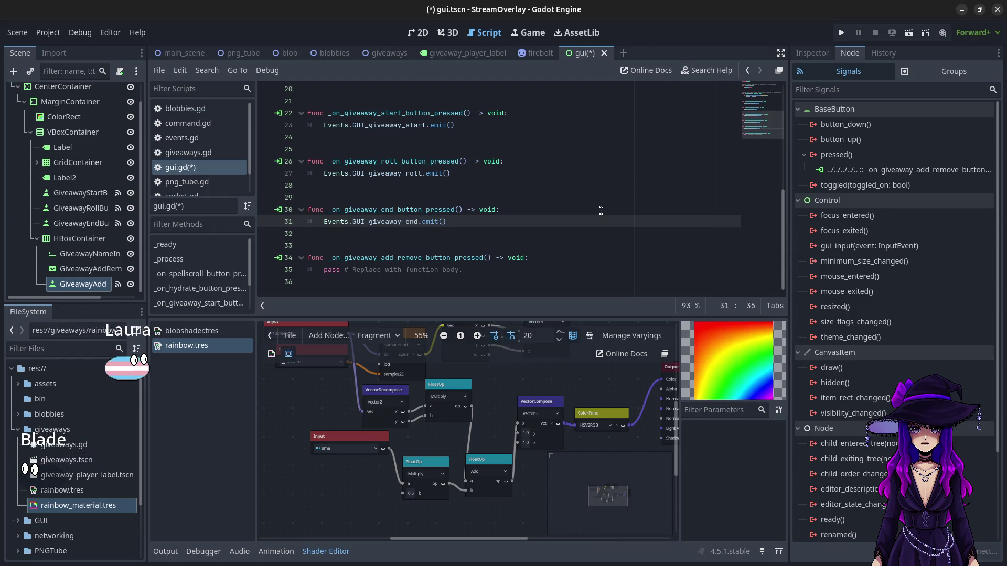
# Step: Clear the placeholder pass line in the add/remove handler
pyautogui.click(491, 269)
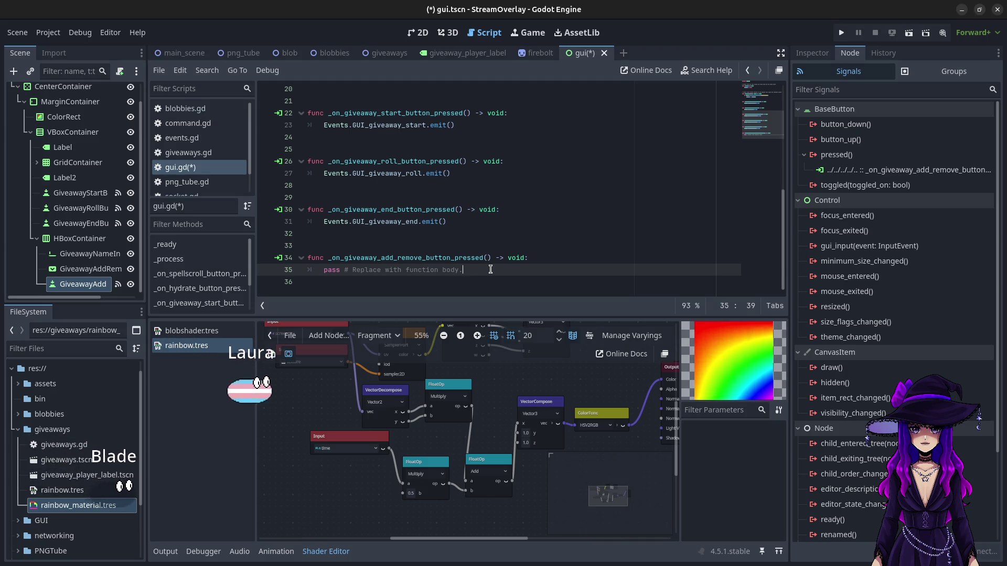
pyautogui.hotkey('shift', 'Home')
pyautogui.press('BackSpace')
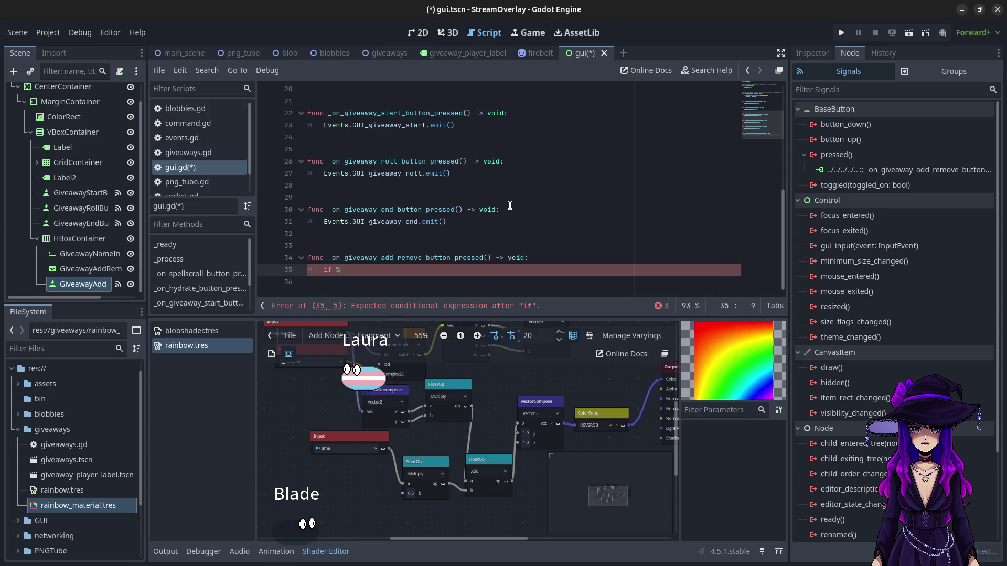
# Step: Replace the if on line 35 with 'match $GiveawayAddRemoveSelect.selected' via autocomplete
pyautogui.write('$Giv')
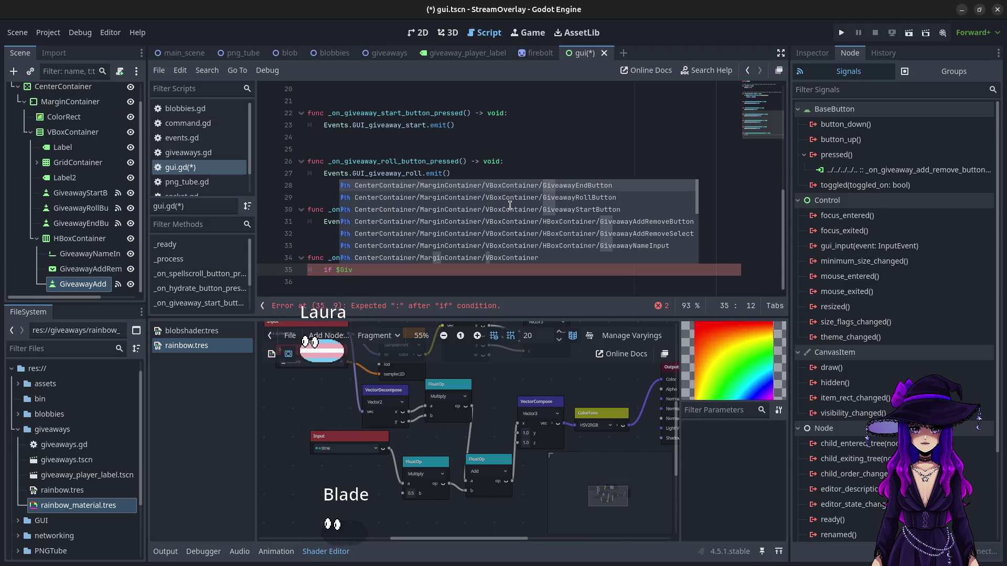
pyautogui.press('BackSpace')
pyautogui.press('BackSpace')
pyautogui.press('BackSpace')
pyautogui.write('match $')
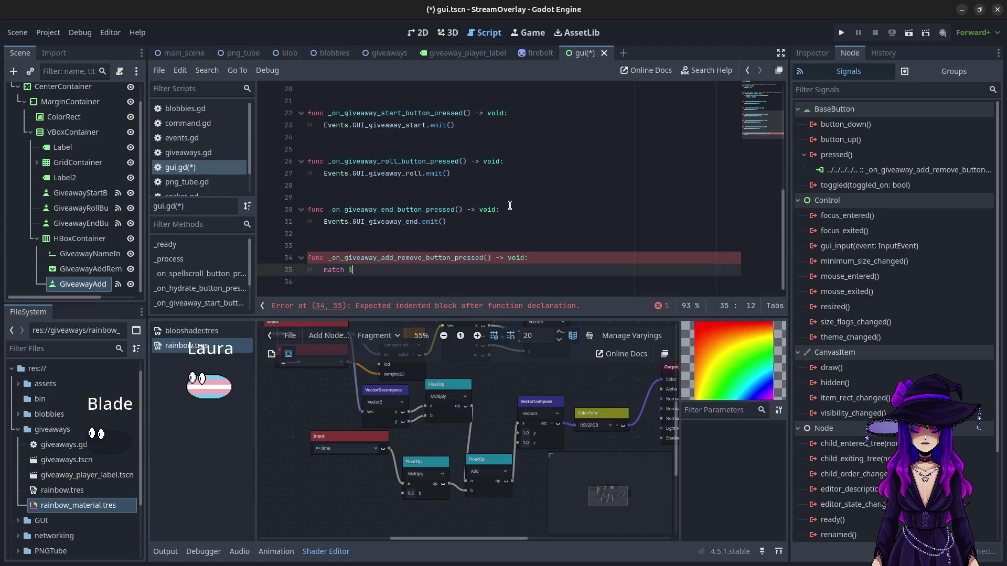
pyautogui.write('Giveaway')
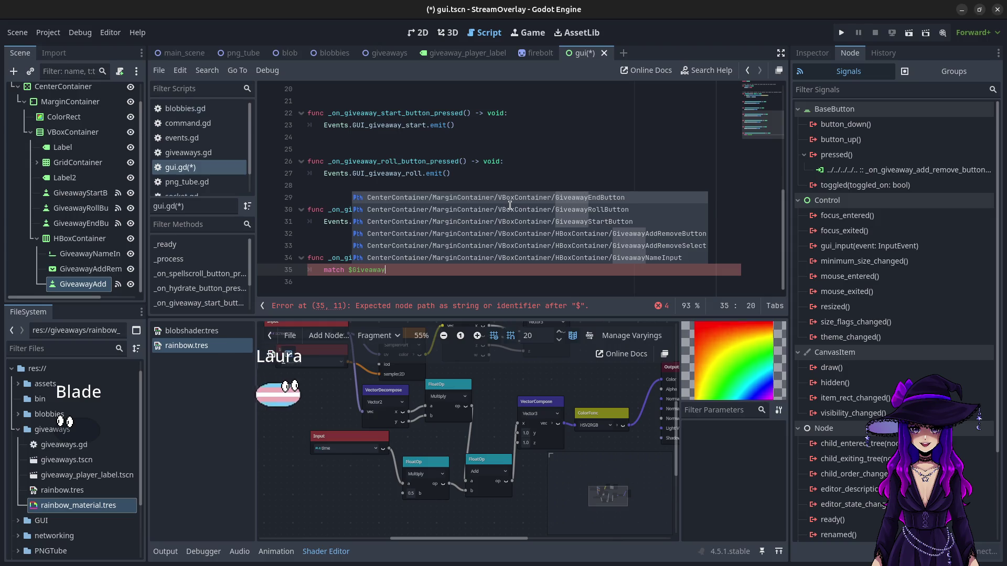
pyautogui.write('AddRemo')
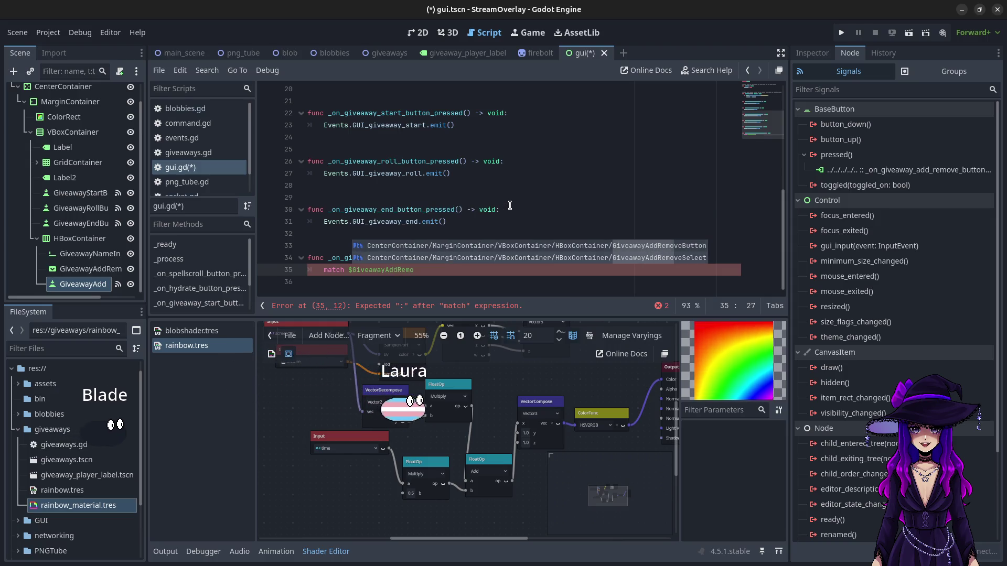
pyautogui.press('Down')
pyautogui.press('Return')
pyautogui.write('.')
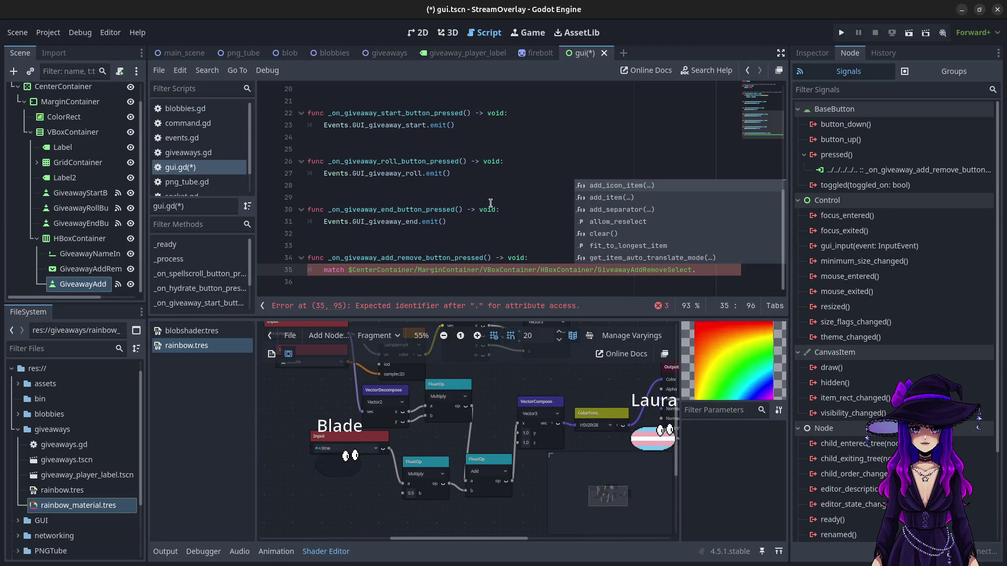
pyautogui.scroll(-20, 631, 238)
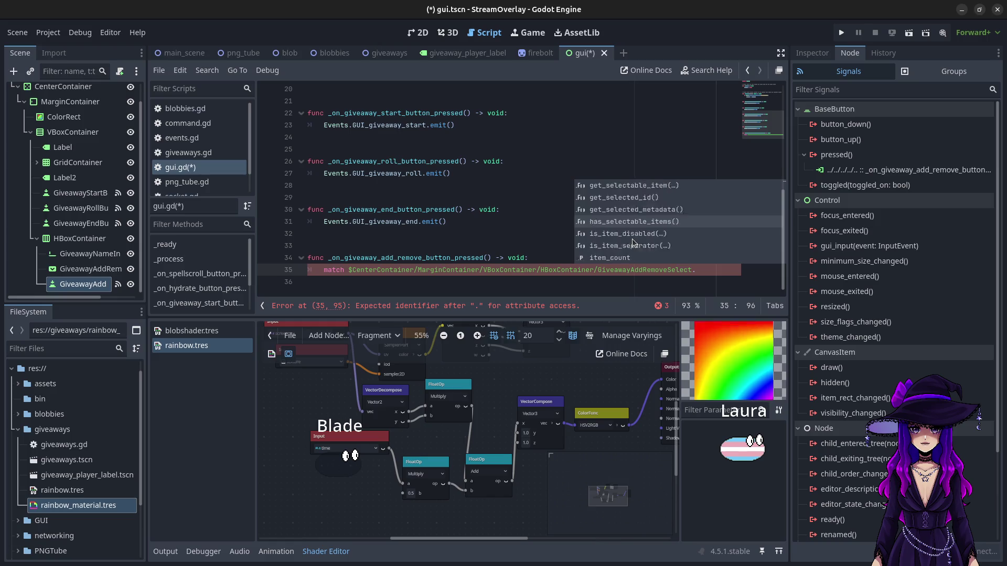
pyautogui.scroll(-2, 631, 239)
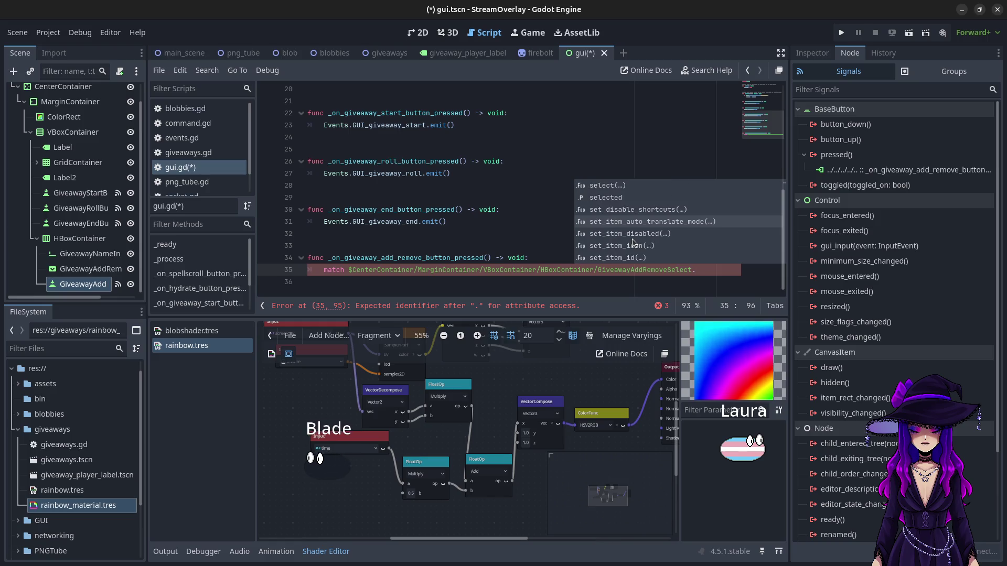
pyautogui.click(619, 199)
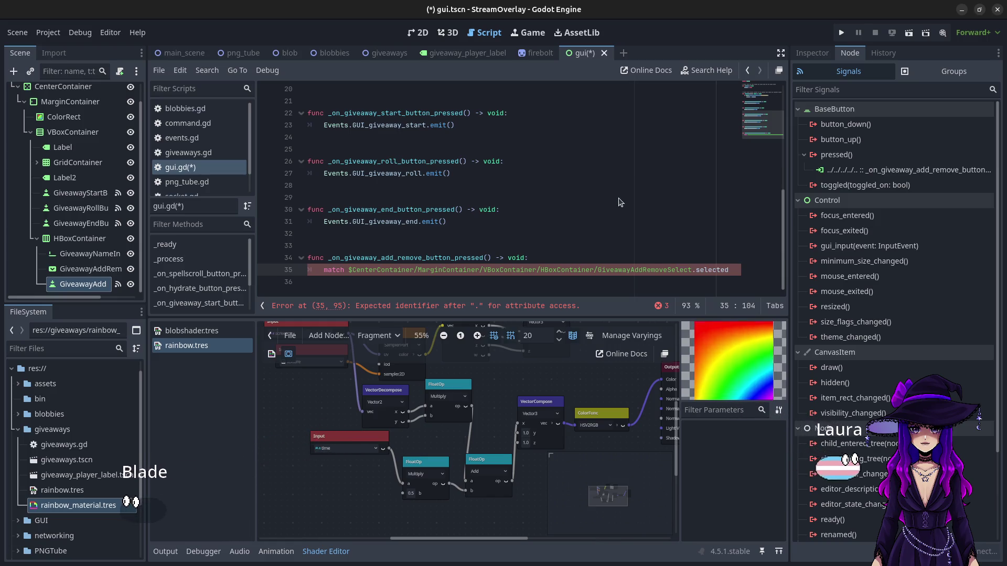
pyautogui.click(685, 233)
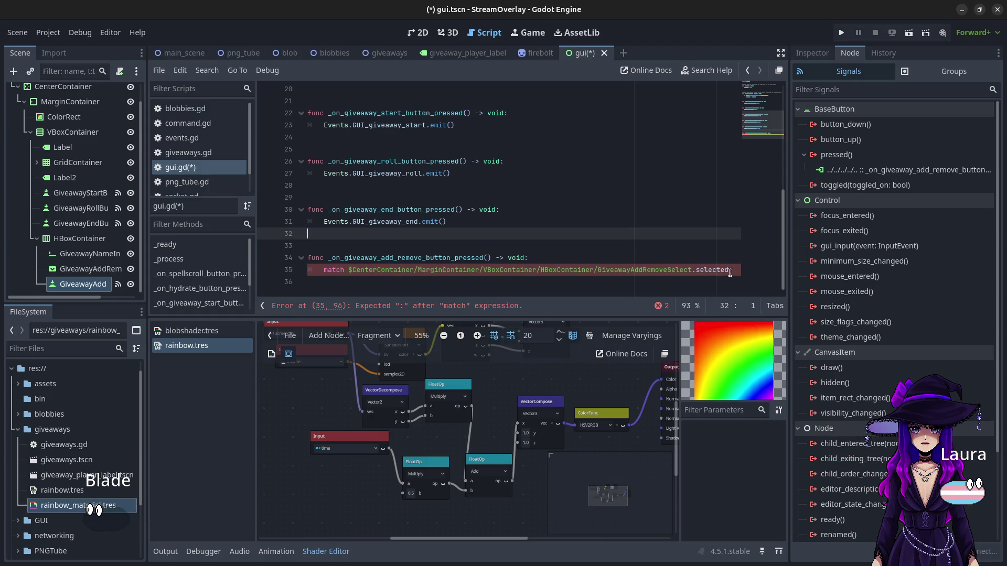
pyautogui.click(728, 272)
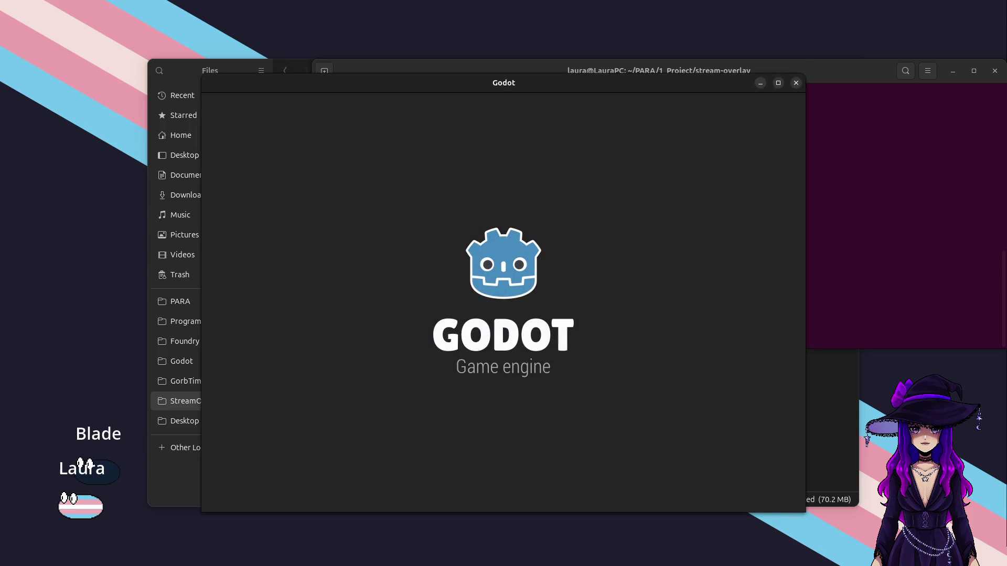
# Step: Select StreamOverlay in the Project Manager and open it in the editor
pyautogui.click(313, 143)
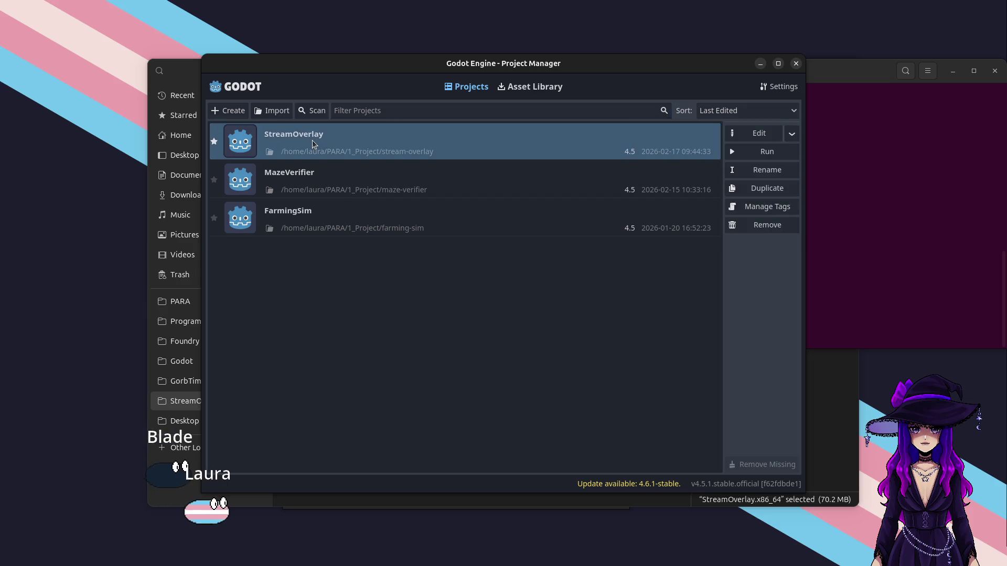
pyautogui.doubleClick(313, 143)
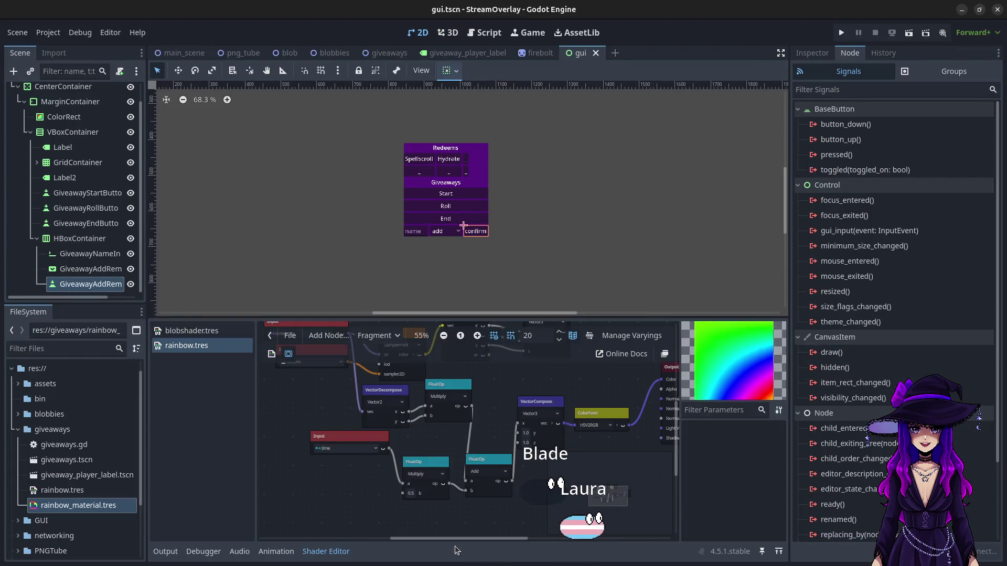
# Step: Hide the shader editor and reconnect GiveawayStartButton's pressed() to _on_giveaway_start_button_pressed, then save
pyautogui.click(328, 551)
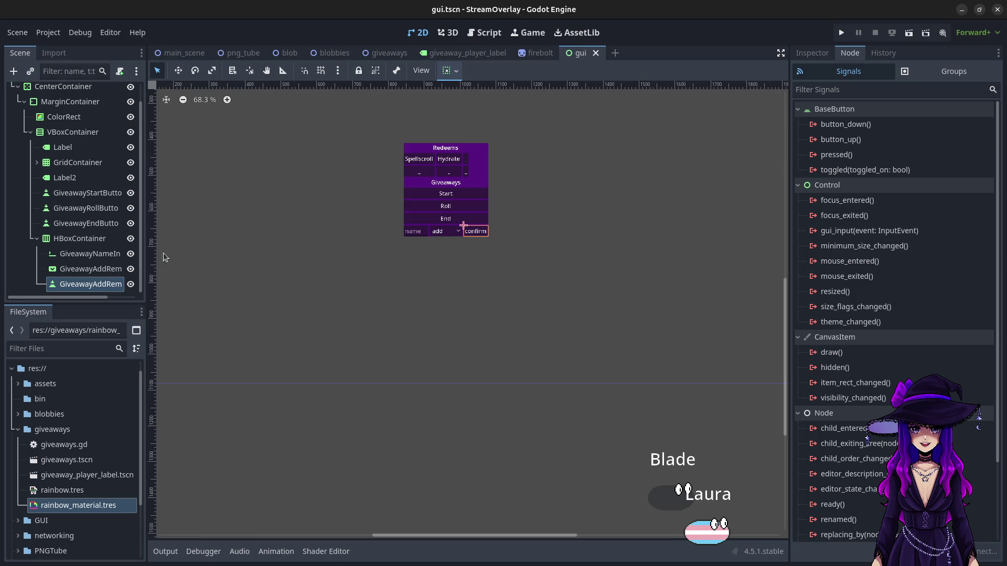
pyautogui.scroll(3, 497, 231)
pyautogui.scroll(-3, 472, 325)
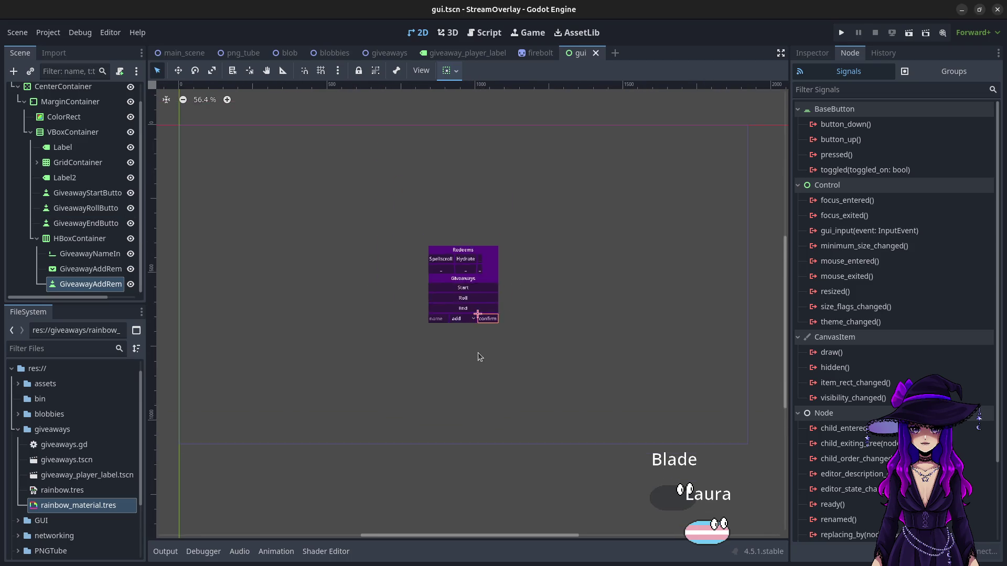
pyautogui.scroll(2, 419, 338)
pyautogui.scroll(-1, 435, 149)
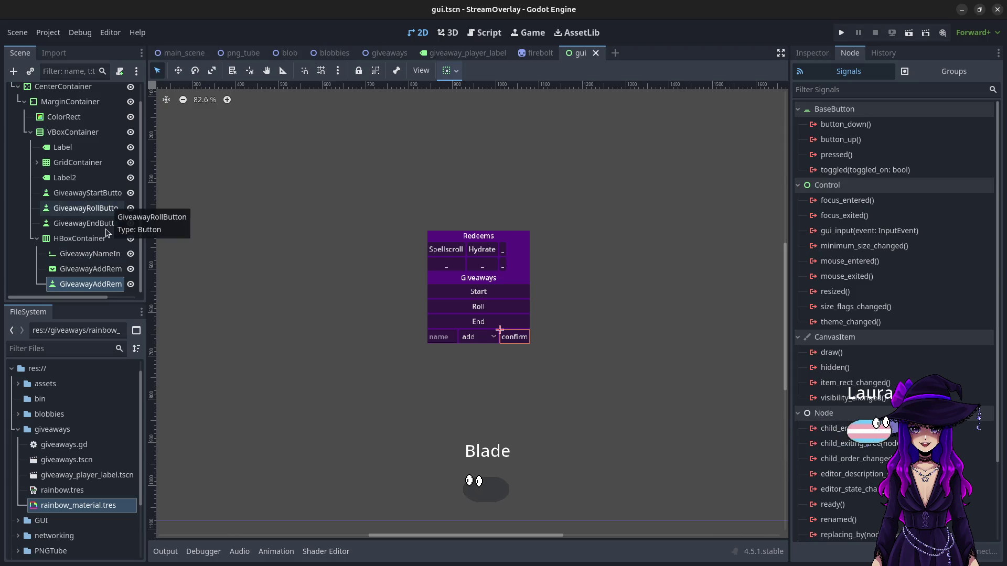
pyautogui.click(87, 193)
pyautogui.click(922, 157)
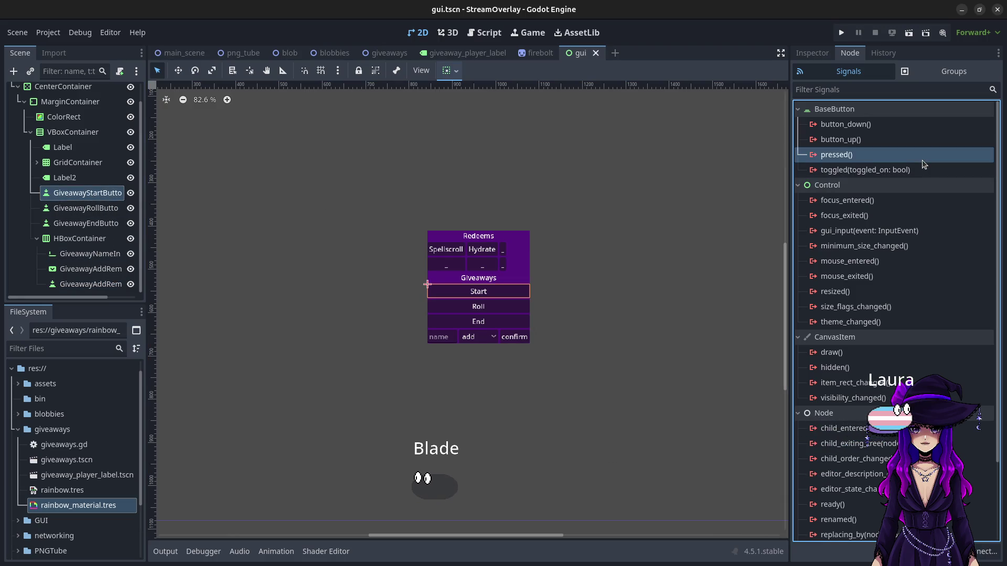
pyautogui.press('Return')
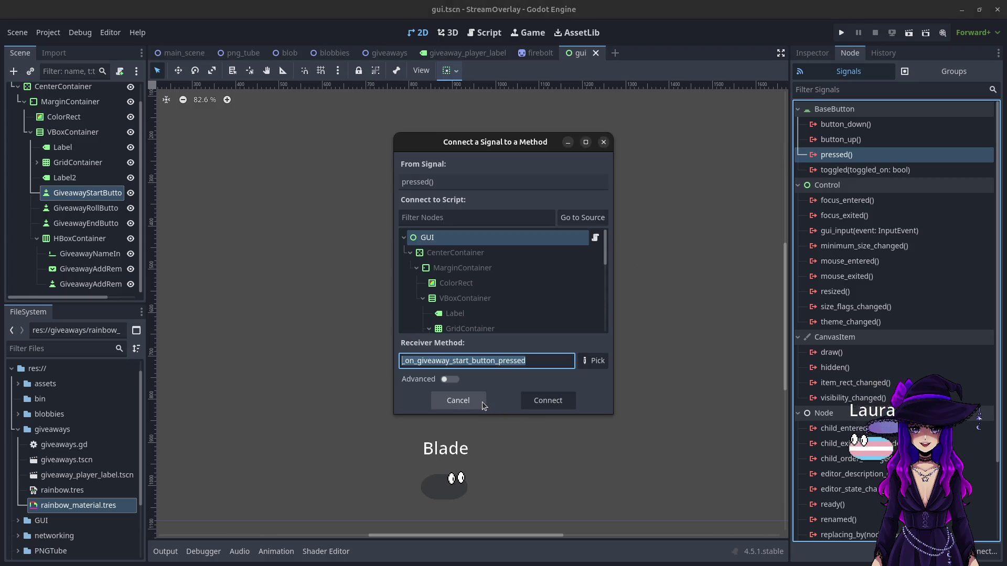
pyautogui.click(552, 402)
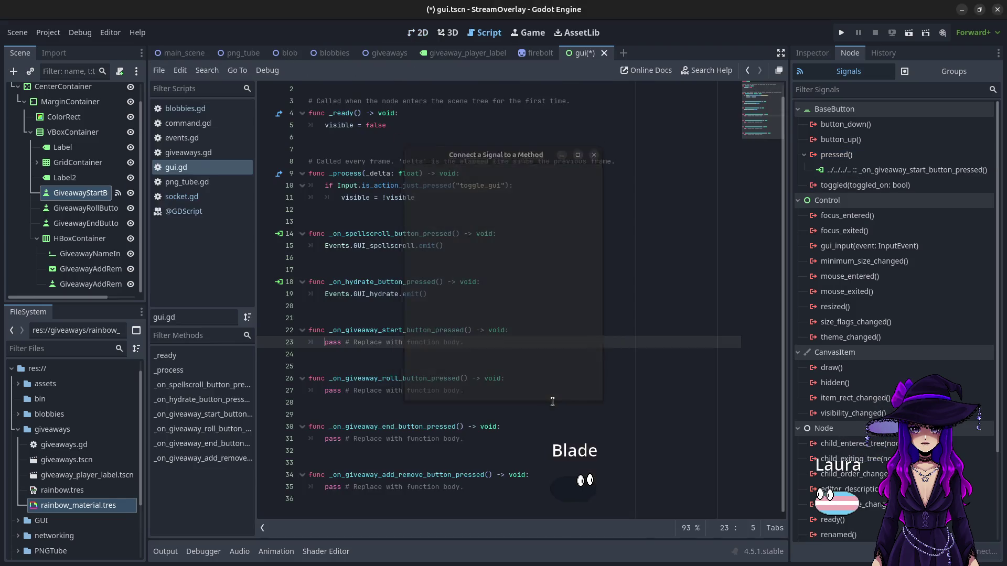
pyautogui.hotkey('ctrl', 's')
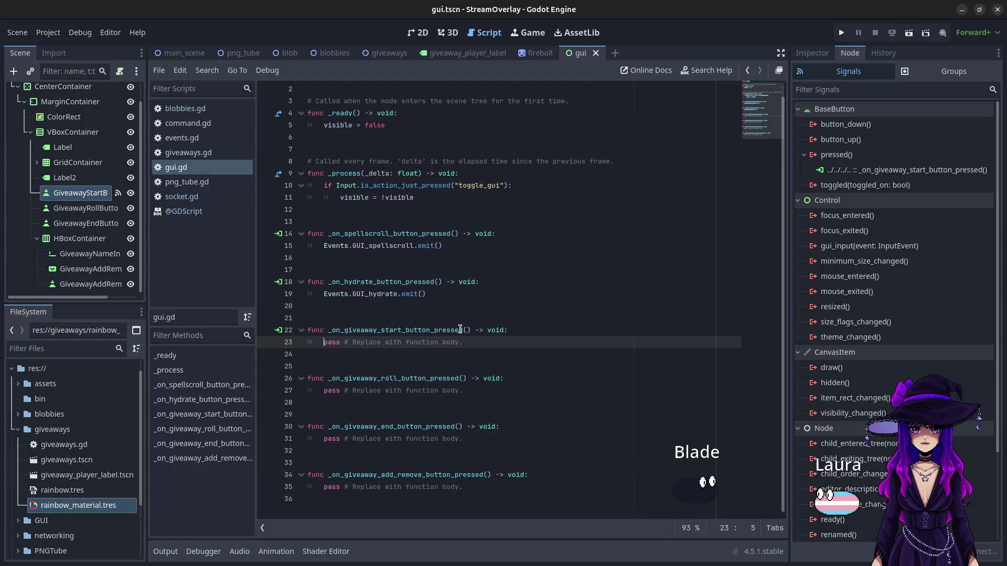
# Step: Reconnect the Roll and End buttons' pressed() signals to their gui.gd handlers
pyautogui.click(99, 209)
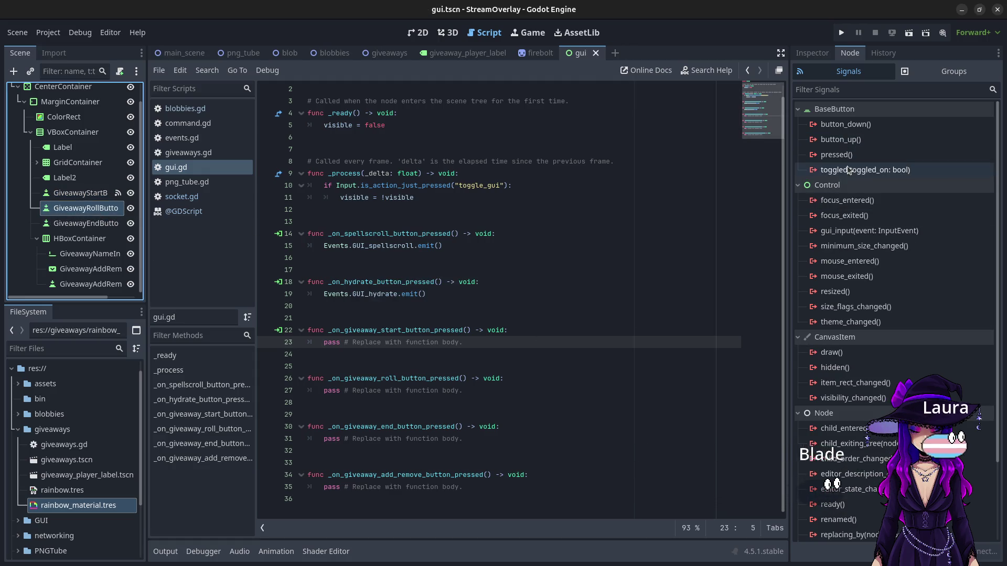
pyautogui.doubleClick(836, 155)
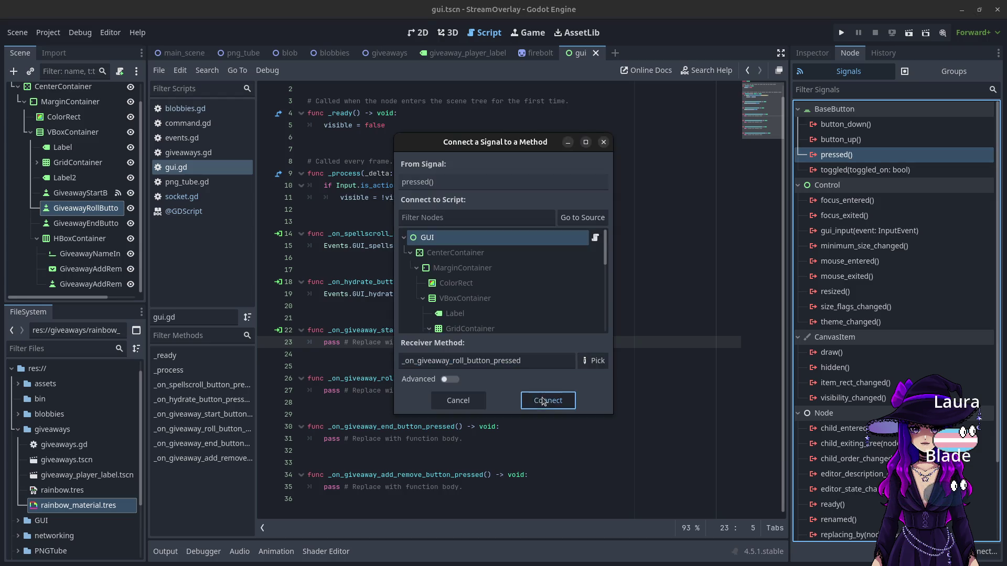
pyautogui.click(545, 400)
pyautogui.hotkey('ctrl', 's')
pyautogui.click(87, 223)
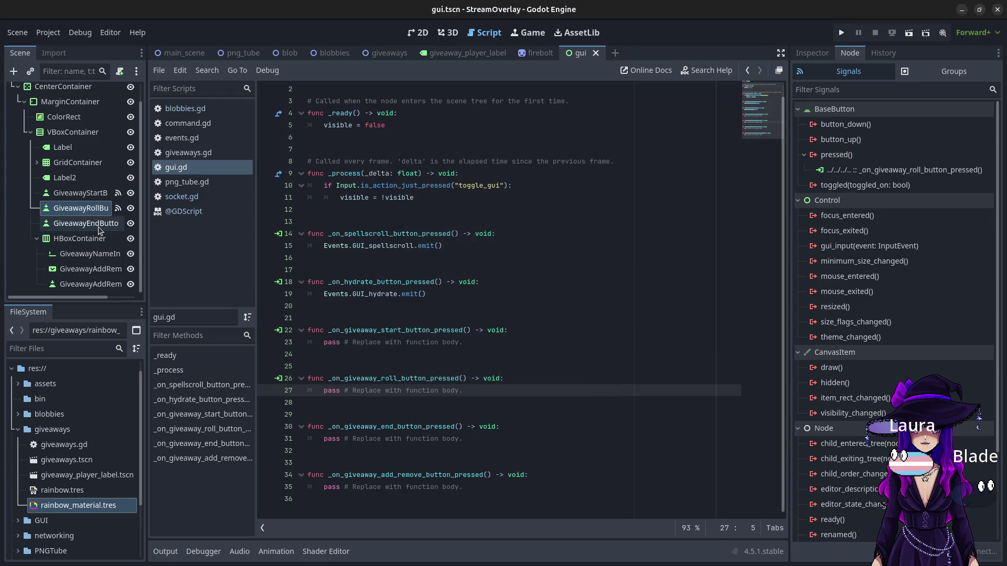
pyautogui.doubleClick(875, 157)
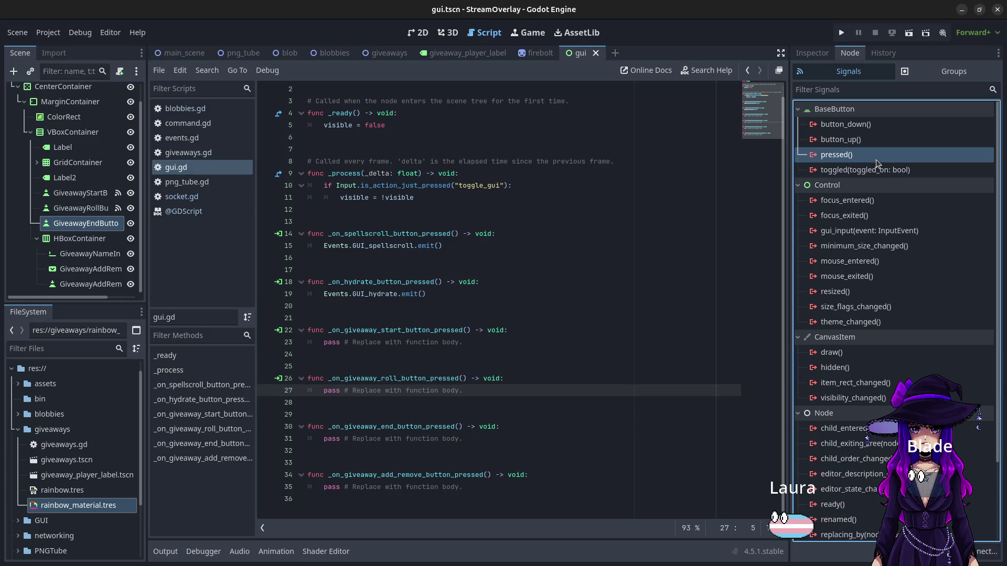
pyautogui.click(558, 401)
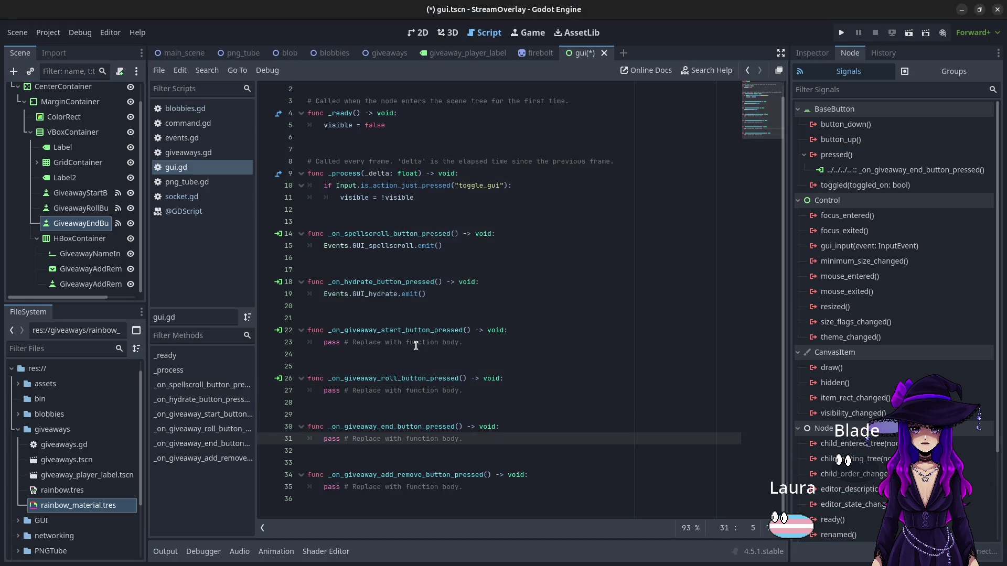
# Step: Reconnect GiveawayAddRemoveButton's pressed() to _on_giveaway_add_remove_button_pressed
pyautogui.click(97, 256)
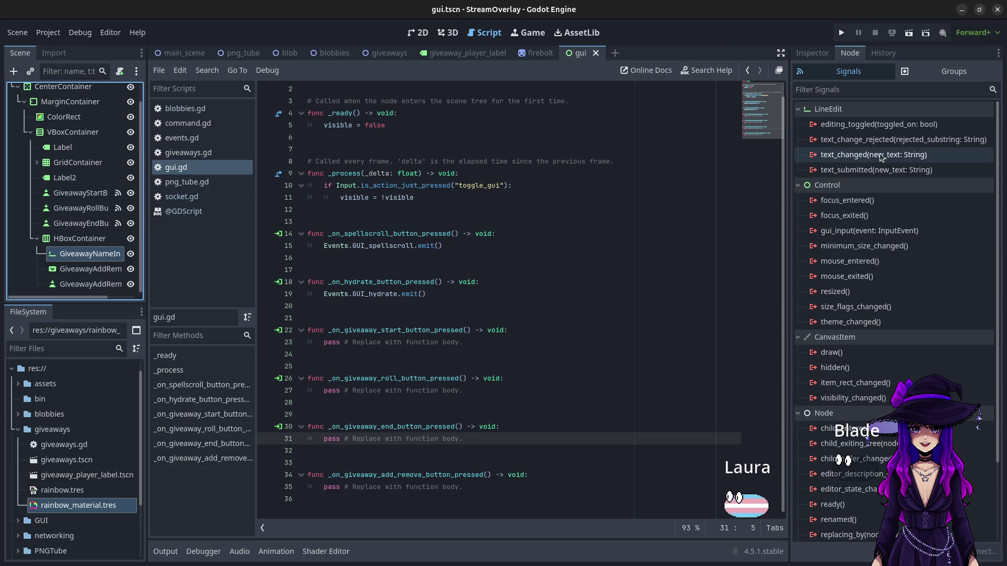
pyautogui.press('Down')
pyautogui.press('Down')
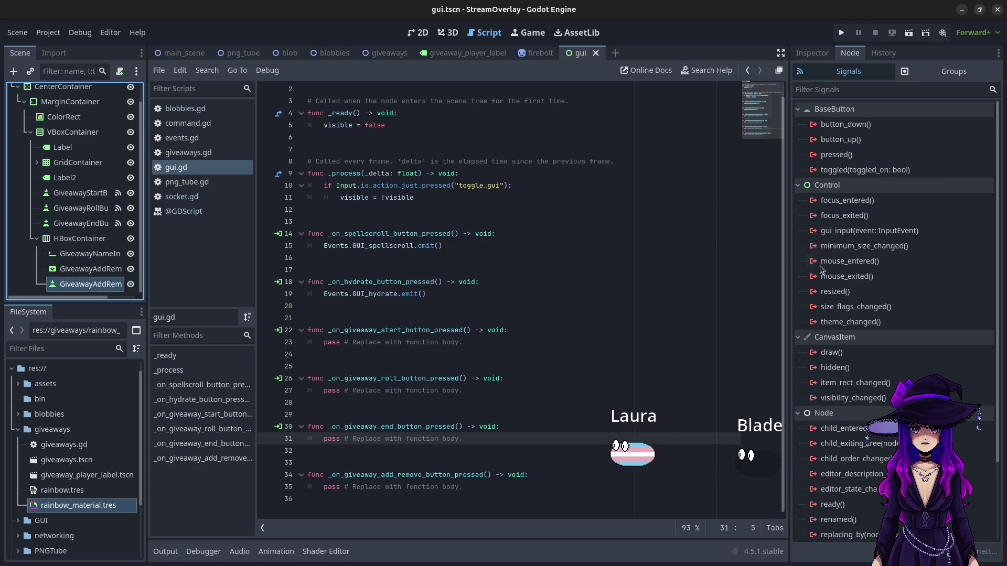
pyautogui.click(839, 155)
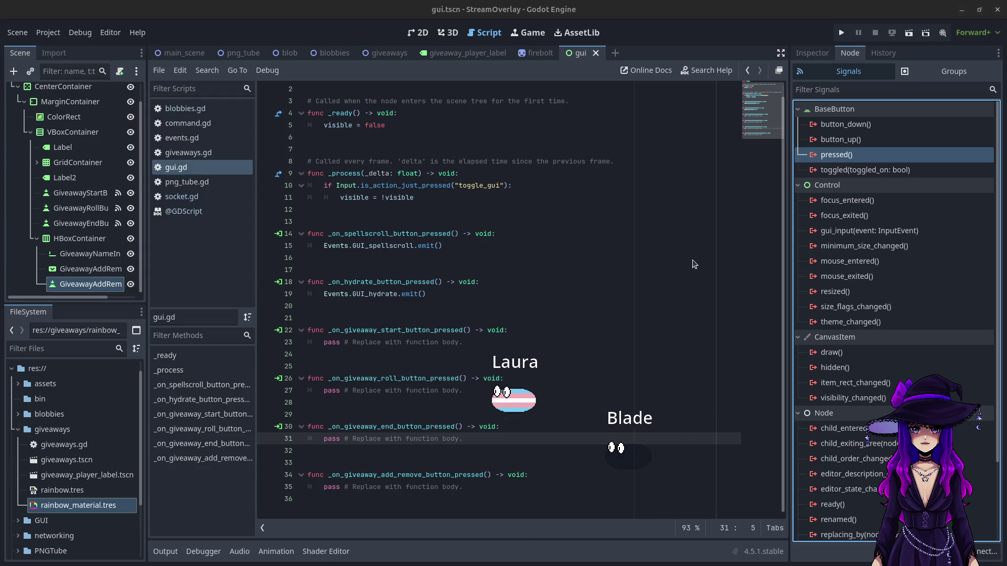
pyautogui.press('Return')
pyautogui.click(547, 402)
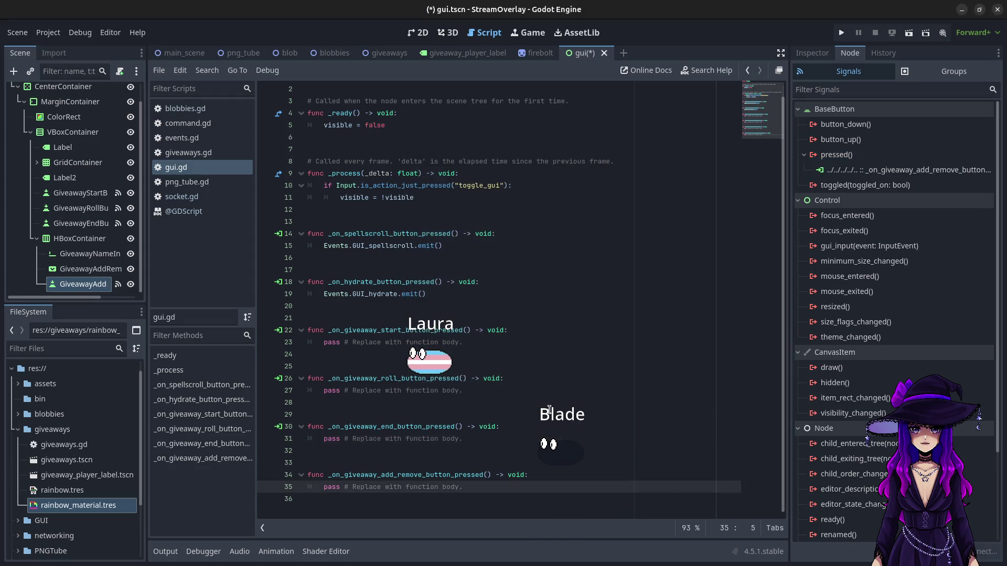
# Step: Select the 'pass # Replace with function body.' text on line 23 of the start handler
pyautogui.click(517, 391)
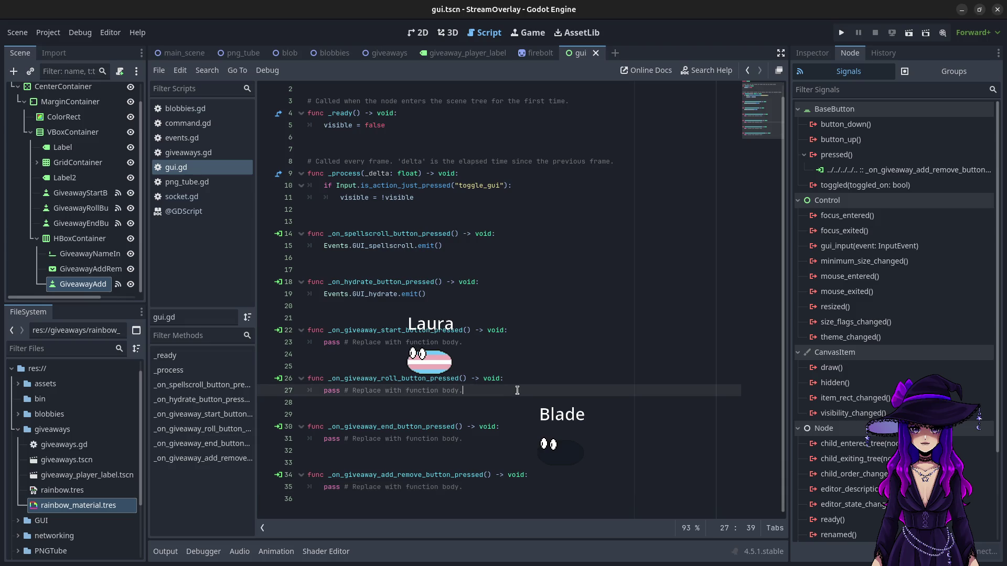
pyautogui.click(491, 325)
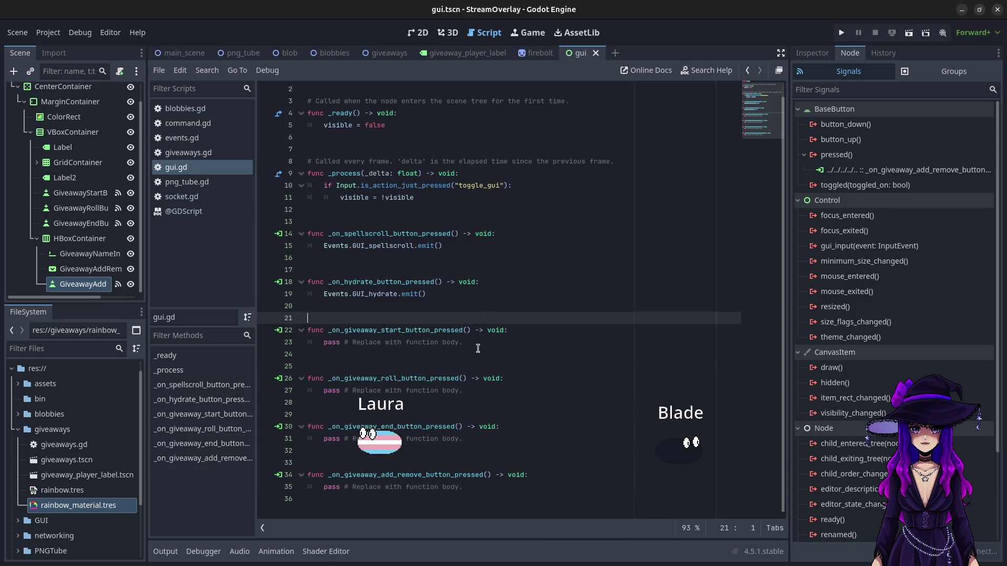
pyautogui.click(482, 342)
pyautogui.hotkey('shift', 'Home')
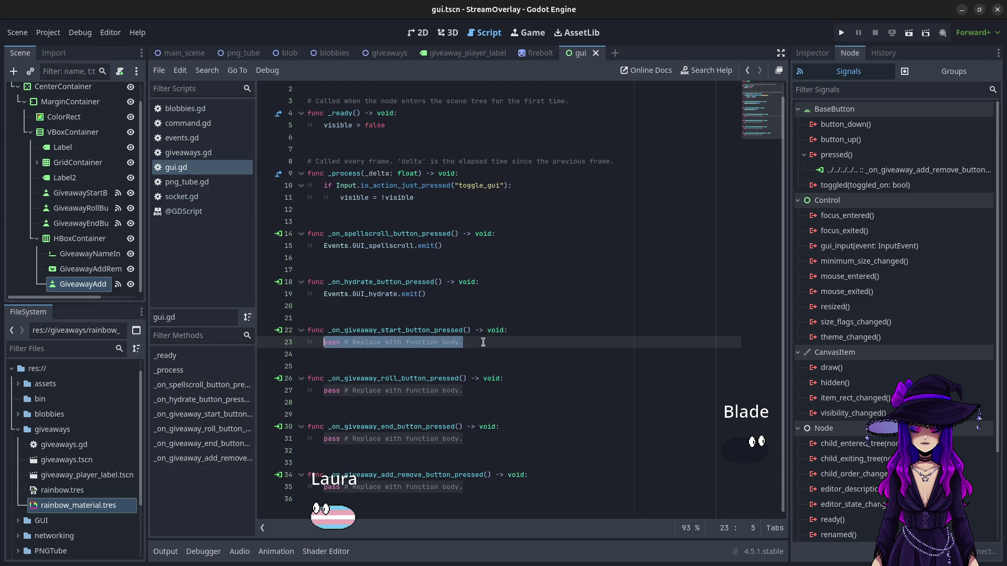
# Step: Put Events.GUI_giveaway_start.emit() in the start handler, then paste it over the roll, end and add/remove placeholders
pyautogui.write('Even')
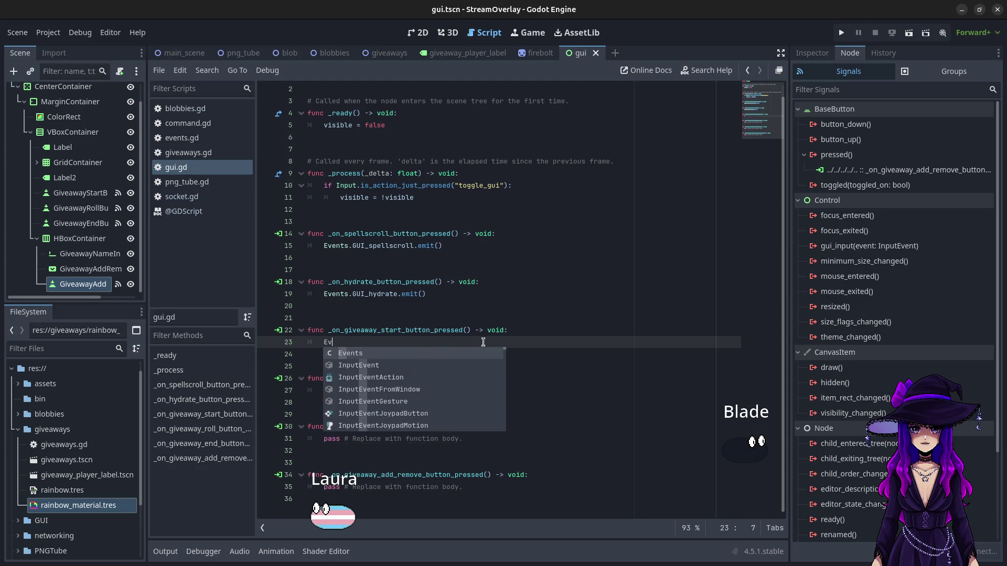
pyautogui.write('ts.GUI_')
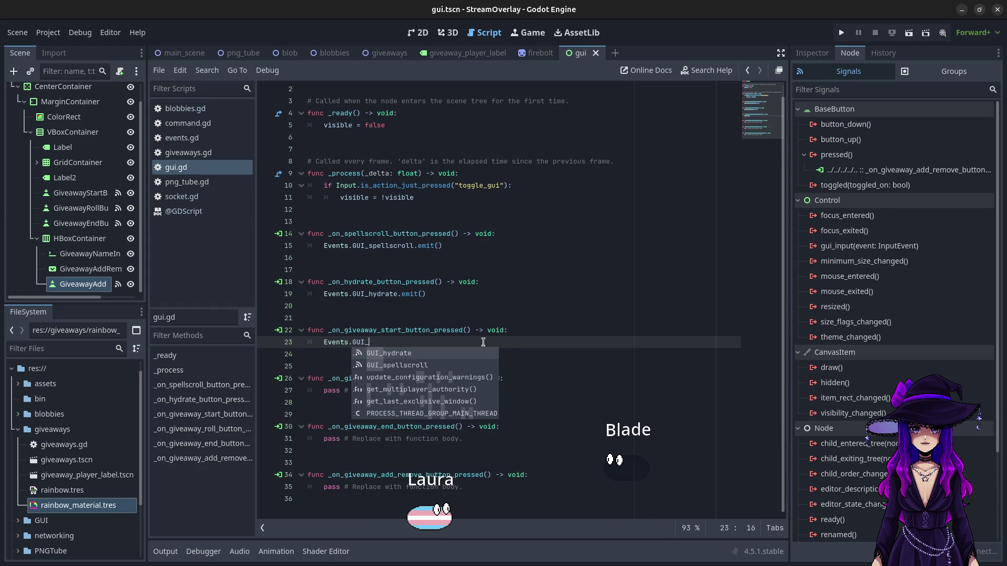
pyautogui.write('giveaway_start.')
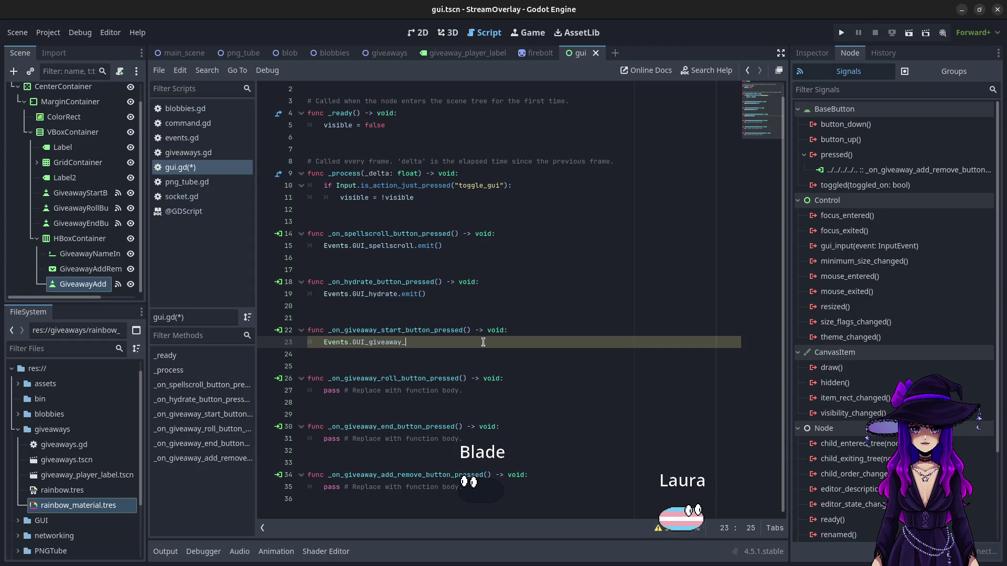
pyautogui.write('emit(')
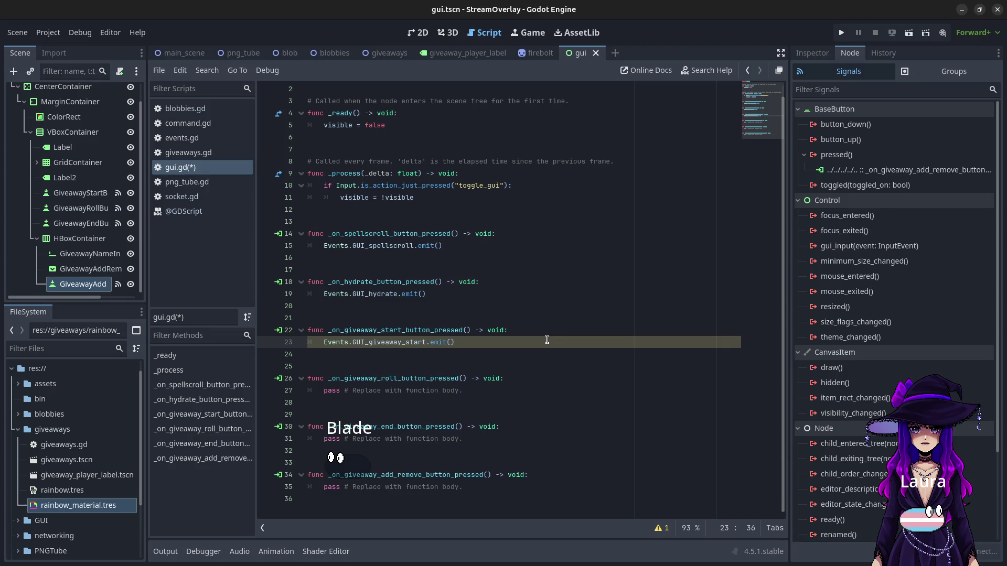
pyautogui.hotkey('ctrl', 's')
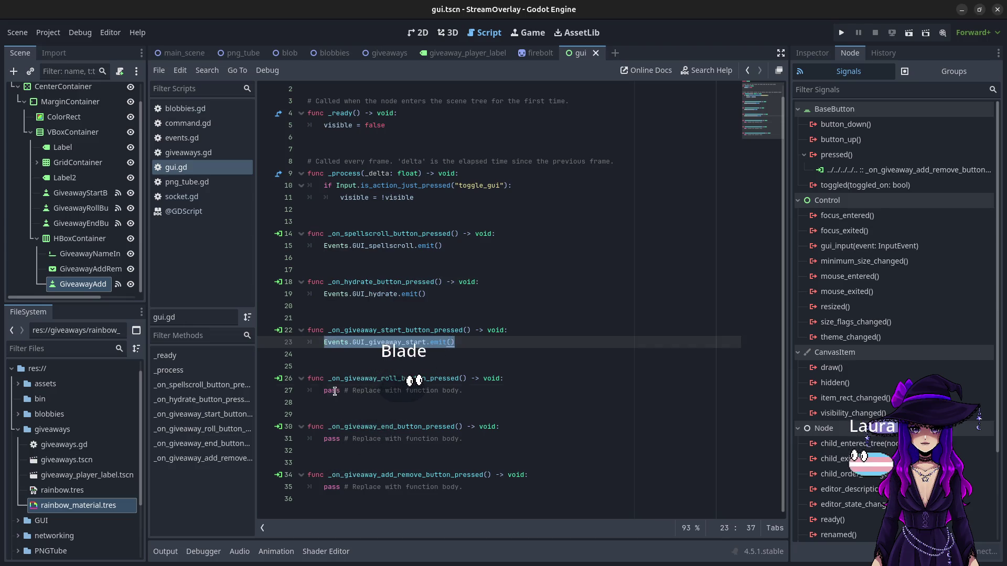
pyautogui.tripleClick(493, 389)
pyautogui.write('Events.GUI_giveaway_start.emit()')
pyautogui.moveTo(331, 441); pyautogui.dragTo(461, 440)
pyautogui.write('Events.GUI_giveaway_start.emit()')
pyautogui.moveTo(324, 487); pyautogui.dragTo(461, 487)
pyautogui.write('Events.GUI_giveaway_start.emit()')
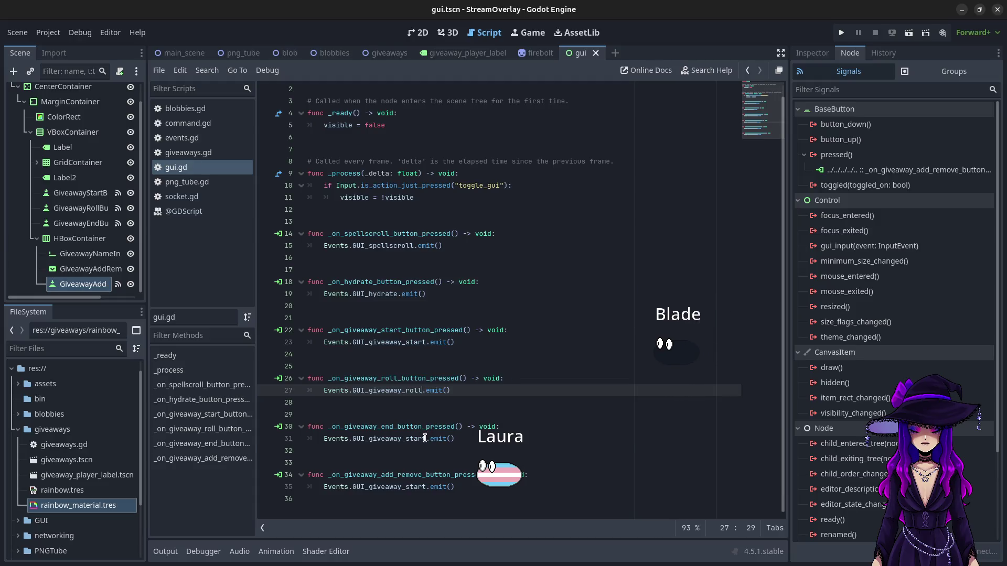
# Step: Change the pasted signals to GUI_giveaway_roll, GUI_giveaway_end and GUI_giveaway_add, then save gui.gd
pyautogui.doubleClick(417, 390)
pyautogui.write('roll')
pyautogui.hotkey('ctrl', 's')
pyautogui.click(427, 438)
pyautogui.press('BackSpace')
pyautogui.press('BackSpace')
pyautogui.press('BackSpace')
pyautogui.write('nd')
pyautogui.click(427, 486)
pyautogui.press('BackSpace')
pyautogui.press('BackSpace')
pyautogui.press('BackSpace')
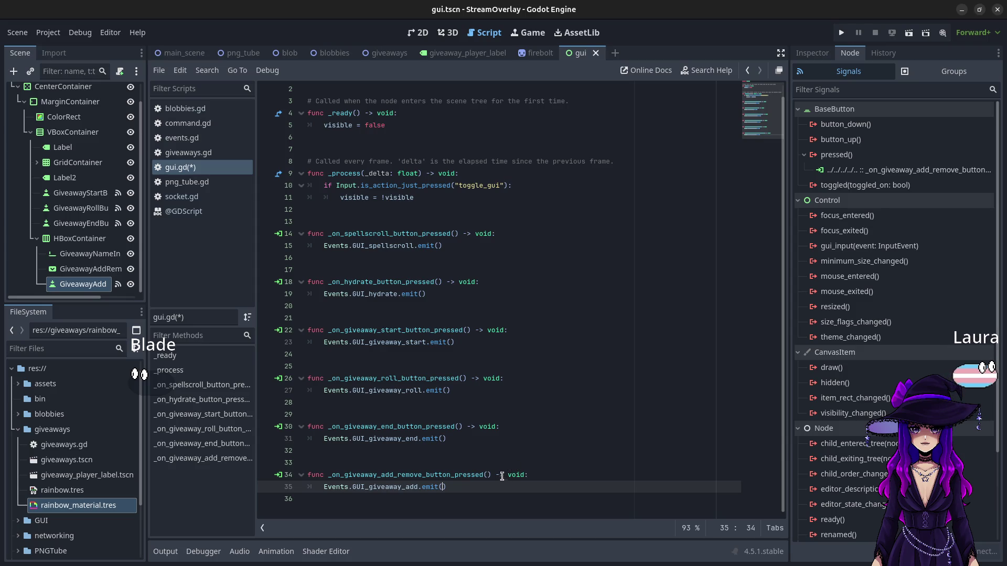
pyautogui.click(530, 475)
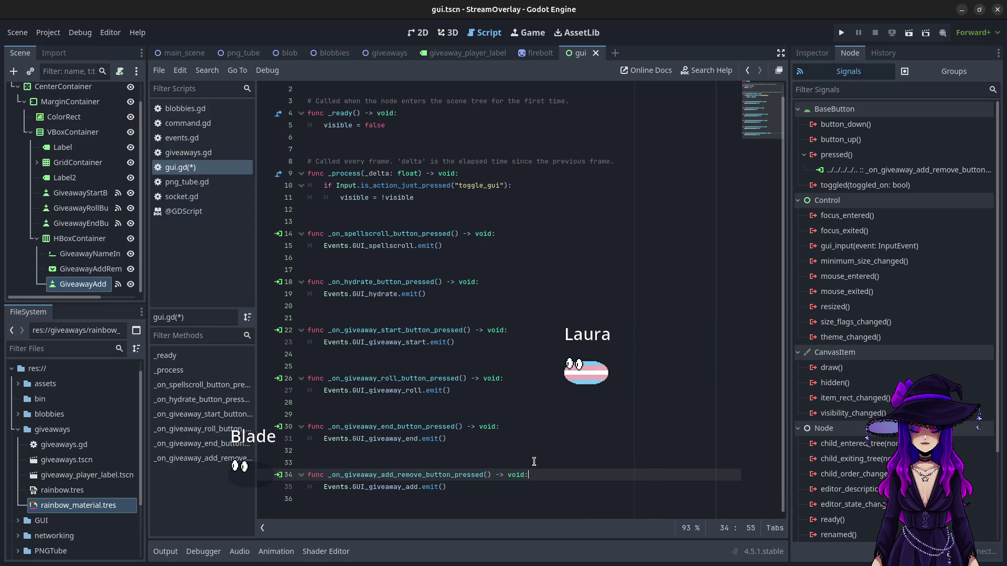
pyautogui.hotkey('ctrl', 's')
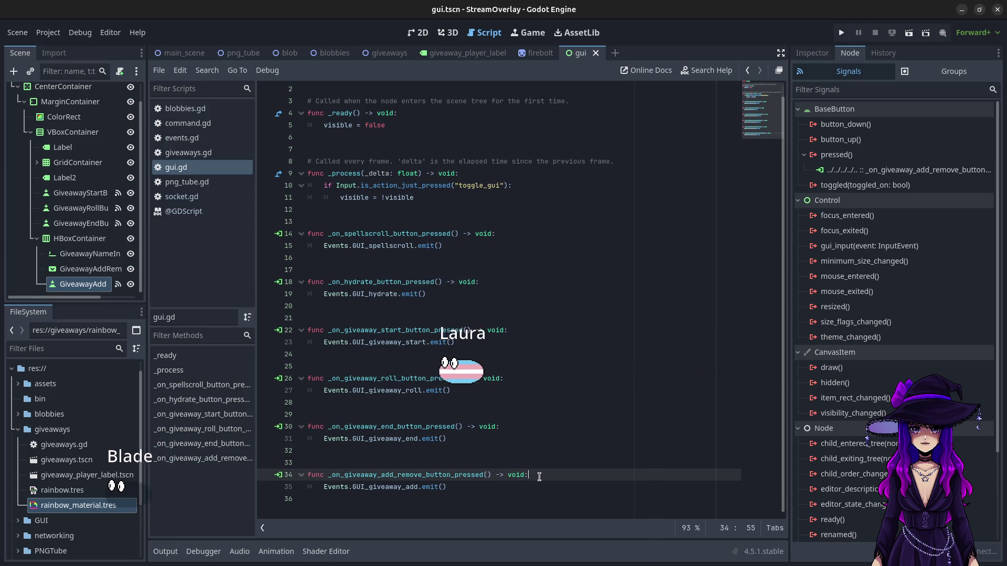
# Step: Add a match on $…/GiveawayAddRemoveSelect.selected at the top of the add/remove handler
pyautogui.press('Return')
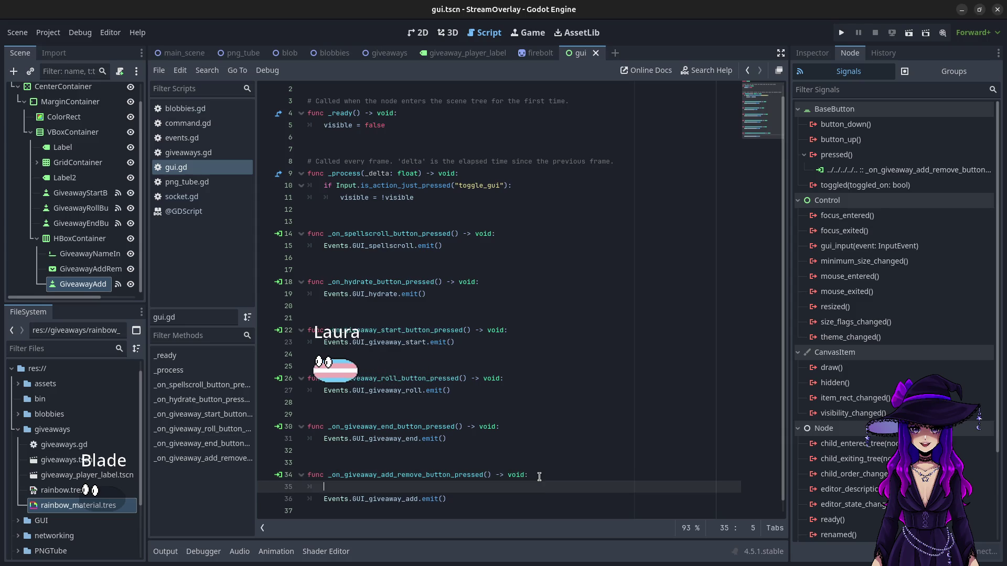
pyautogui.write('tch')
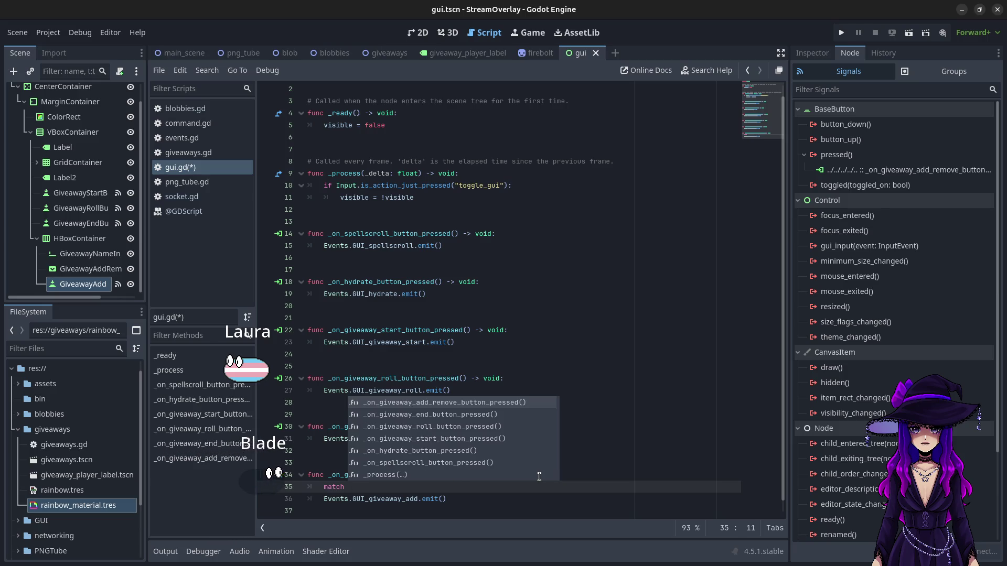
pyautogui.press('Escape')
pyautogui.write('$Giveaway')
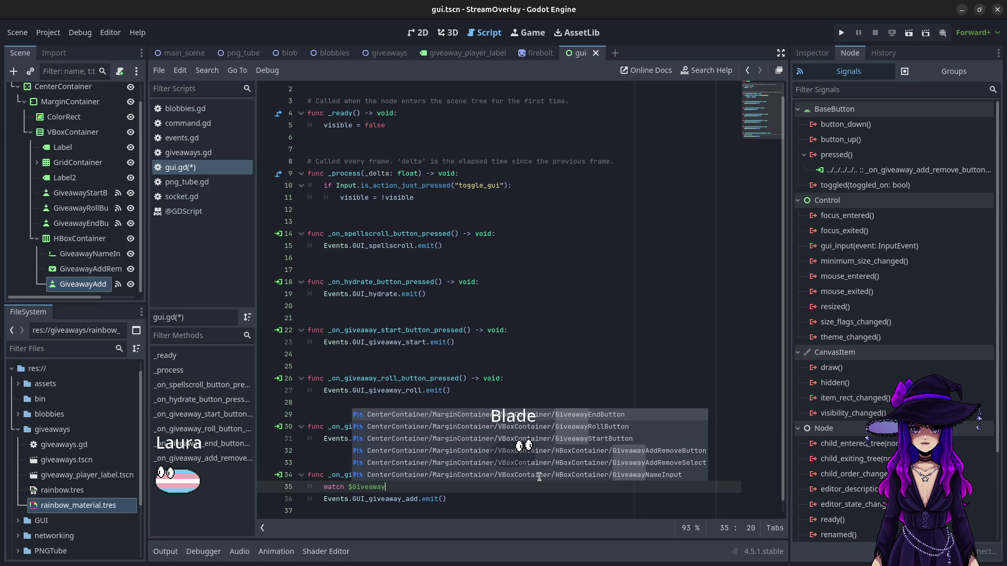
pyautogui.press('Down')
pyautogui.press('Down')
pyautogui.press('Down')
pyautogui.press('Return')
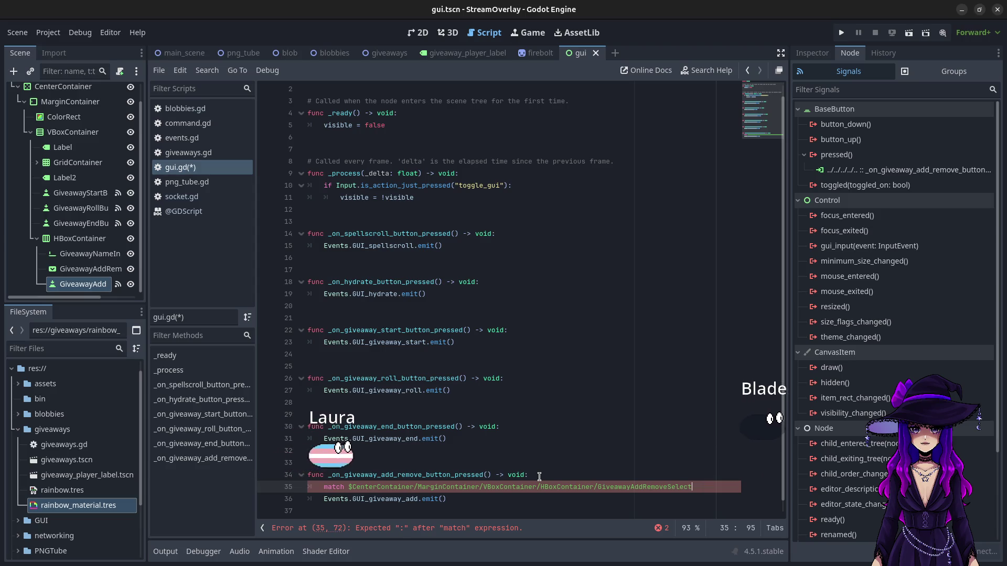
pyautogui.write('.s')
pyautogui.press('BackSpace')
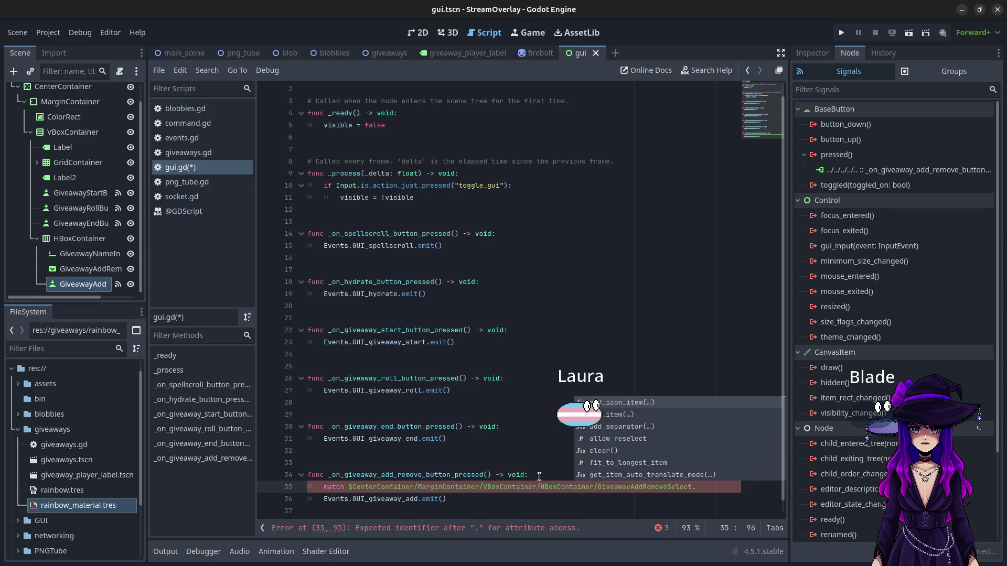
pyautogui.write('sele')
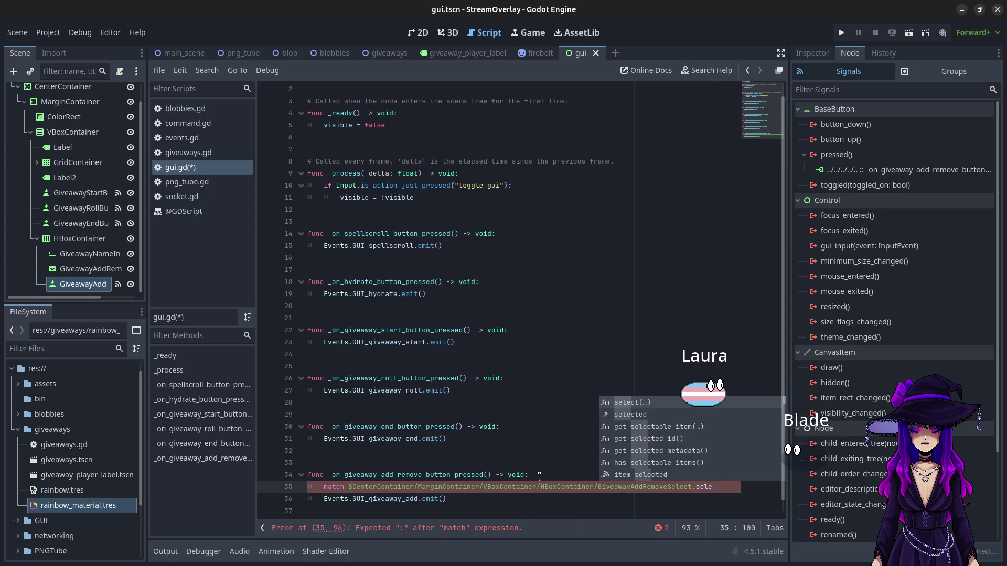
pyautogui.write('cted')
pyautogui.hotkey('ctrl', 's')
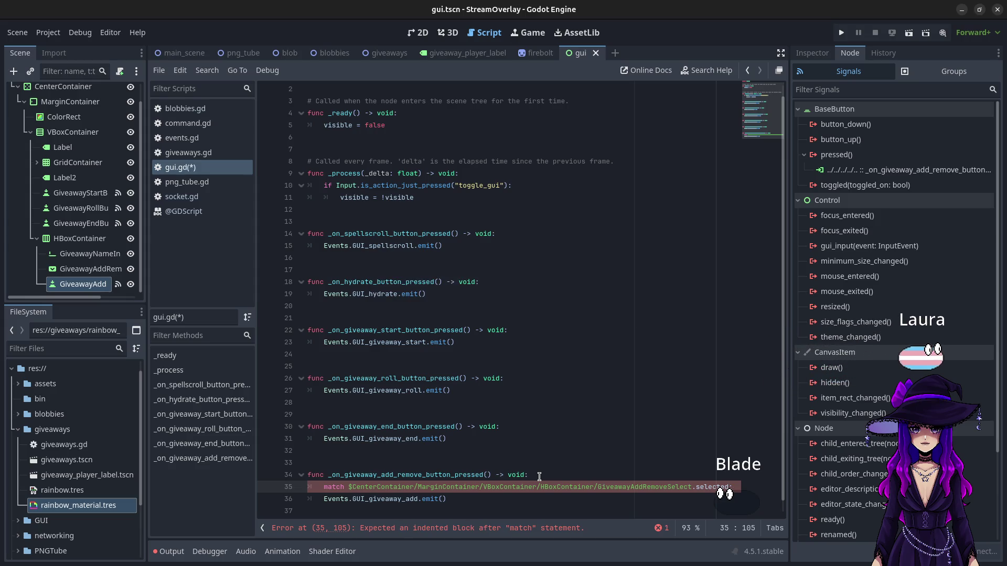
# Step: Add an "Add": case and indent the GUI_giveaway_add emit call beneath it
pyautogui.press('Down')
pyautogui.press('Up')
pyautogui.press('End')
pyautogui.press('Return')
pyautogui.hotkey('ctrl', 's')
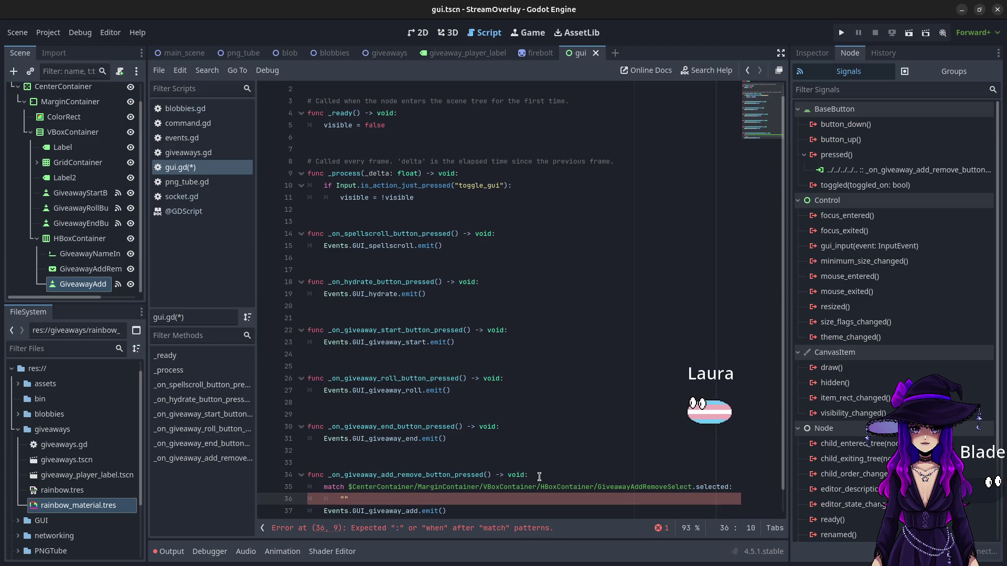
pyautogui.write('dd":')
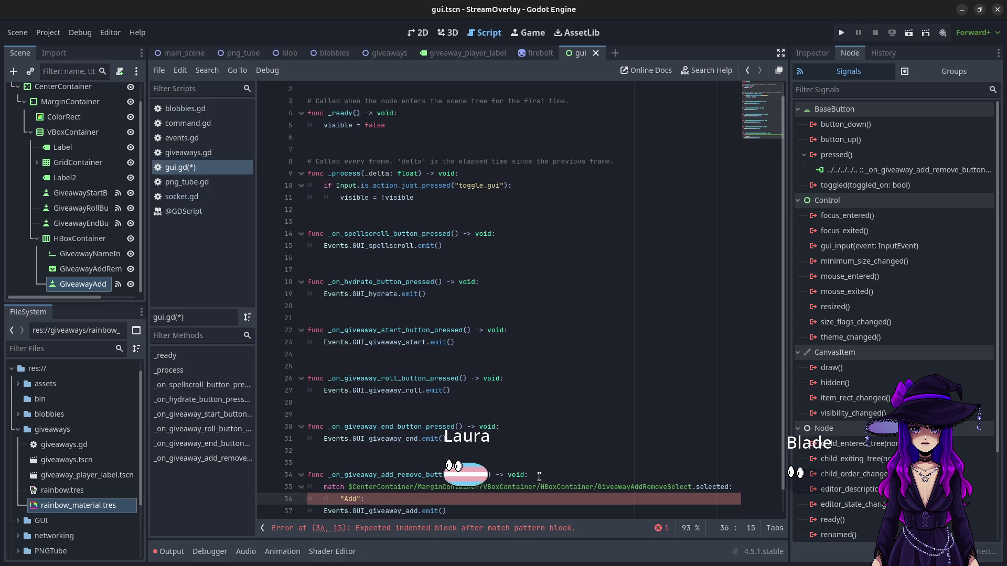
pyautogui.press('Down')
pyautogui.press('Home')
pyautogui.press('Tab')
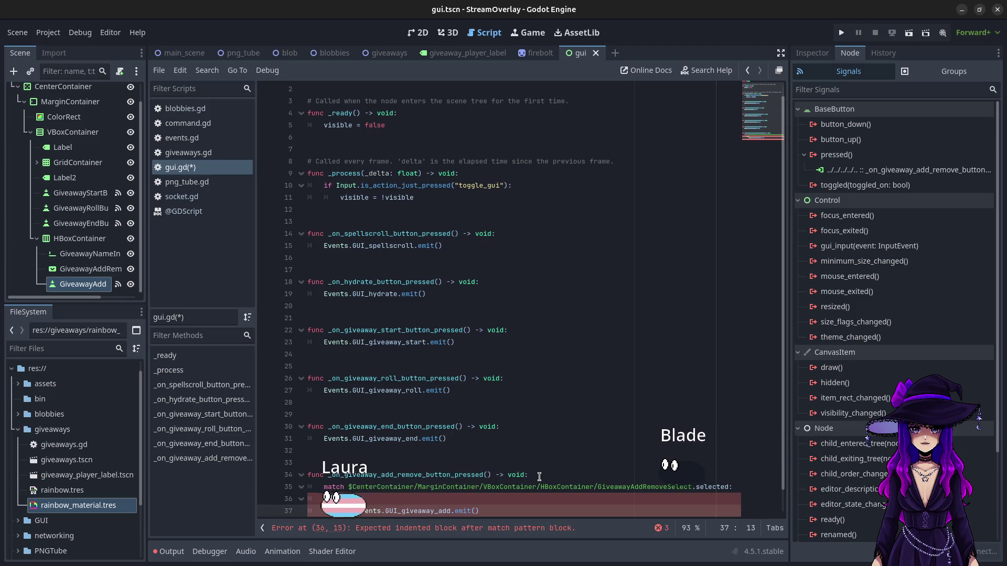
pyautogui.press('End')
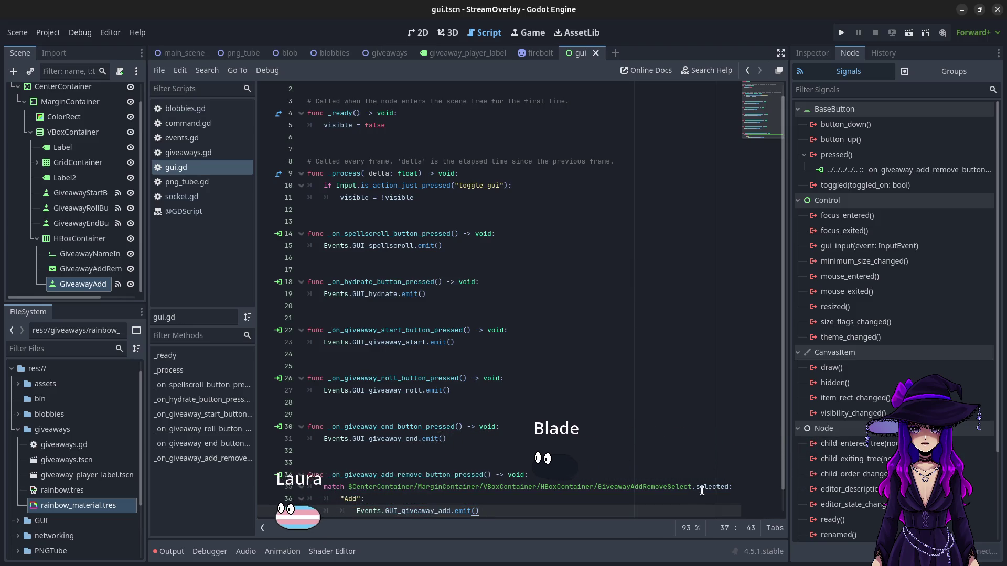
pyautogui.keyDown('ctrl'); pyautogui.click(711, 488); pyautogui.keyUp('ctrl')
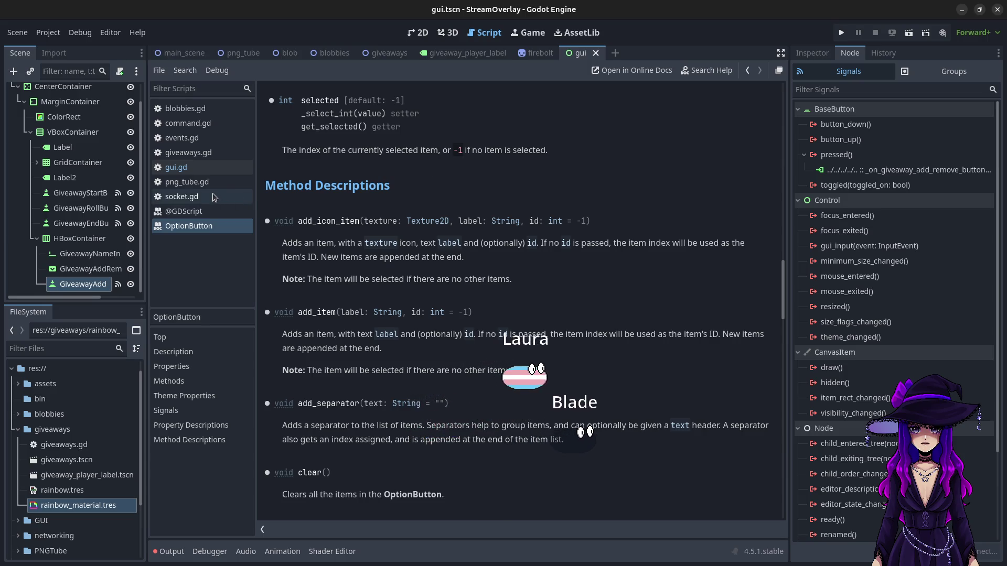
# Step: Check GiveawayAddRemoveSelect's items in the Inspector (Add id 0, Remove id 1), then return to gui.gd
pyautogui.click(94, 281)
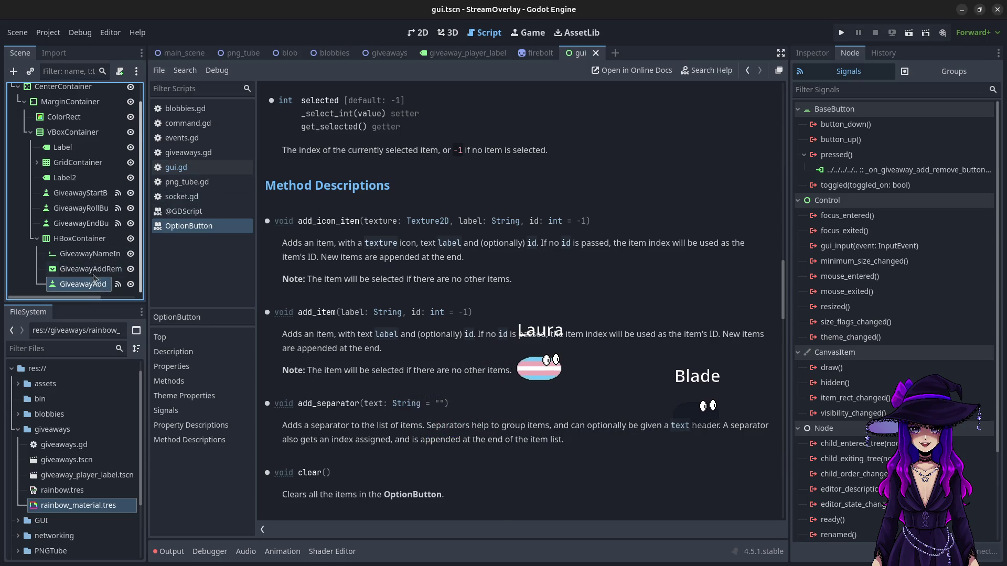
pyautogui.click(91, 269)
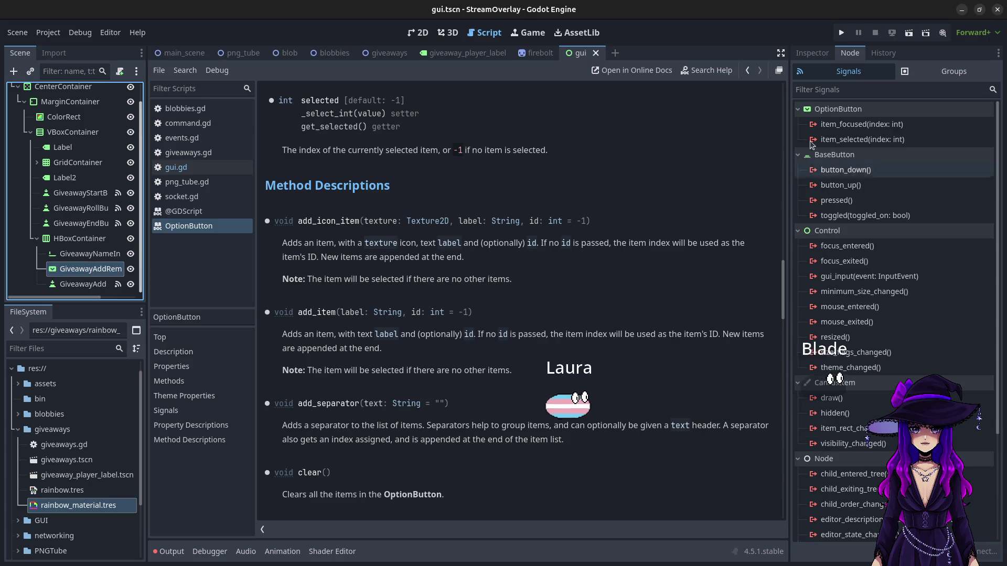
pyautogui.click(823, 52)
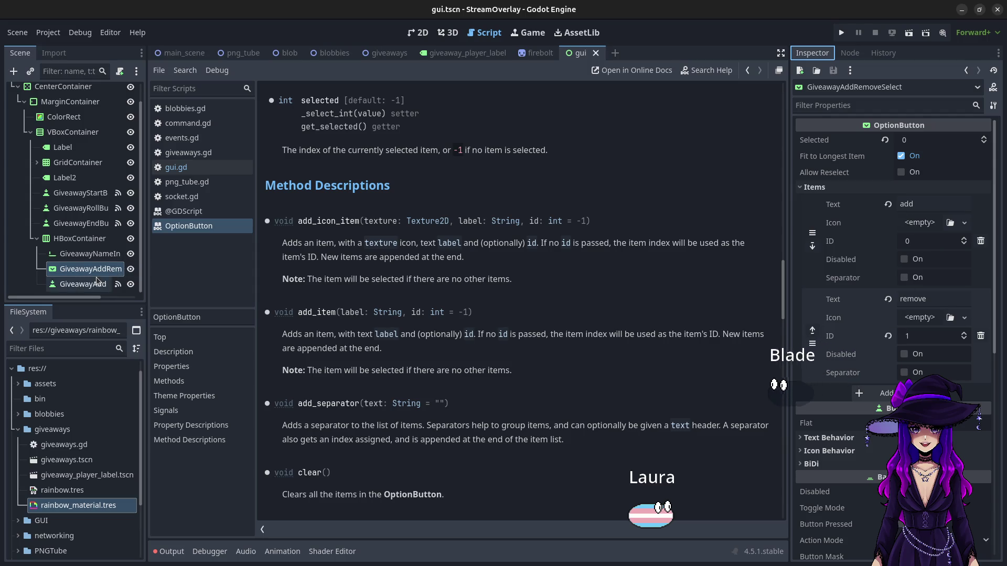
pyautogui.click(176, 167)
pyautogui.scroll(-1, 404, 475)
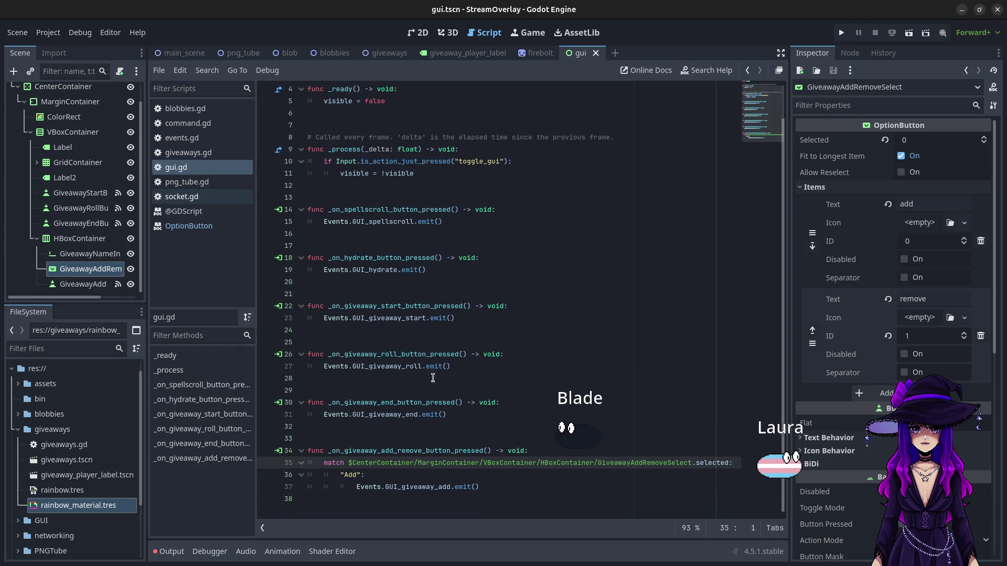
# Step: Change the "Add" case label to 0 and save
pyautogui.click(405, 474)
pyautogui.press('BackSpace')
pyautogui.press('BackSpace')
pyautogui.press('BackSpace')
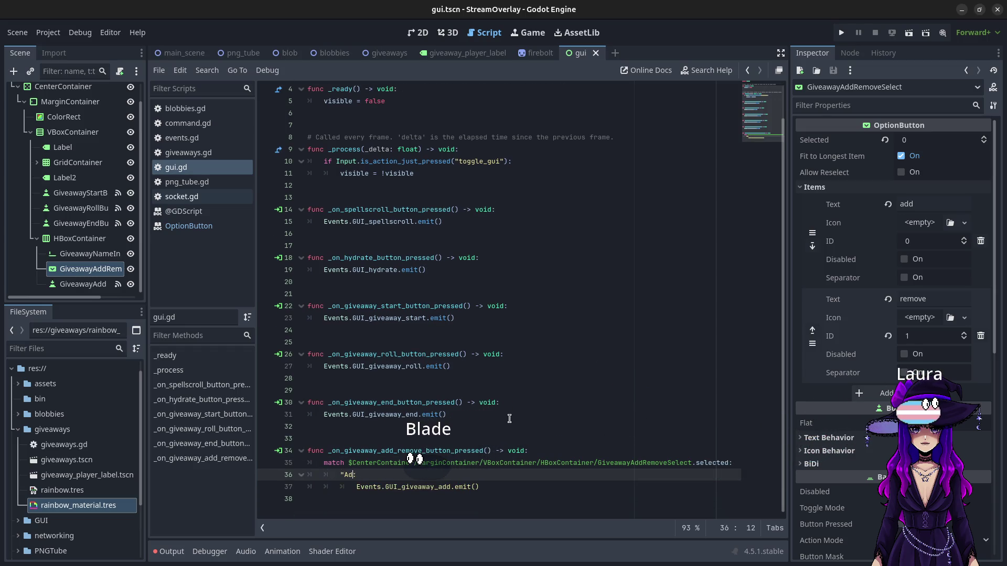
pyautogui.hotkey('ctrl', 's')
# Step: Add a 1: case whose body calls Events.GUI_giveaway_remove.emit()
pyautogui.click(499, 486)
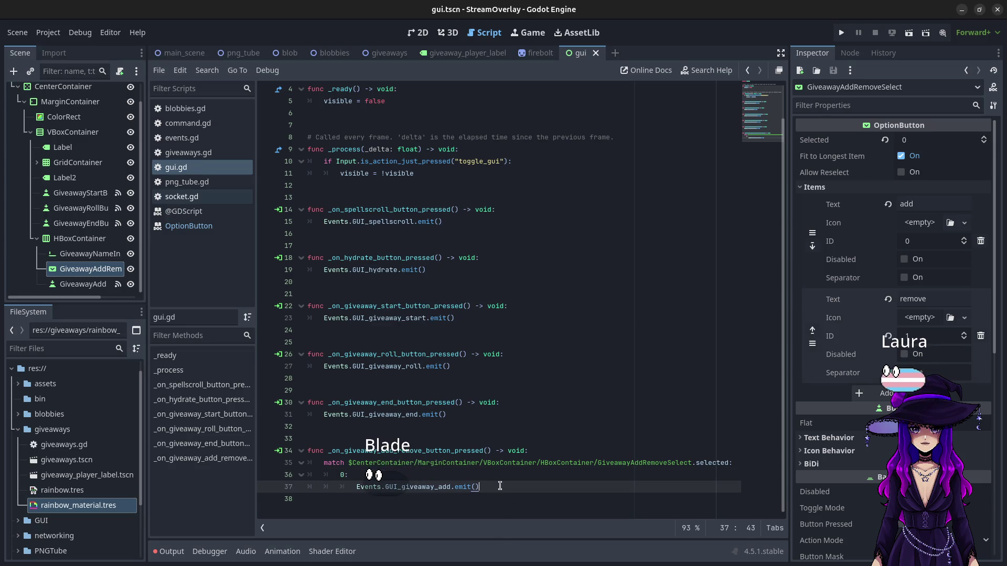
pyautogui.press('Return')
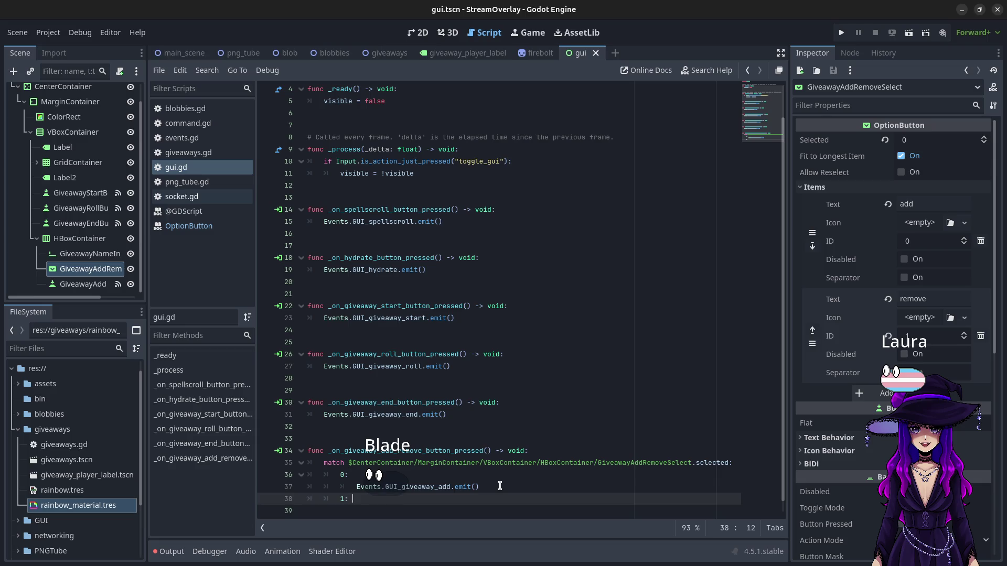
pyautogui.press('Return')
pyautogui.write('Events.GUI')
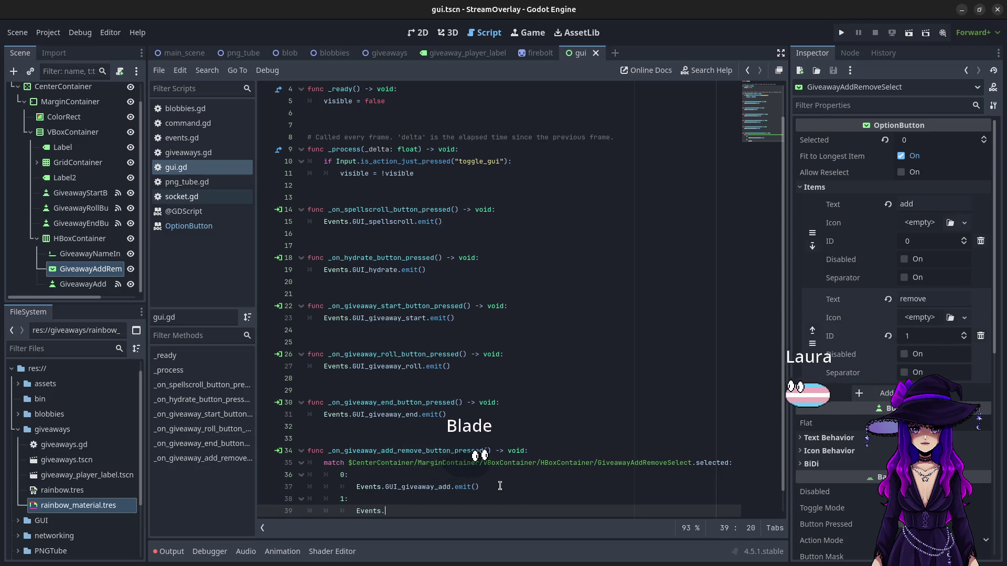
pyautogui.write('_givea')
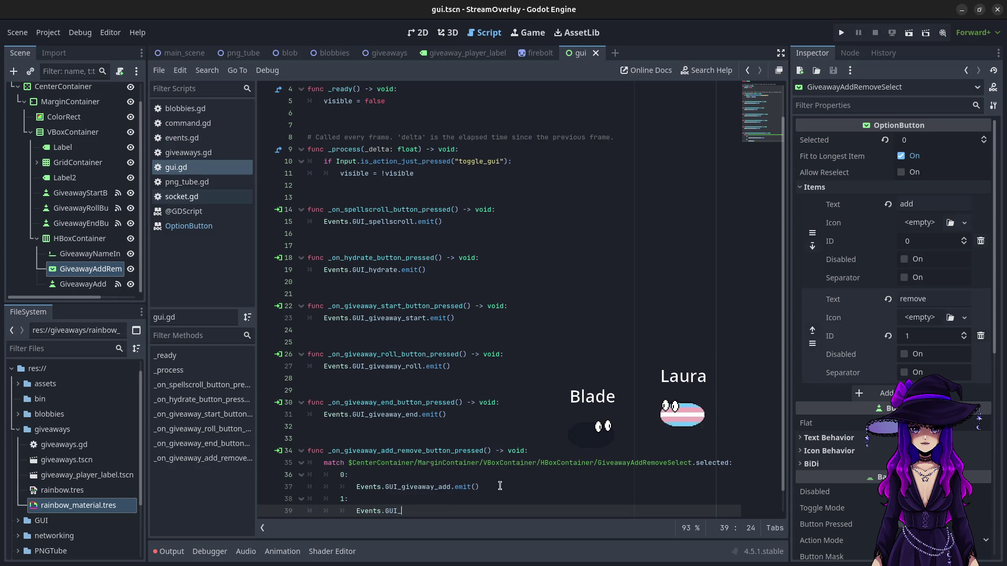
pyautogui.write('way_remove.emit(')
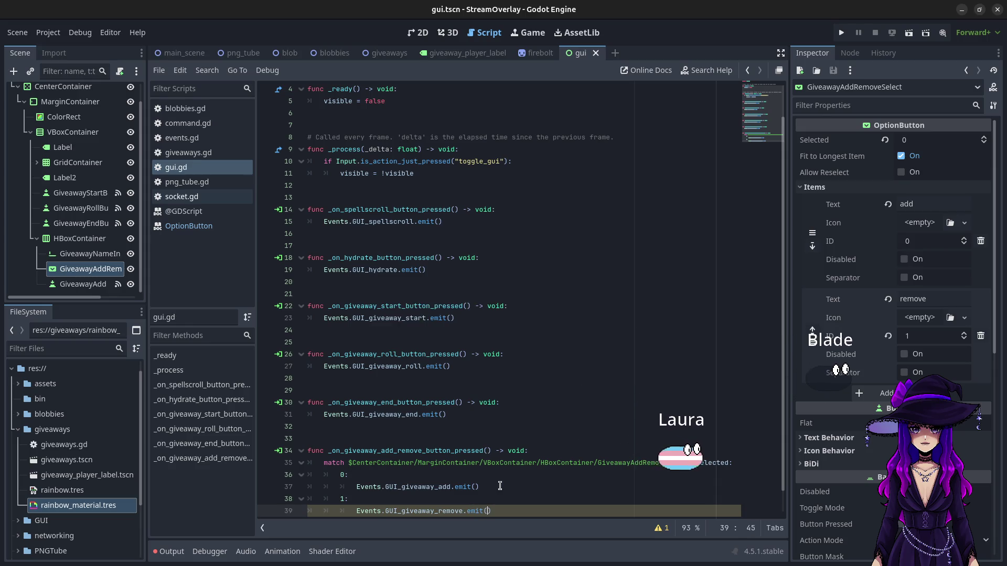
pyautogui.scroll(-1, 499, 486)
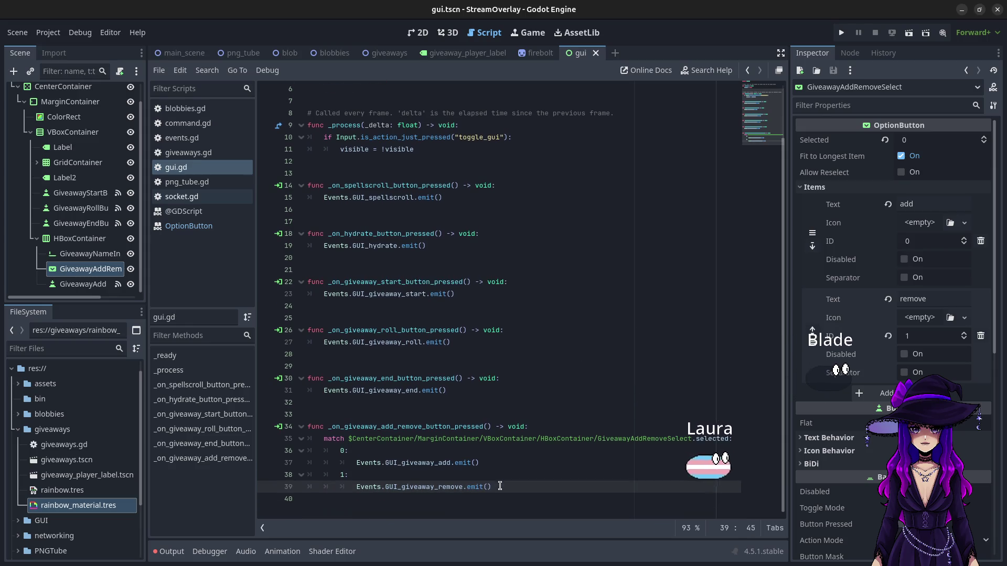
pyautogui.click(475, 463)
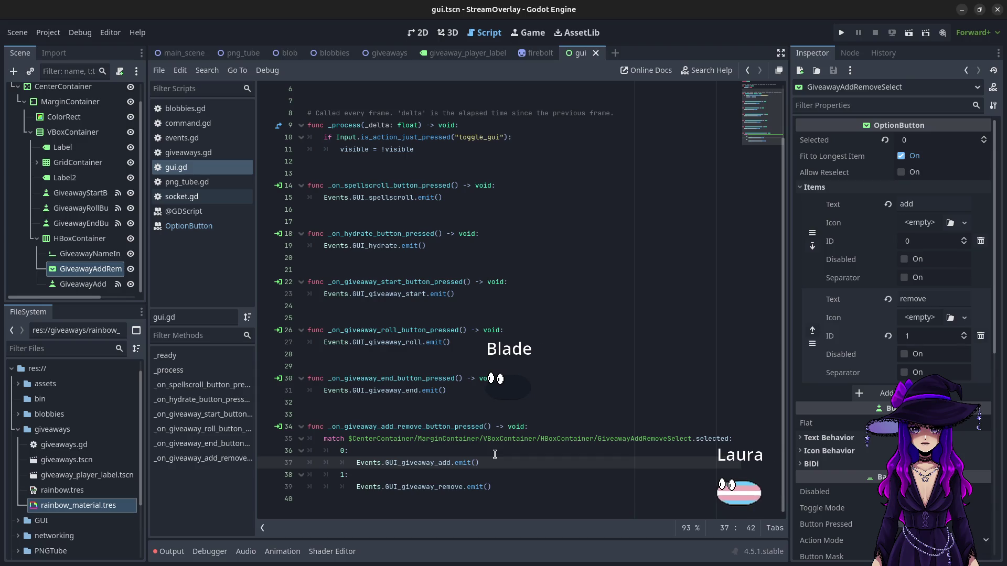
pyautogui.click(538, 426)
# Step: Add 'var name = $…/GiveawayNameInput.text' at the handler's top, save, and review the shadowed-variable warning
pyautogui.press('Return')
pyautogui.write('var name = ')
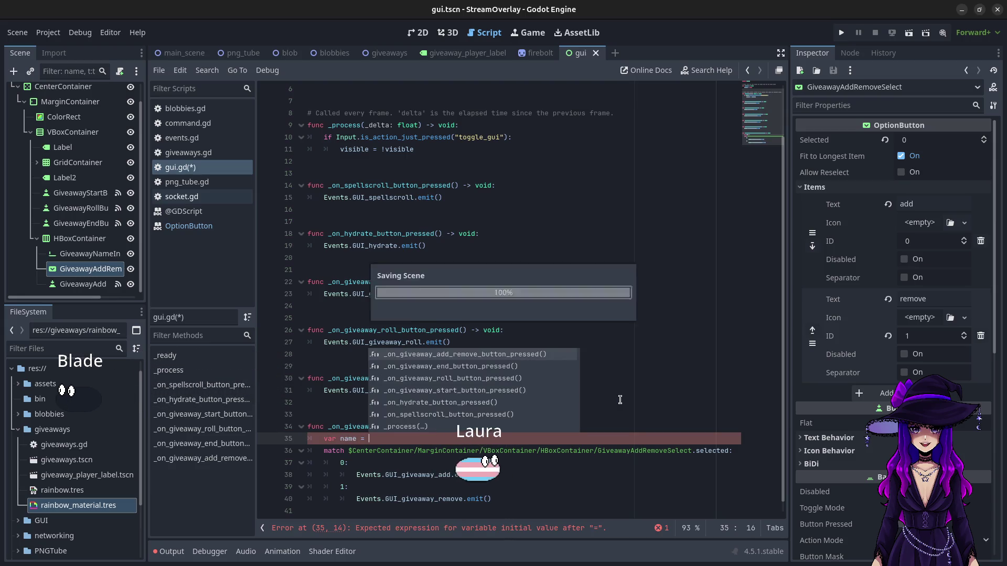
pyautogui.write('$')
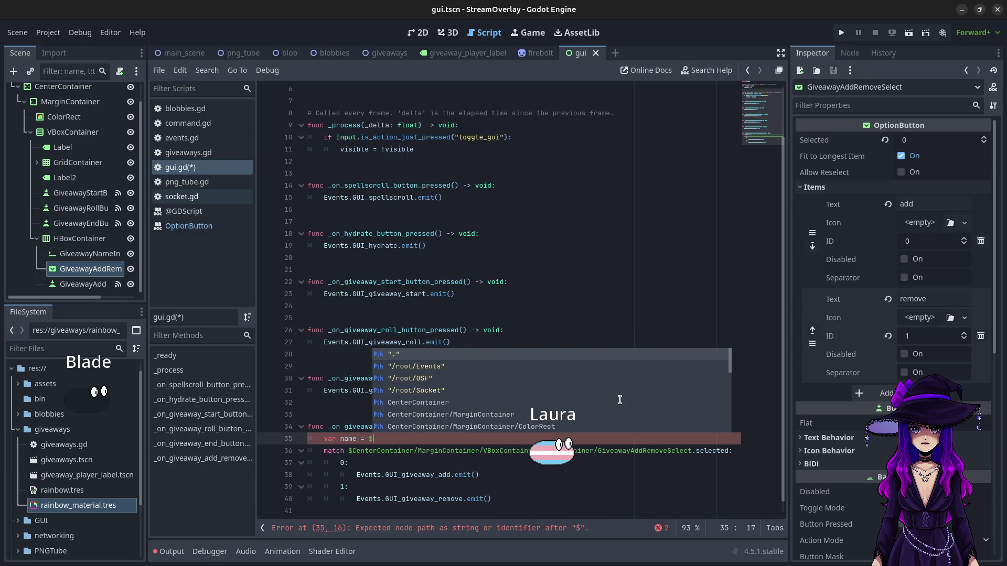
pyautogui.write('Giveaway')
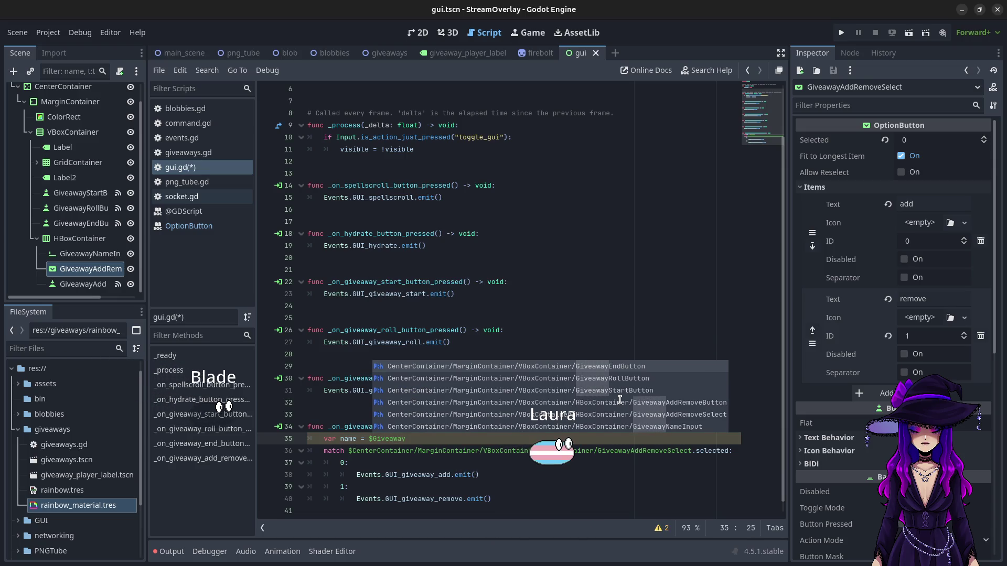
pyautogui.write('name')
pyautogui.press('Return')
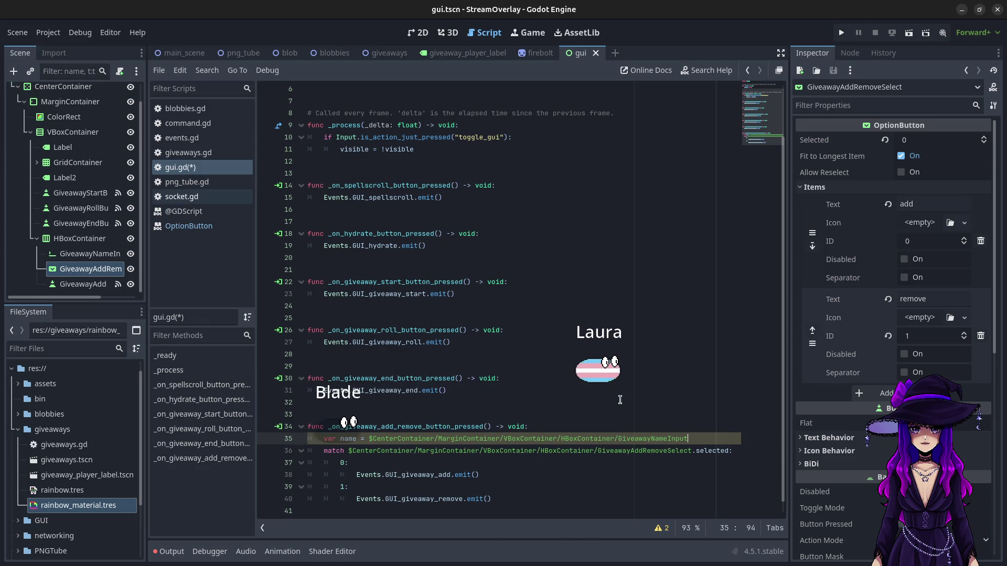
pyautogui.write('te')
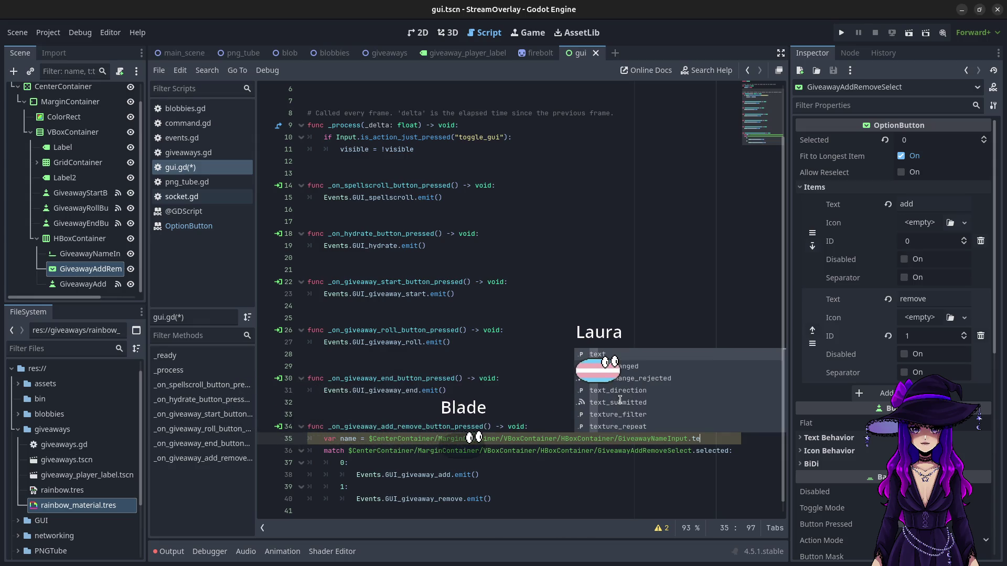
pyautogui.press('Return')
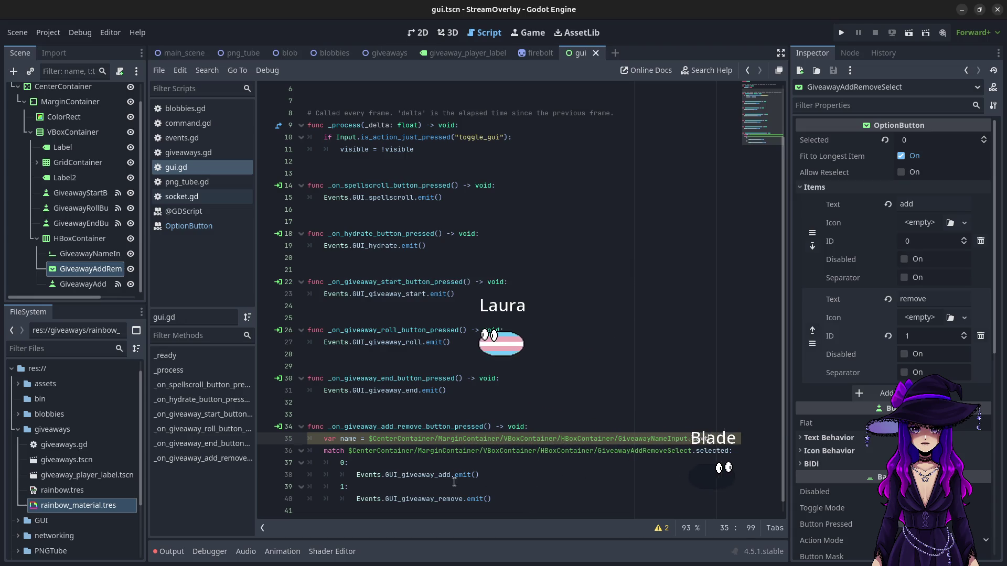
pyautogui.click(475, 475)
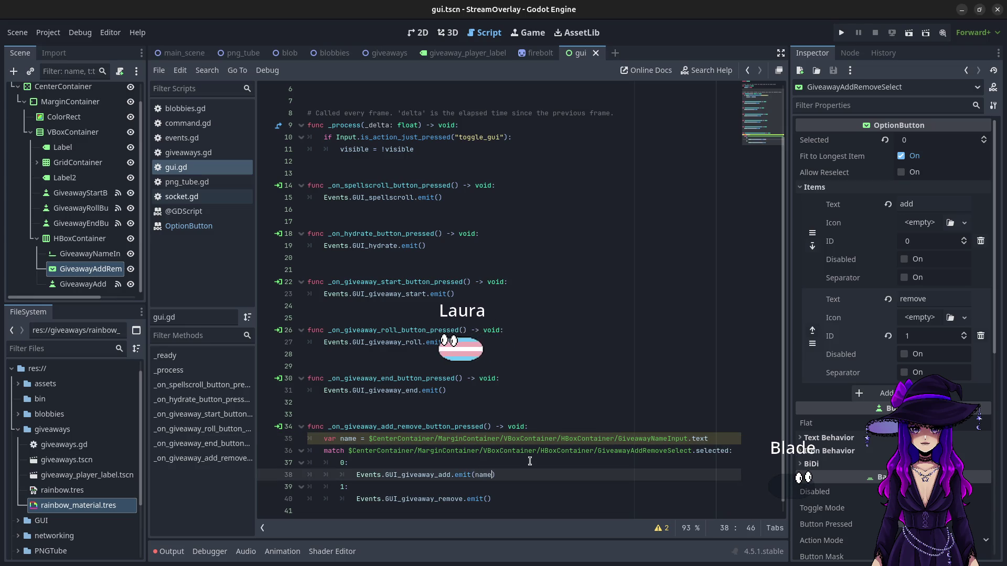
pyautogui.click(487, 499)
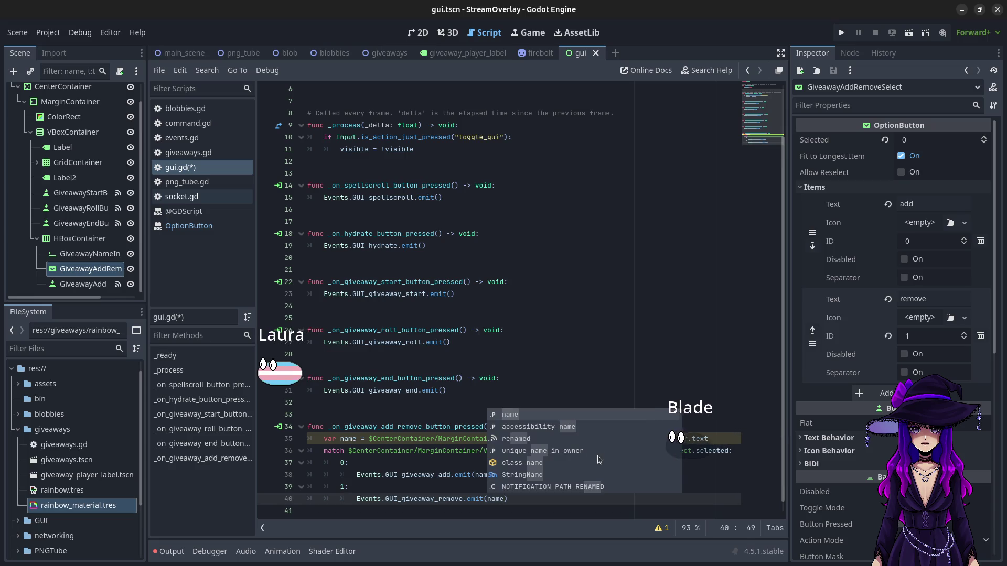
pyautogui.click(508, 341)
pyautogui.hotkey('ctrl', 's')
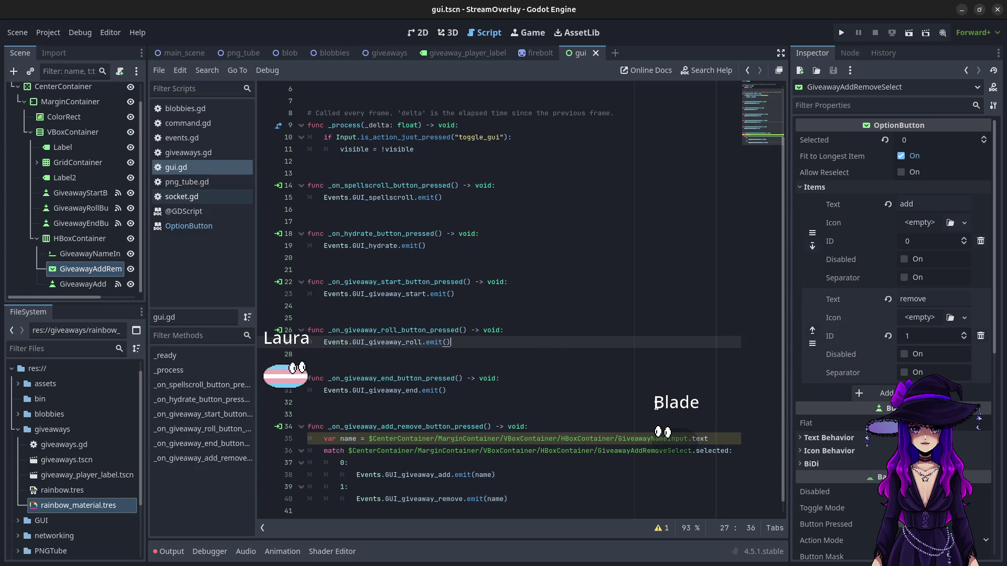
pyautogui.click(666, 529)
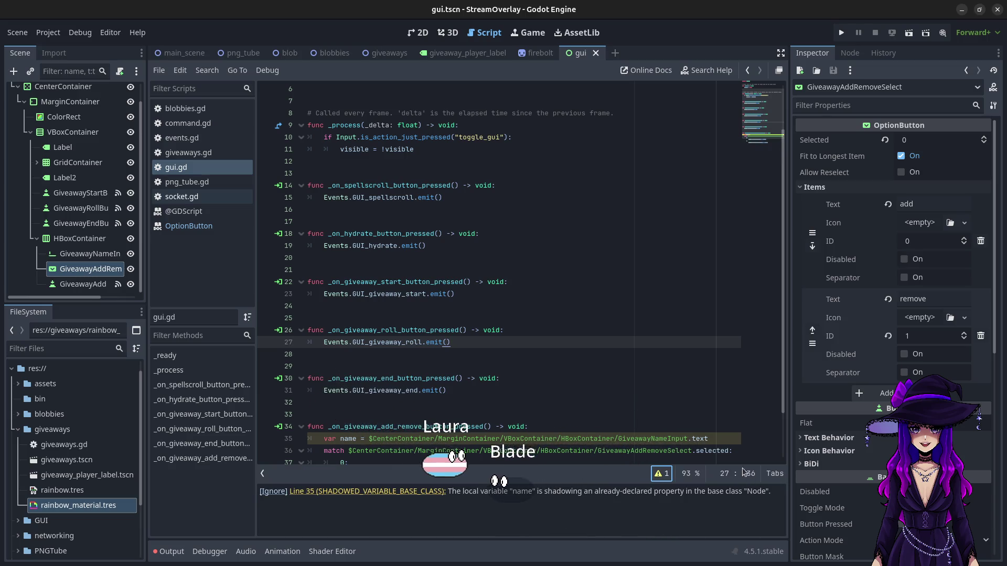
pyautogui.click(662, 479)
# Step: Rename the variable to gname and pass gname into both the add and remove emit calls
pyautogui.doubleClick(347, 439)
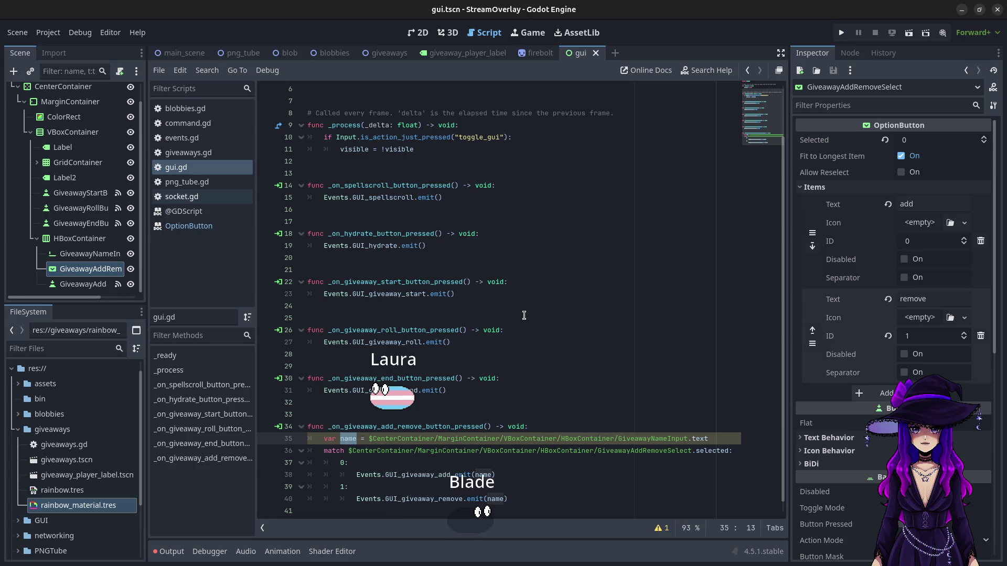
pyautogui.write('gname')
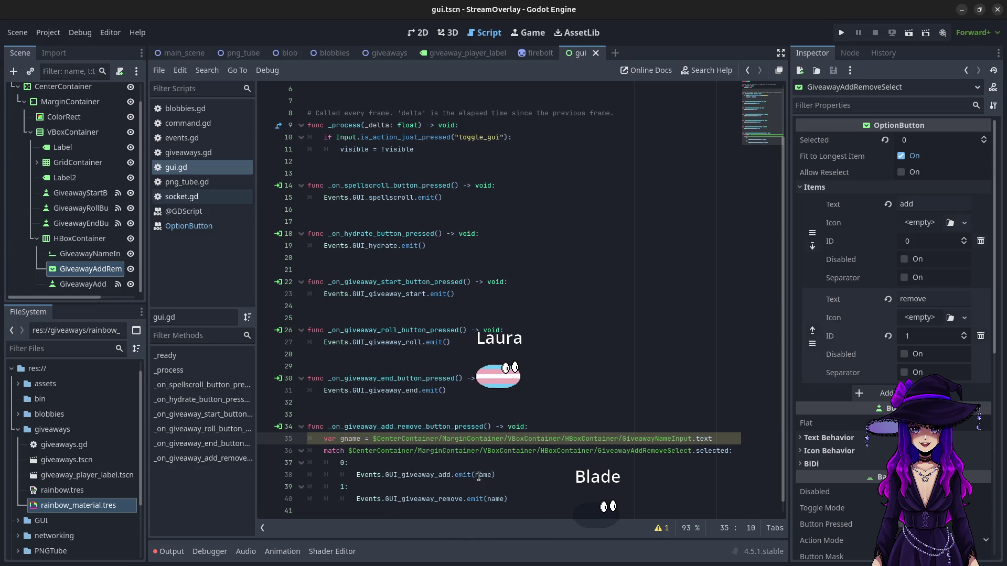
pyautogui.click(471, 475)
pyautogui.write('g')
pyautogui.click(487, 499)
pyautogui.write('g')
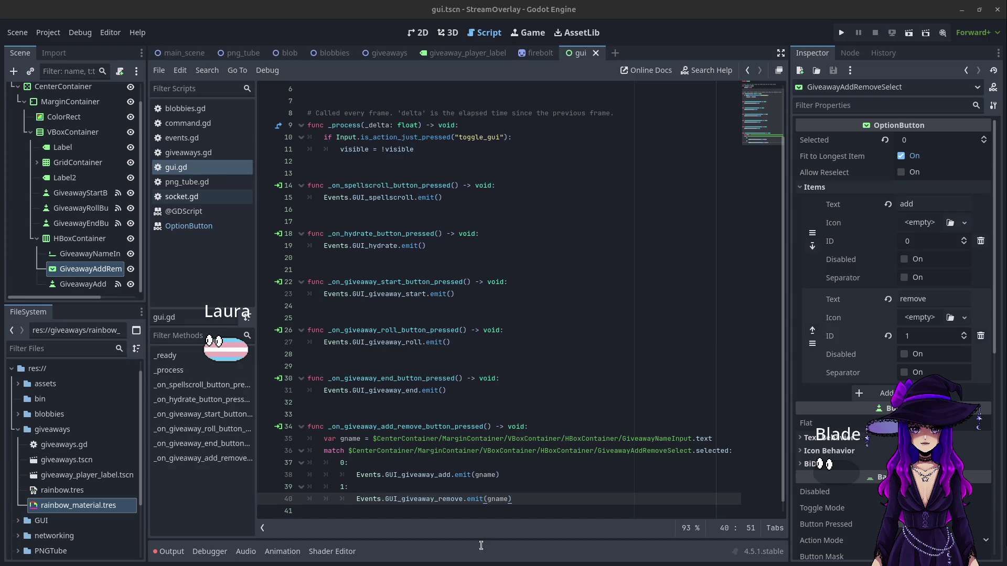
pyautogui.click(504, 485)
pyautogui.scroll(-1, 505, 482)
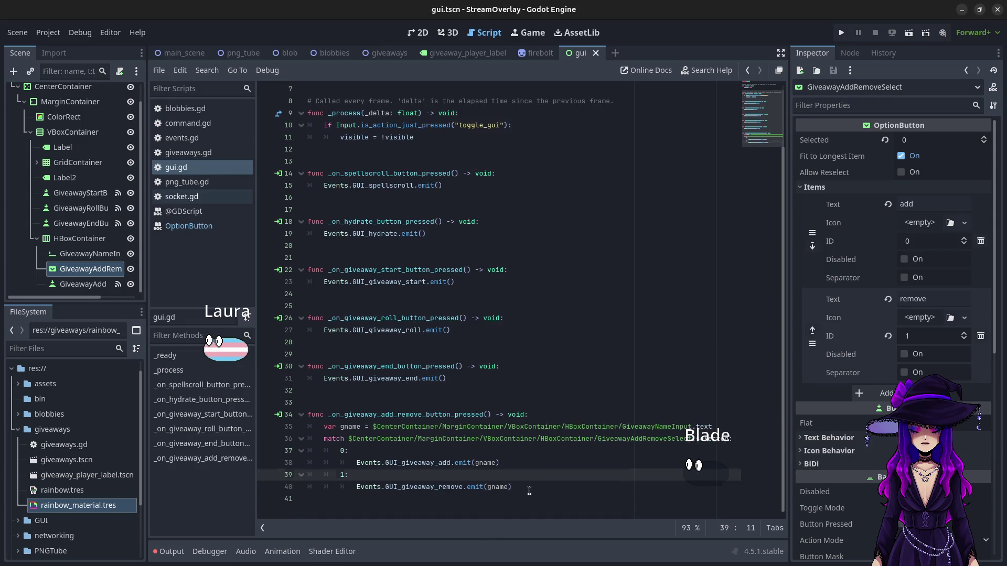
pyautogui.click(530, 490)
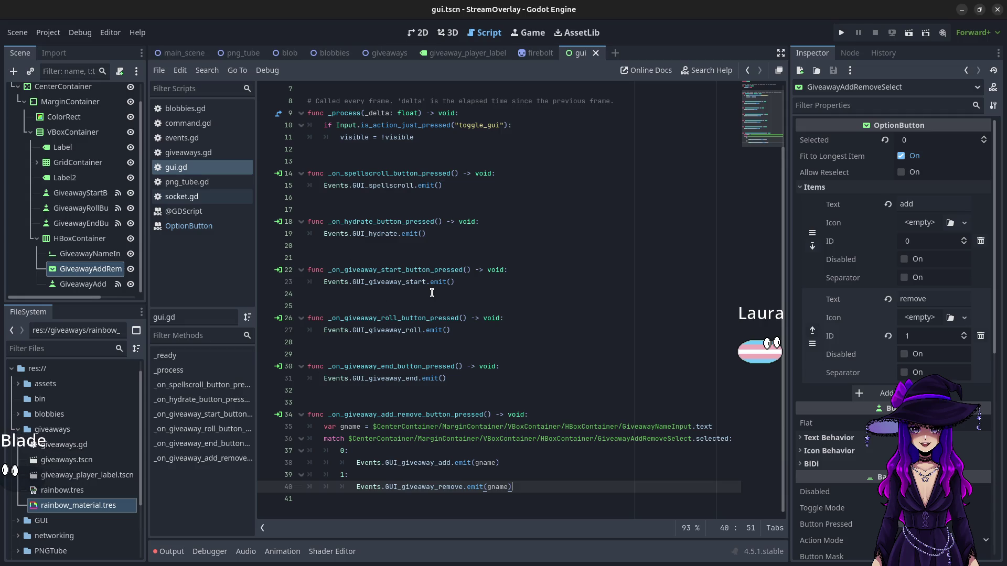
pyautogui.doubleClick(374, 282)
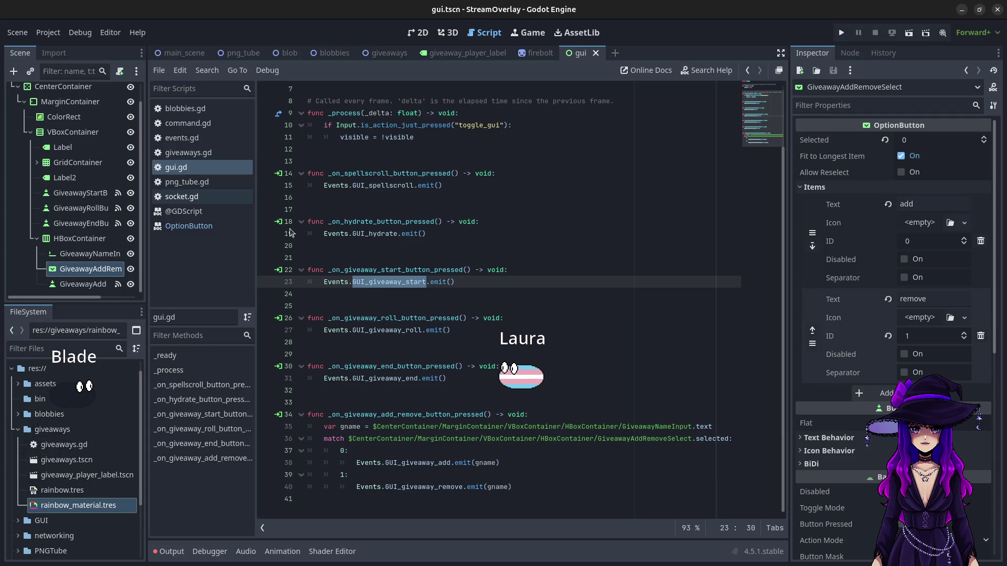
# Step: In events.gd, declare new giveaway signals including GUI_giveaway_roll and GUI_giveaway_end
pyautogui.click(196, 139)
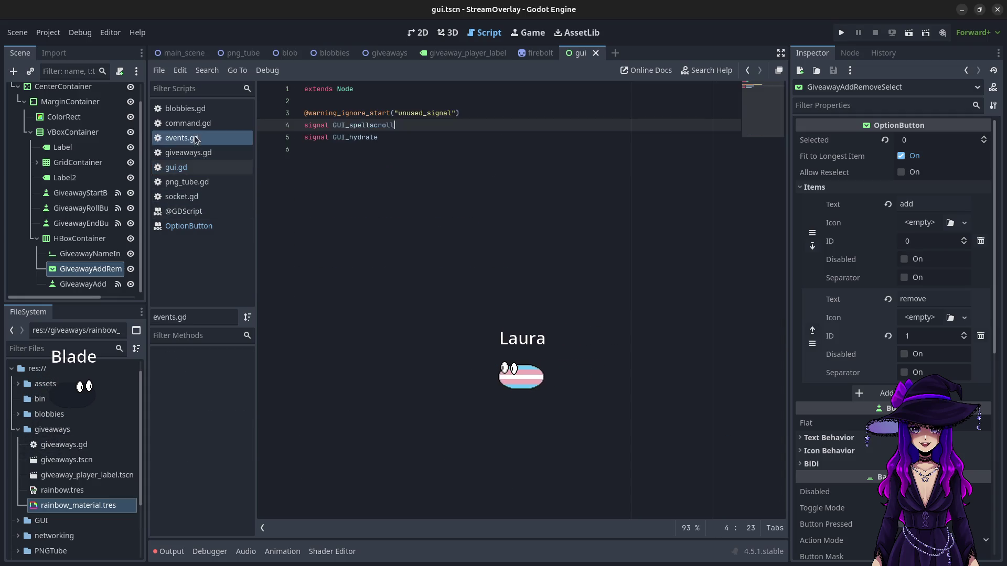
pyautogui.click(401, 150)
pyautogui.press('Return')
pyautogui.write('signal GUI_')
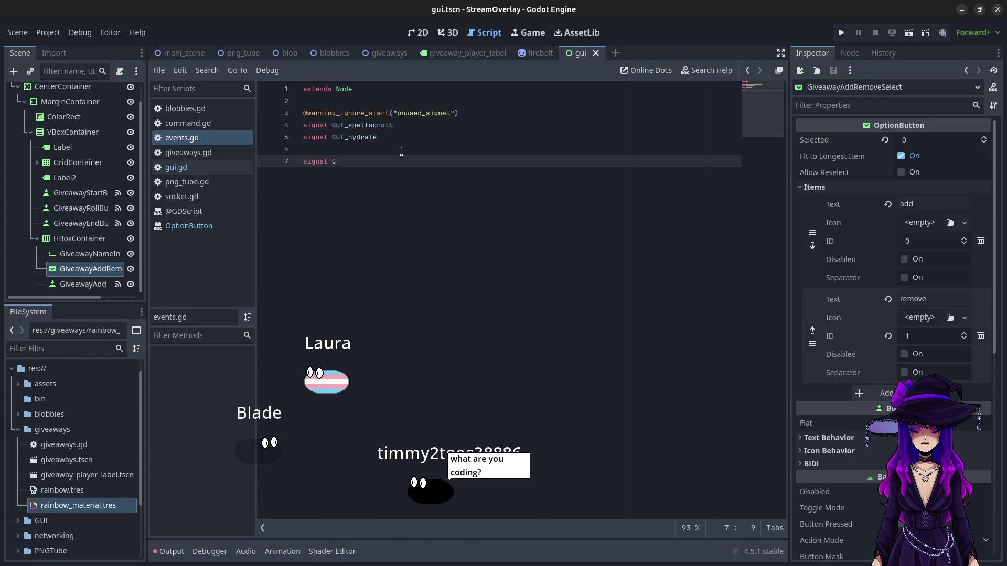
pyautogui.write('giveaway_start(')
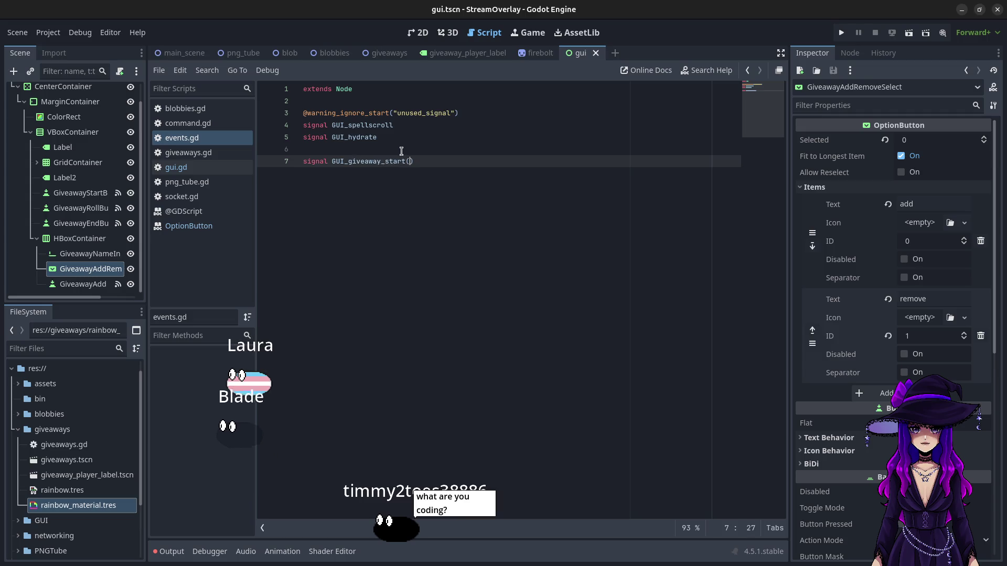
pyautogui.press('BackSpace')
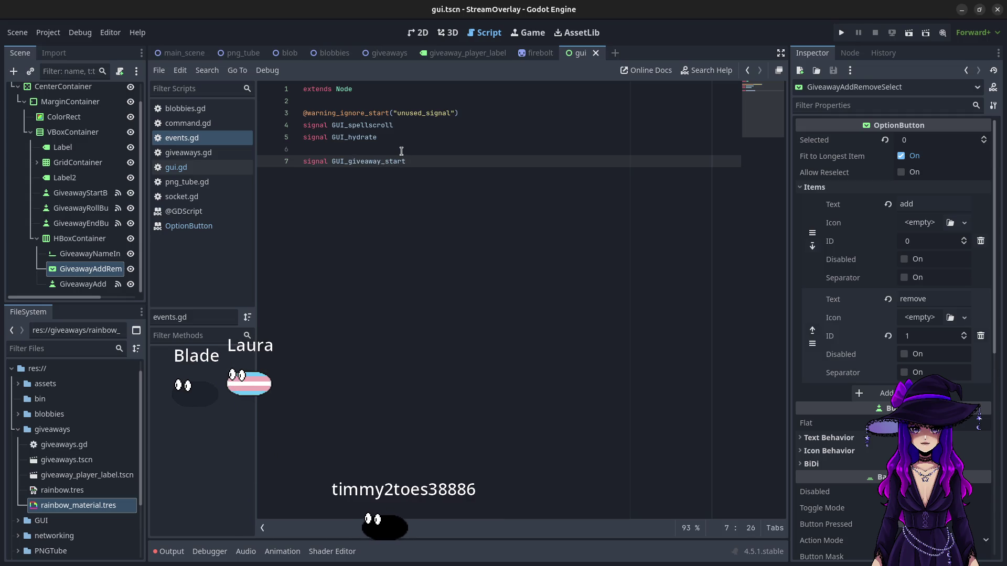
pyautogui.press('Return')
pyautogui.write('signal GUI_giveaway_')
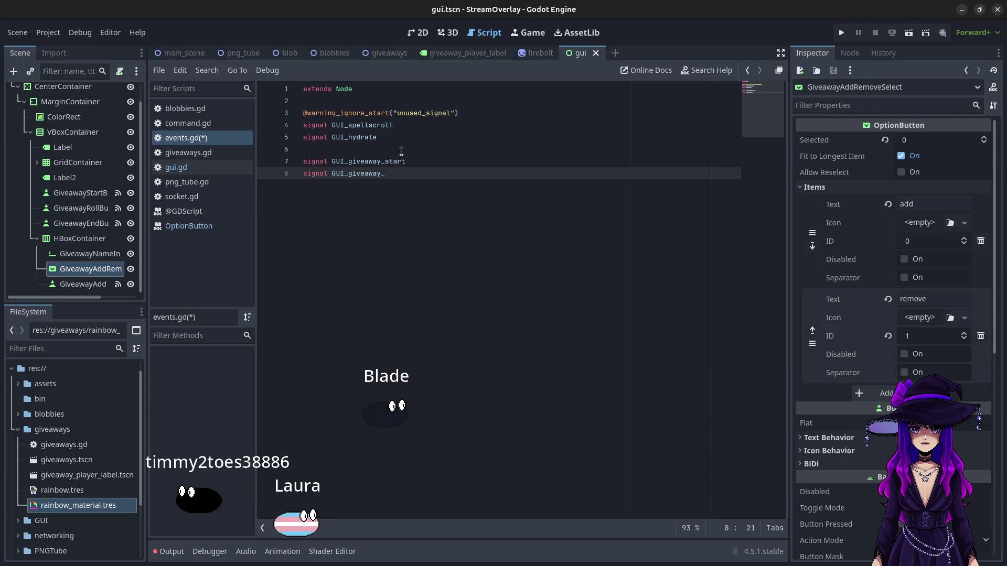
pyautogui.write('roll')
pyautogui.press('Return')
pyautogui.write('signal GUI')
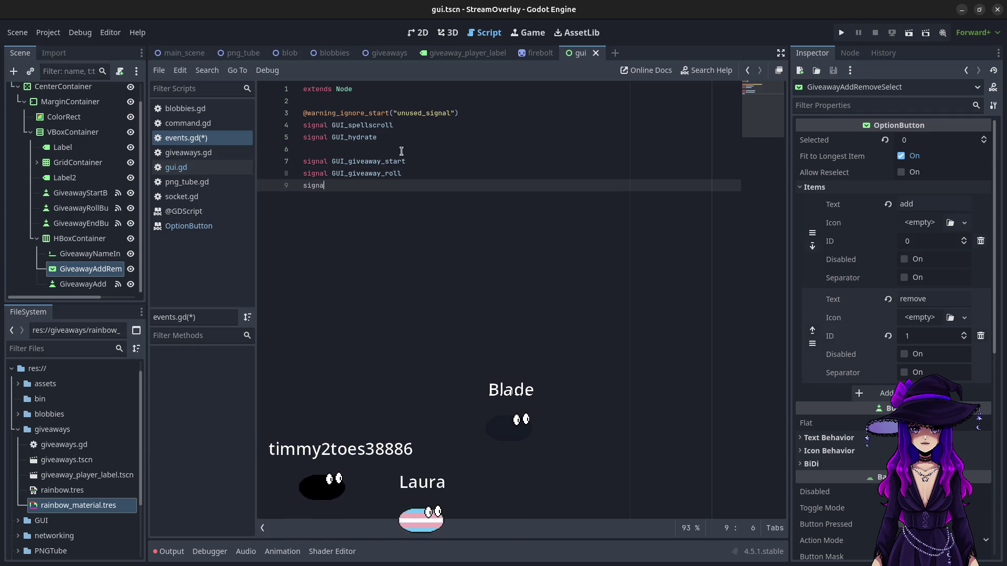
pyautogui.write('_giveaway_')
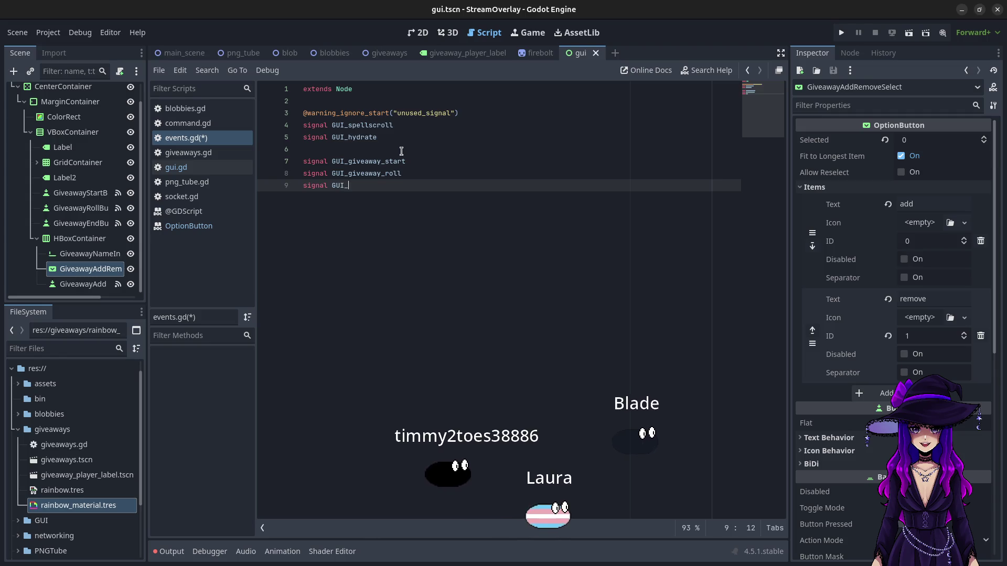
pyautogui.write('end')
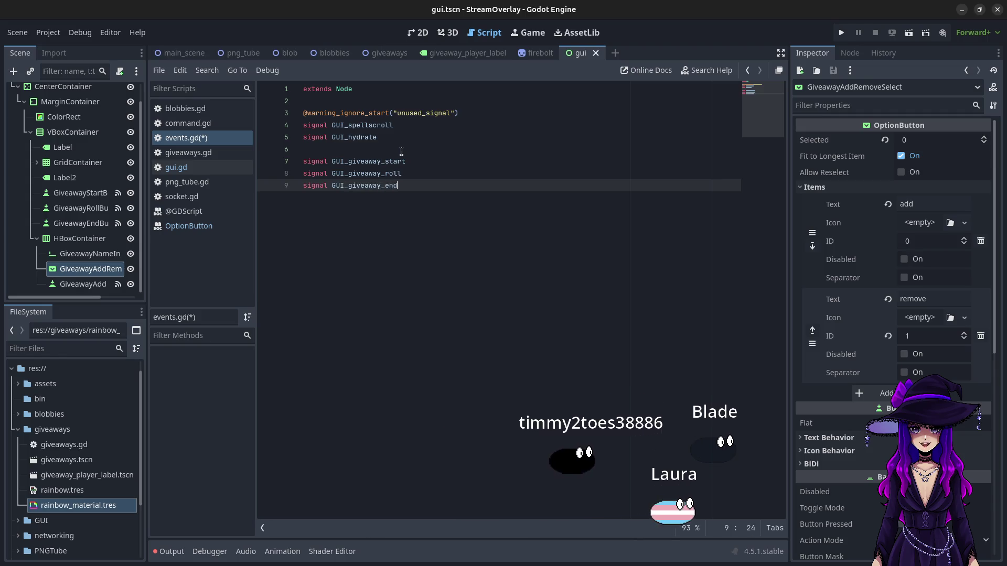
pyautogui.press('Return')
# Step: Declare GUI_giveaway_add(user: String) and GUI_giveaway_remove(user: String), then save events.gd
pyautogui.write('signal GU')
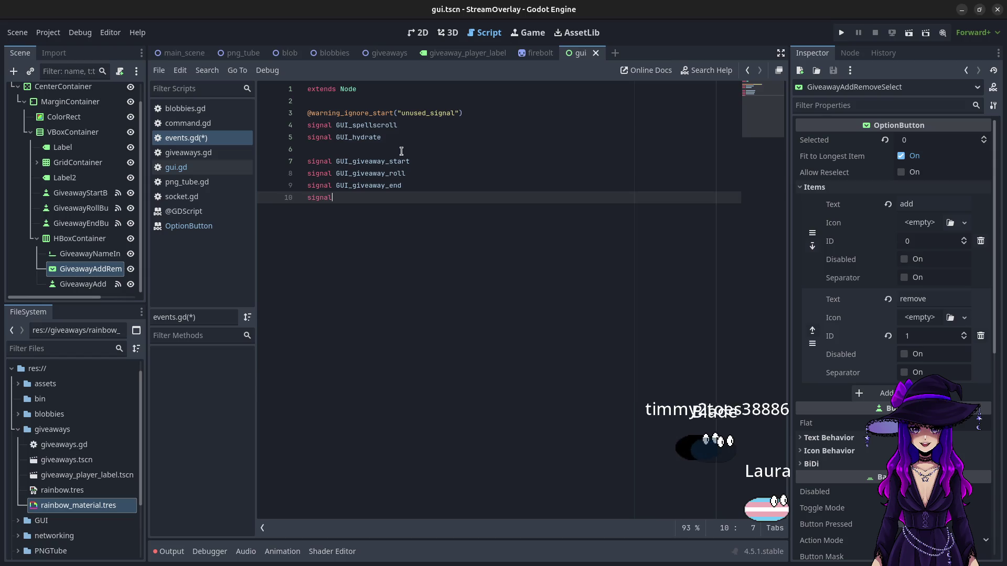
pyautogui.write('I_giveaway_')
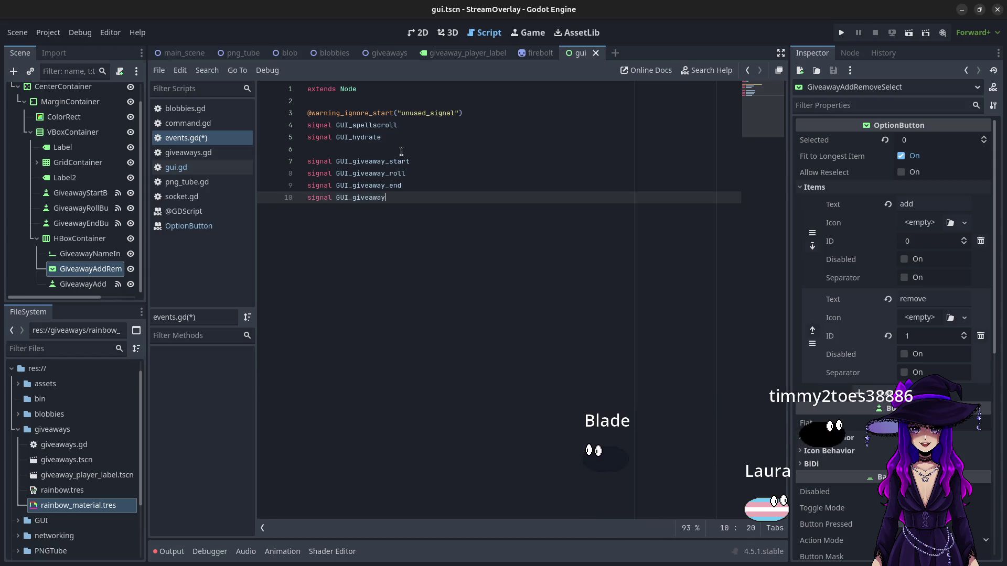
pyautogui.write('add(n')
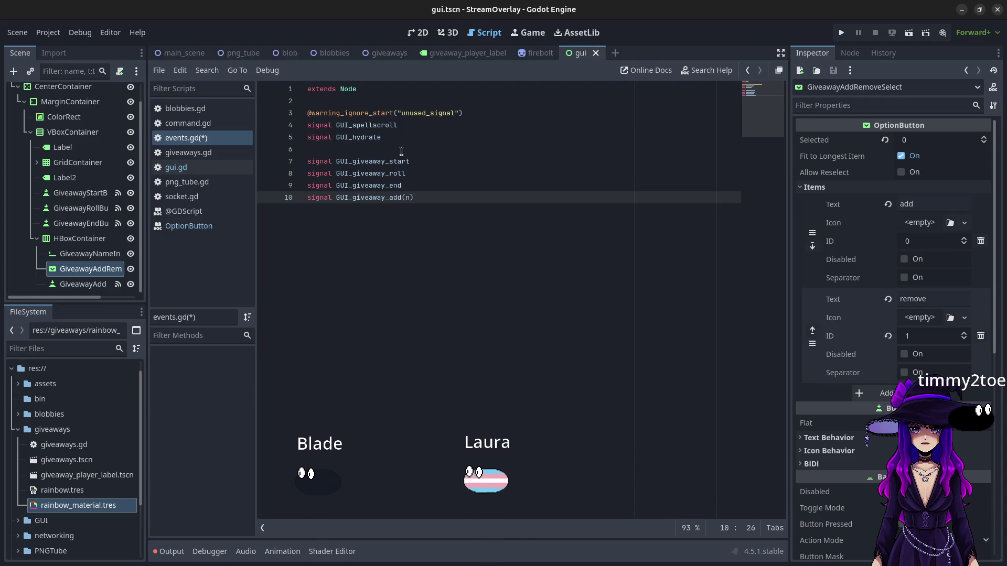
pyautogui.press('BackSpace')
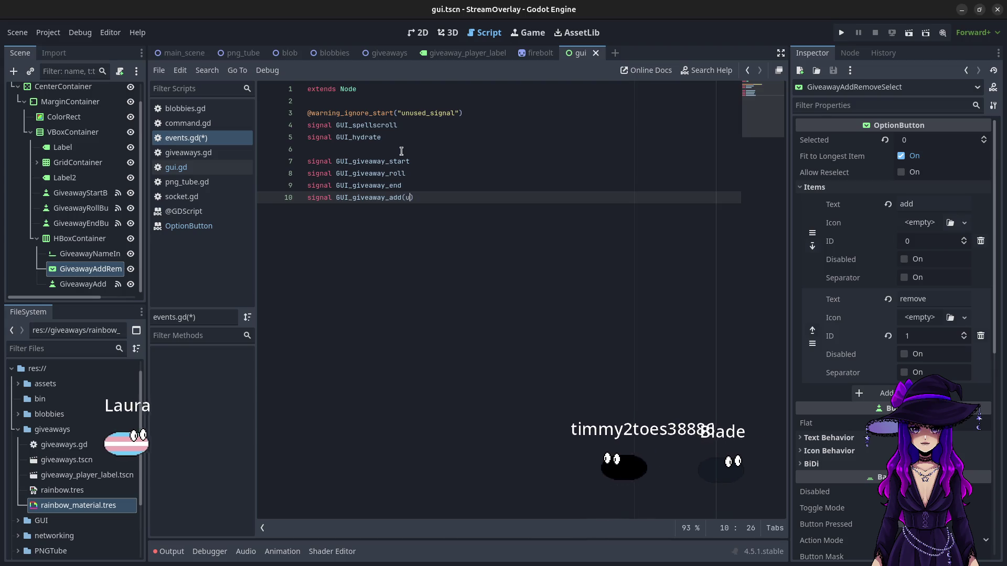
pyautogui.write('user: String')
pyautogui.press('Return')
pyautogui.press('End')
pyautogui.press('Return')
pyautogui.write('signal ')
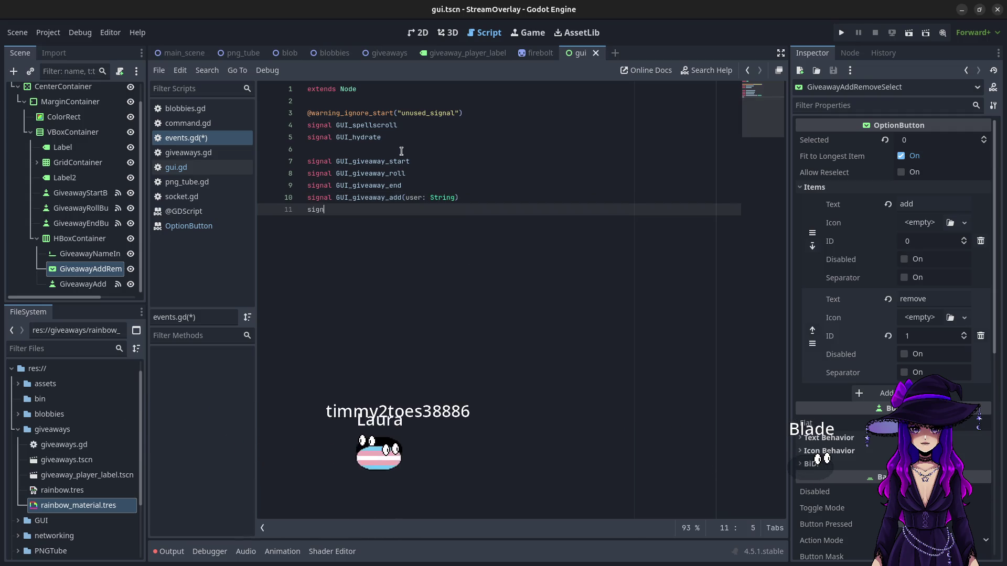
pyautogui.write('GUI_givea')
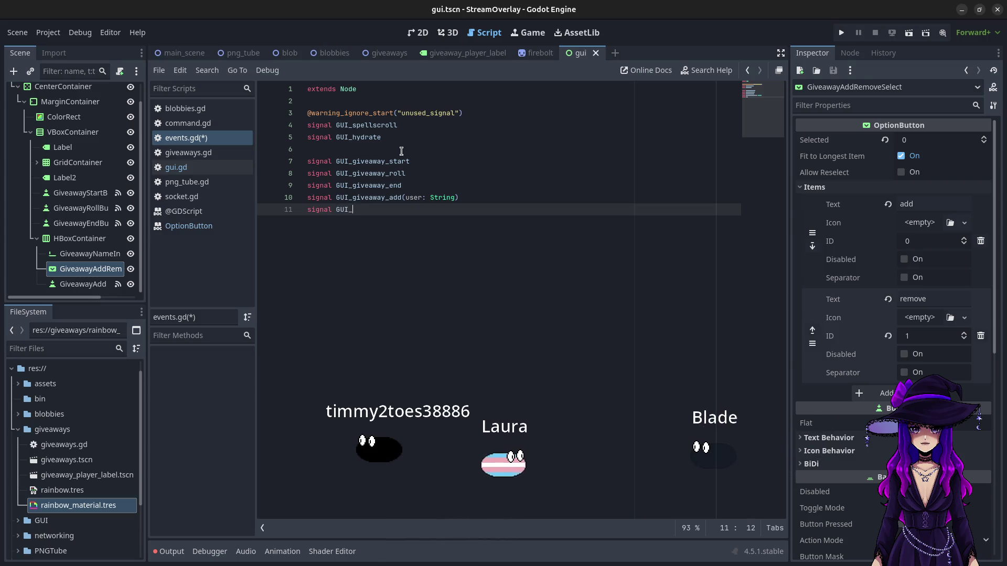
pyautogui.write('way_re')
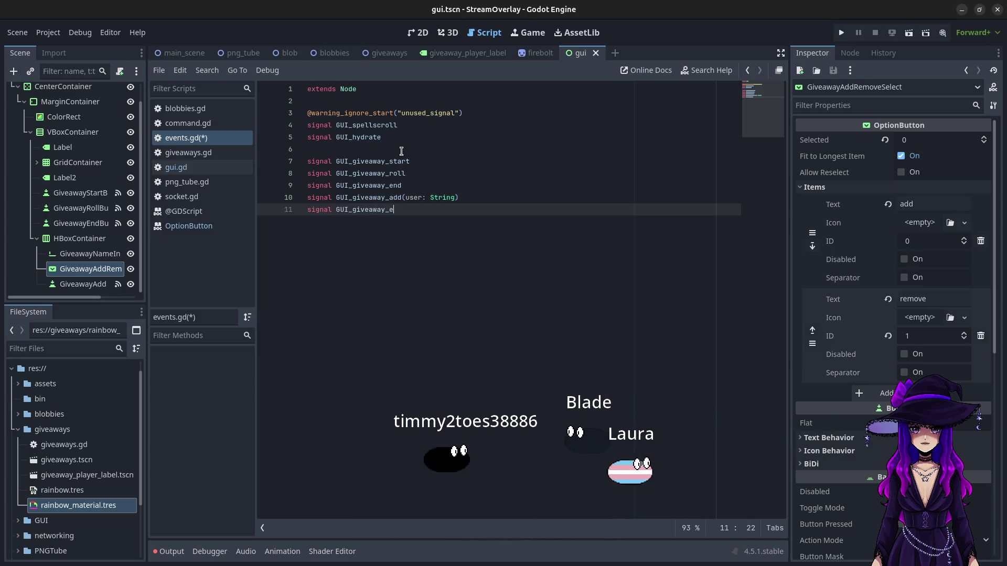
pyautogui.write('move(user:')
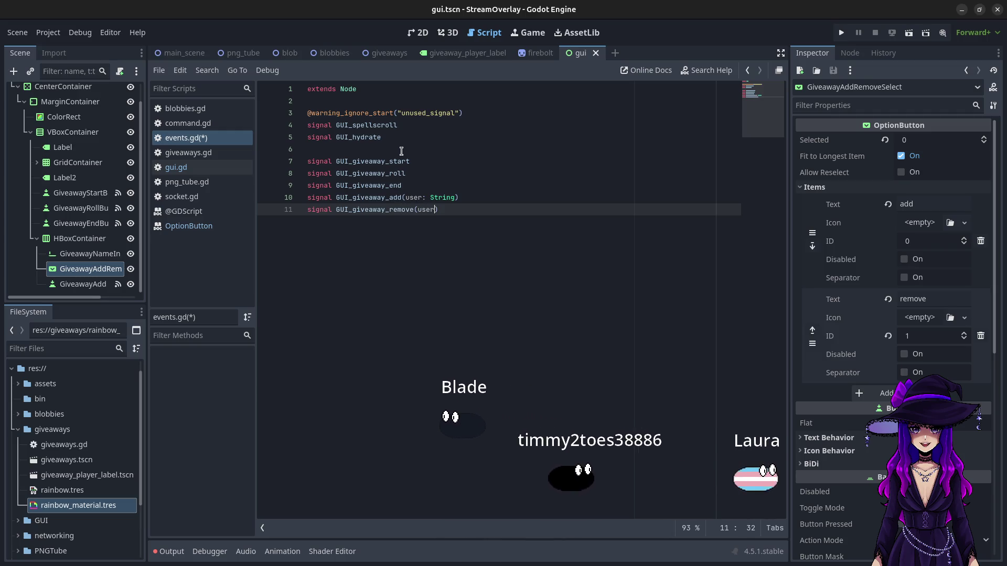
pyautogui.write(' String)')
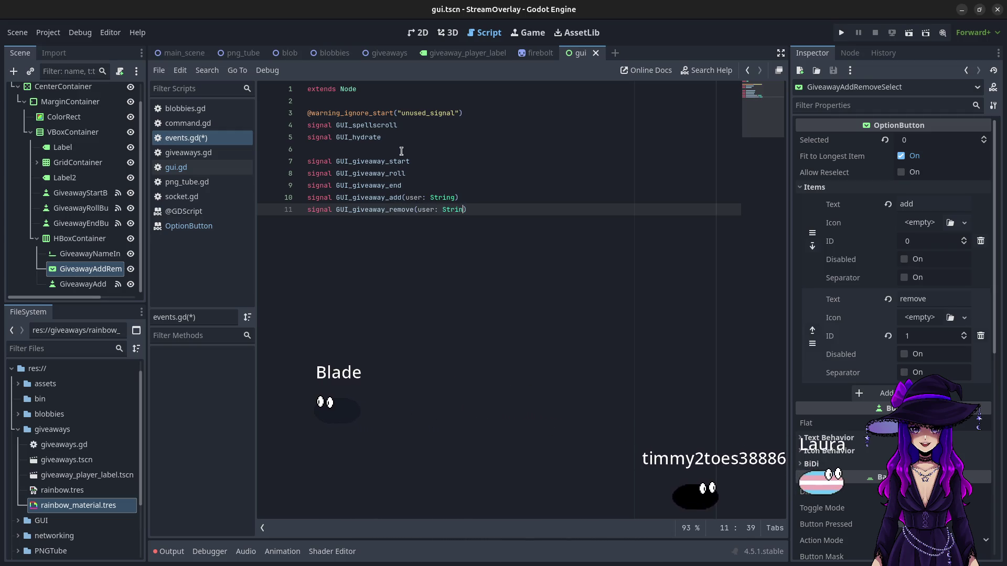
pyautogui.hotkey('ctrl', 's')
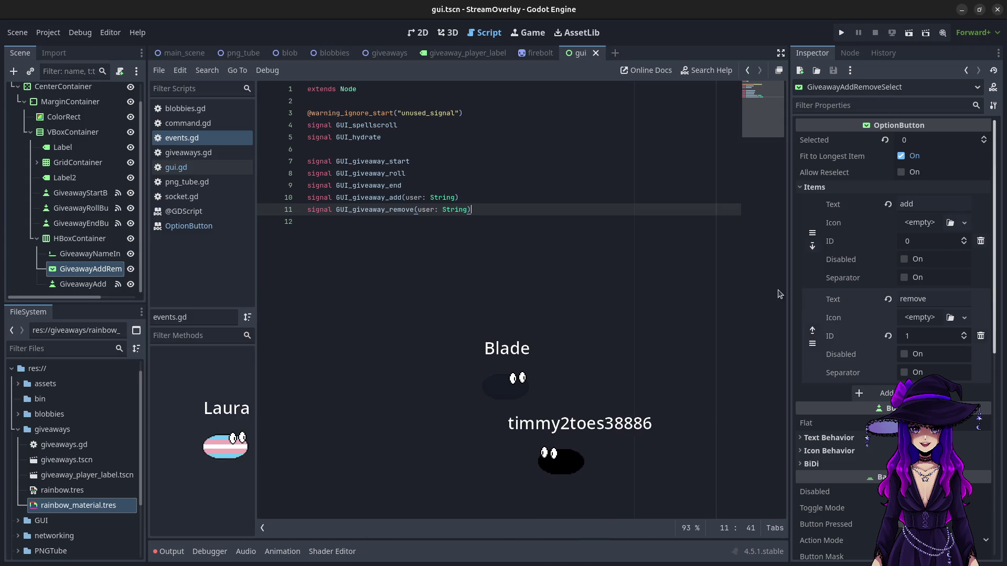
pyautogui.click(492, 170)
pyautogui.click(451, 160)
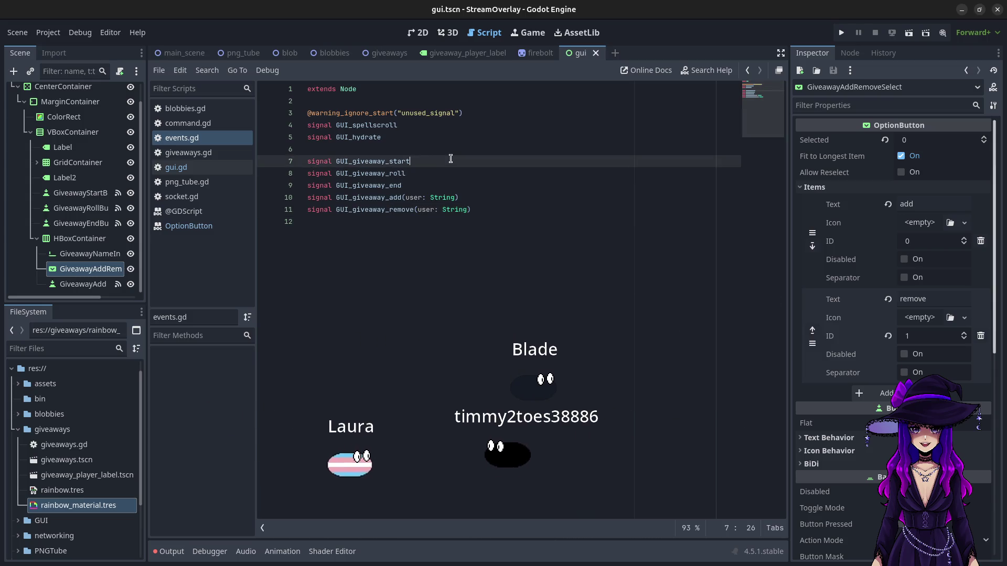
pyautogui.click(406, 137)
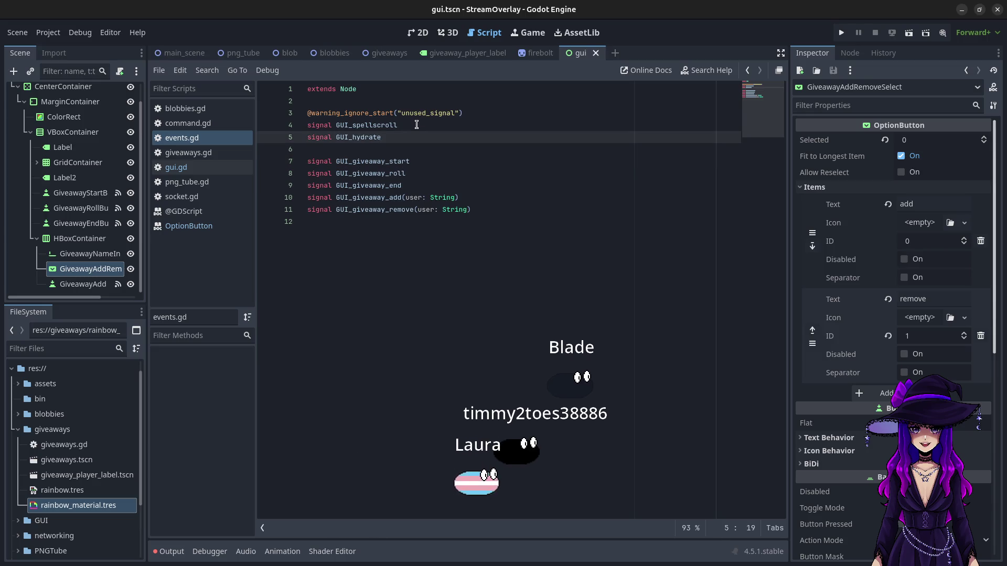
pyautogui.click(430, 124)
pyautogui.click(469, 111)
pyautogui.click(367, 89)
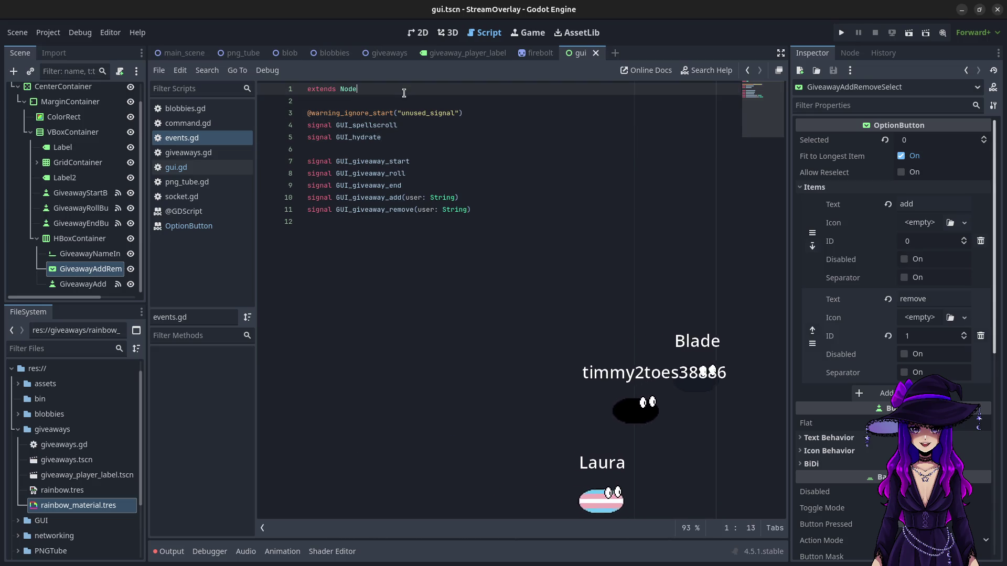
pyautogui.click(410, 138)
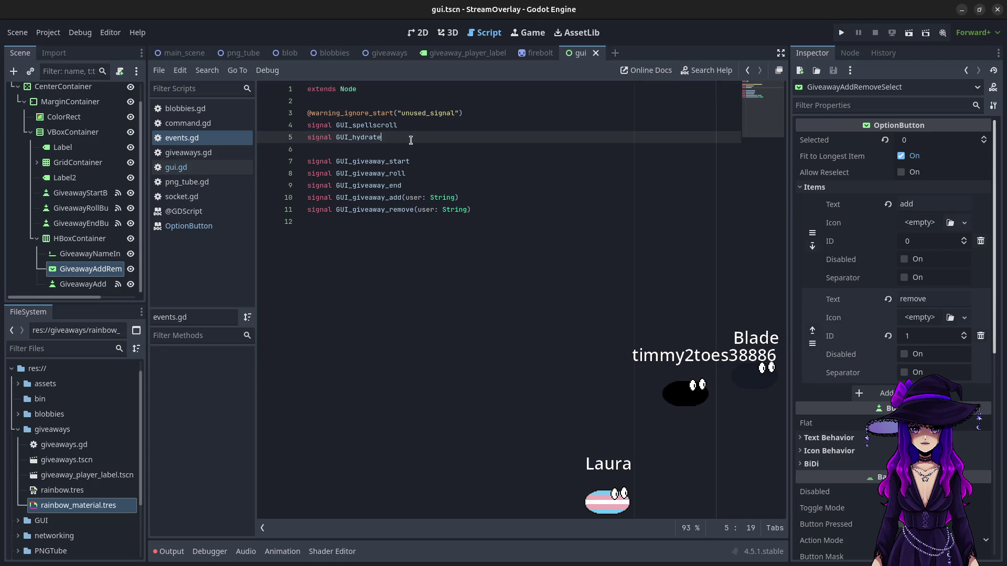
pyautogui.click(439, 172)
pyautogui.click(430, 161)
pyautogui.click(420, 173)
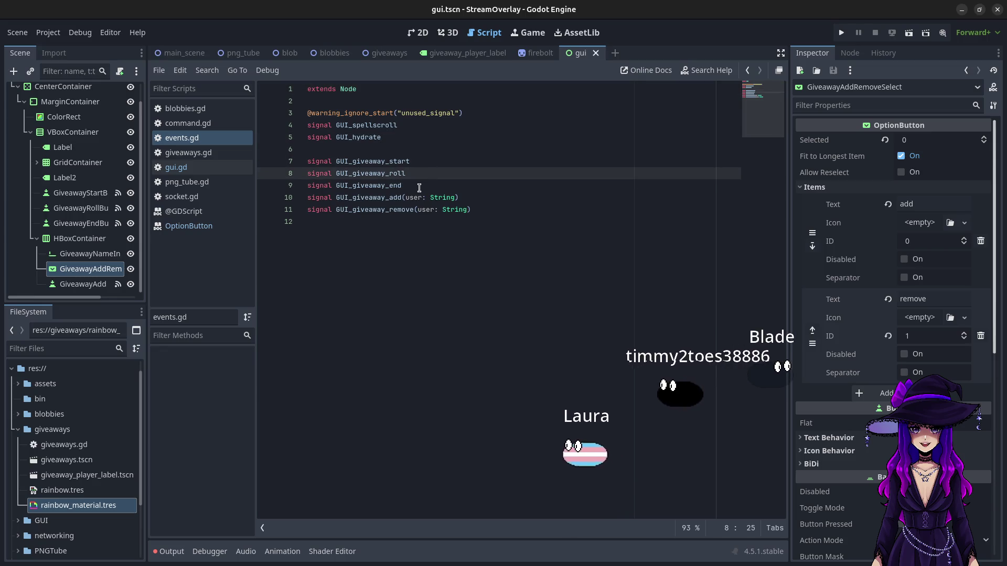
pyautogui.click(420, 186)
pyautogui.click(475, 198)
pyautogui.click(486, 209)
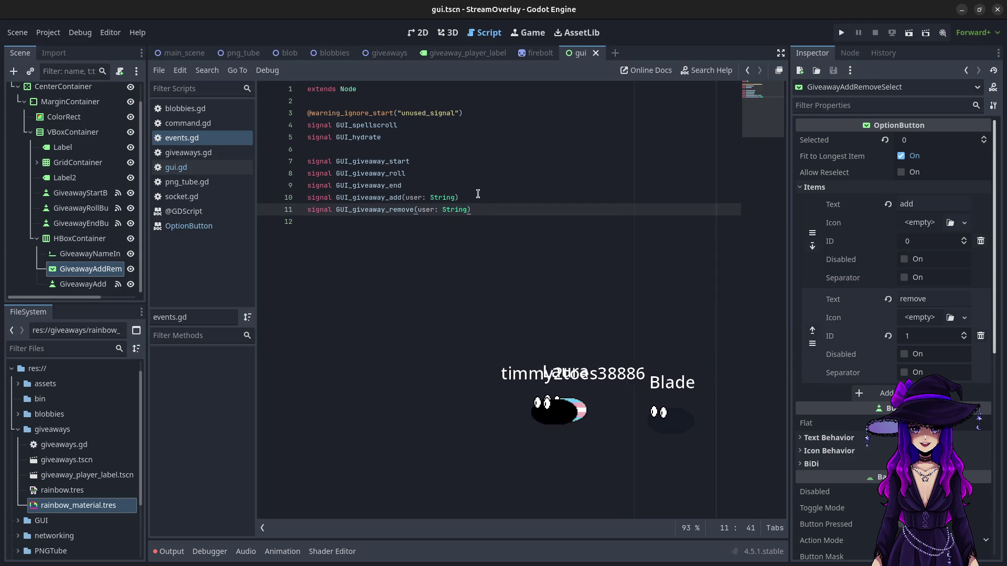
pyautogui.click(477, 196)
pyautogui.click(462, 186)
pyautogui.click(446, 161)
pyautogui.click(449, 176)
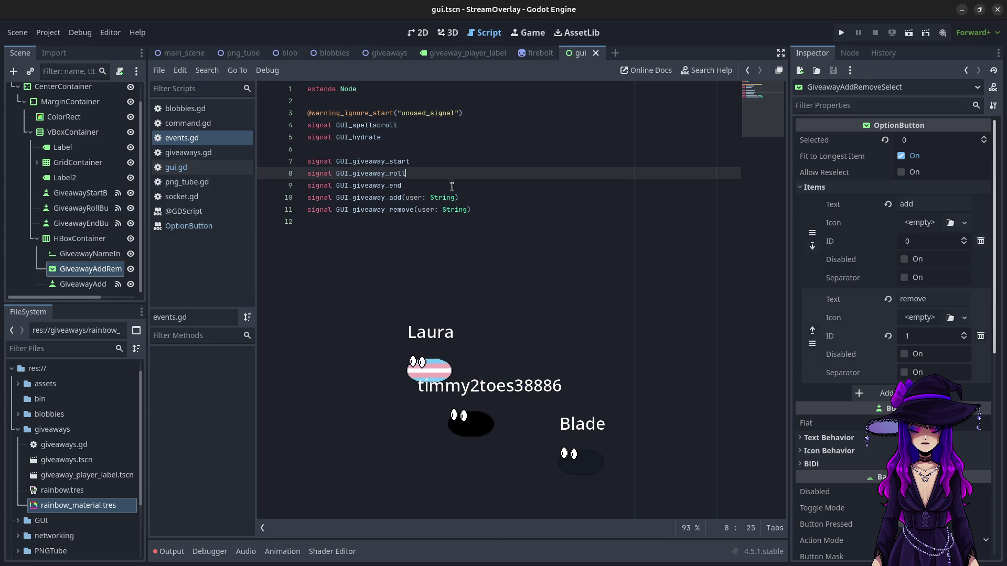
pyautogui.moveTo(453, 209)
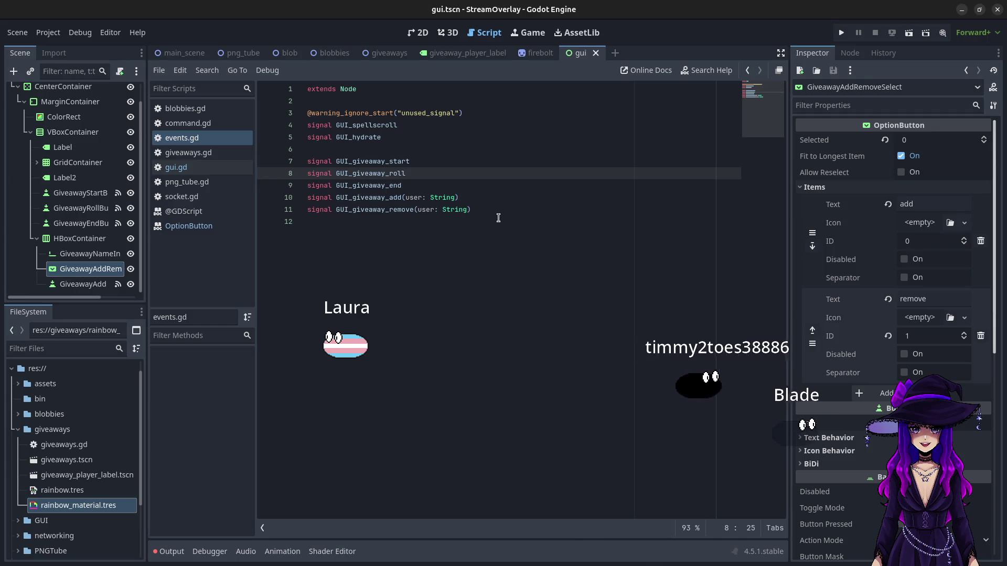
pyautogui.click(499, 210)
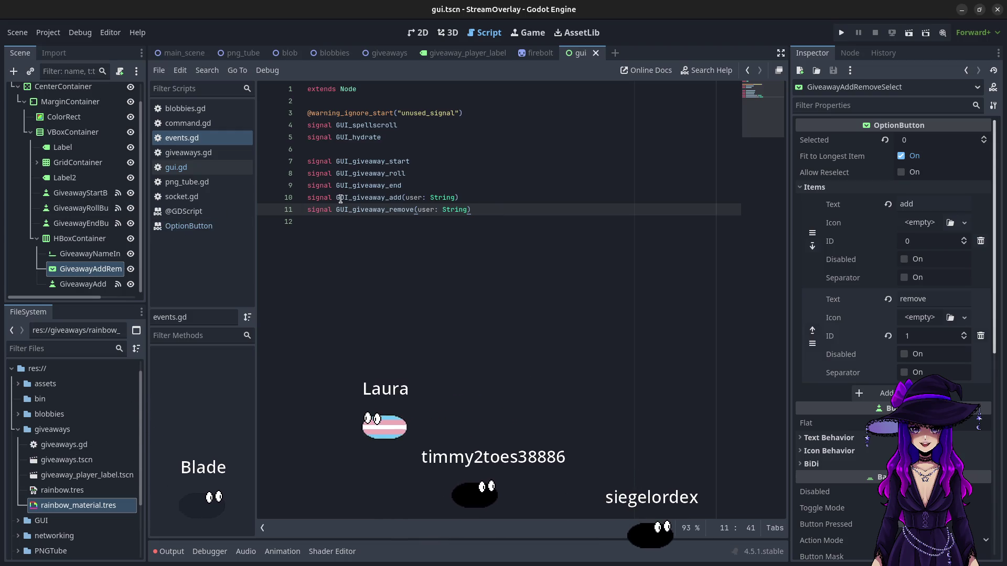
pyautogui.click(50, 36)
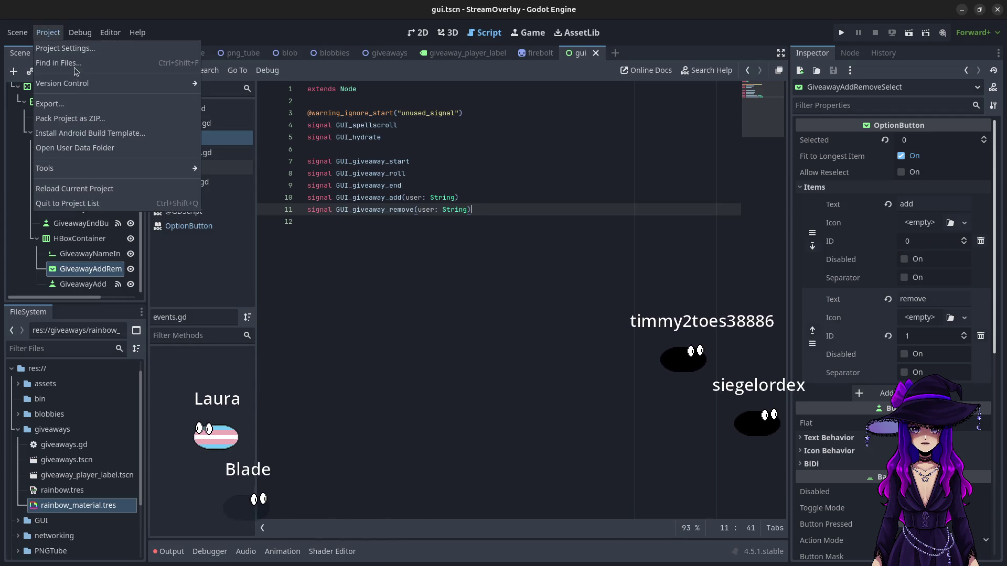
pyautogui.click(74, 48)
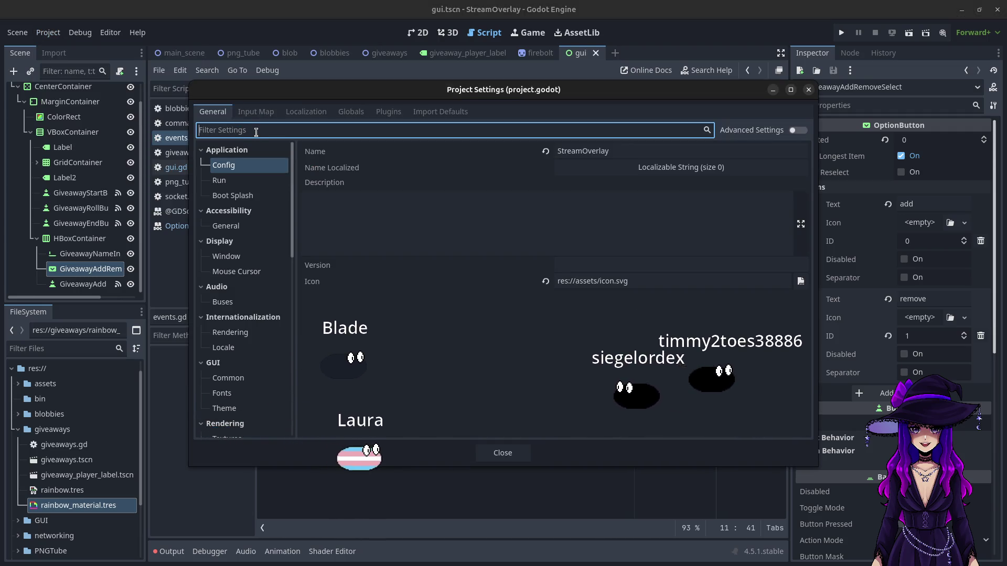
pyautogui.write('trans')
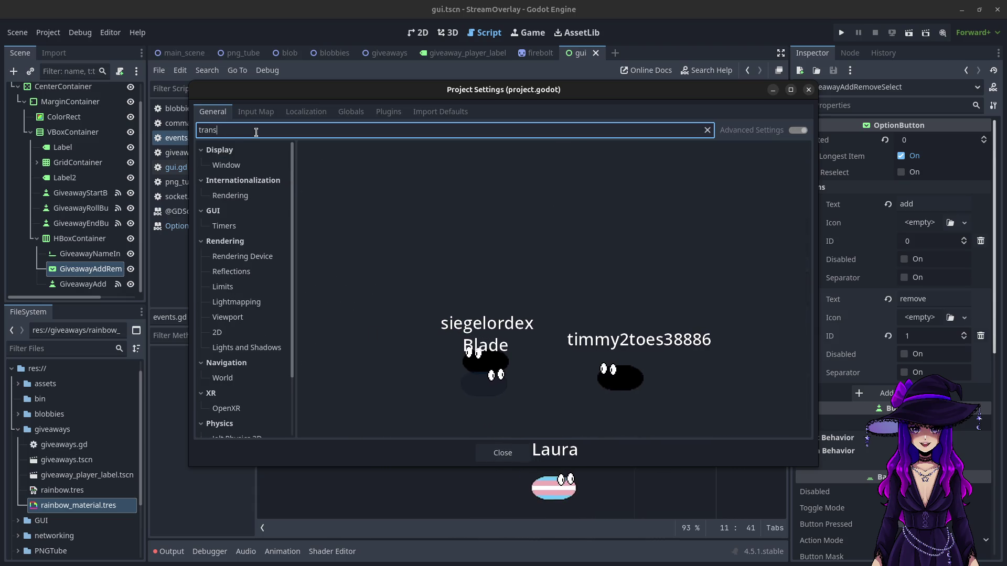
pyautogui.write('p')
pyautogui.click(225, 165)
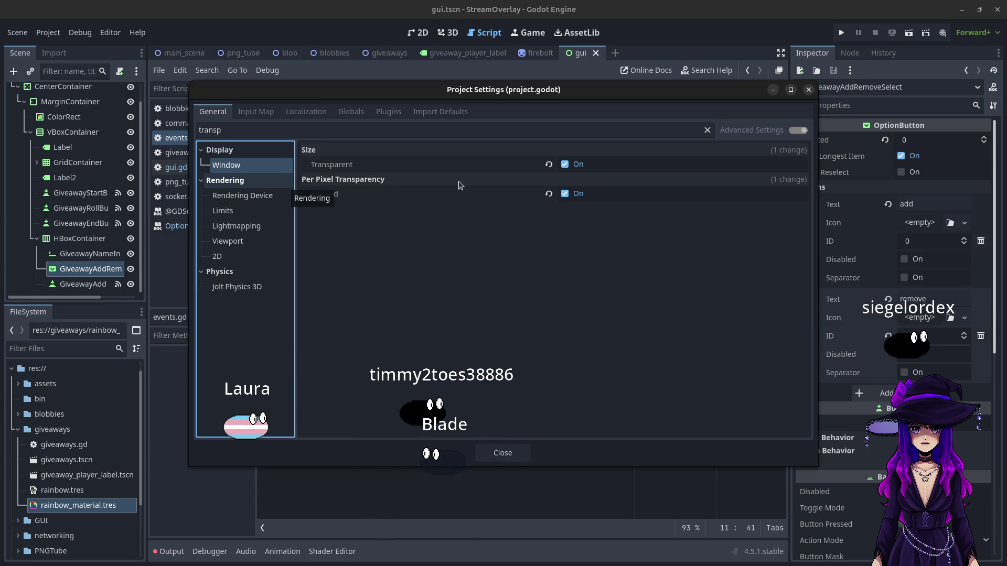
pyautogui.click(498, 453)
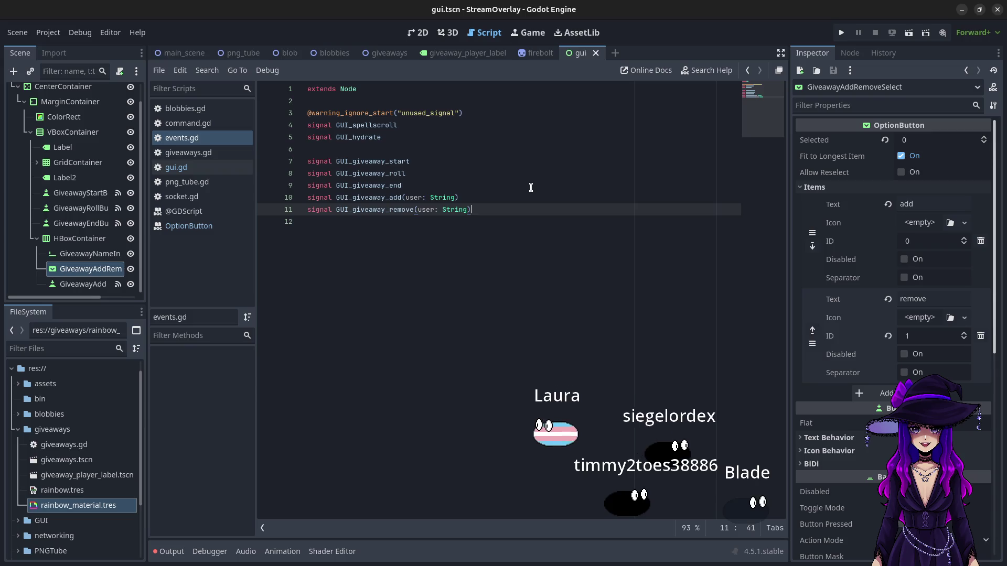
# Step: Save the StreamOverlay scene and run the project to test it
pyautogui.click(446, 149)
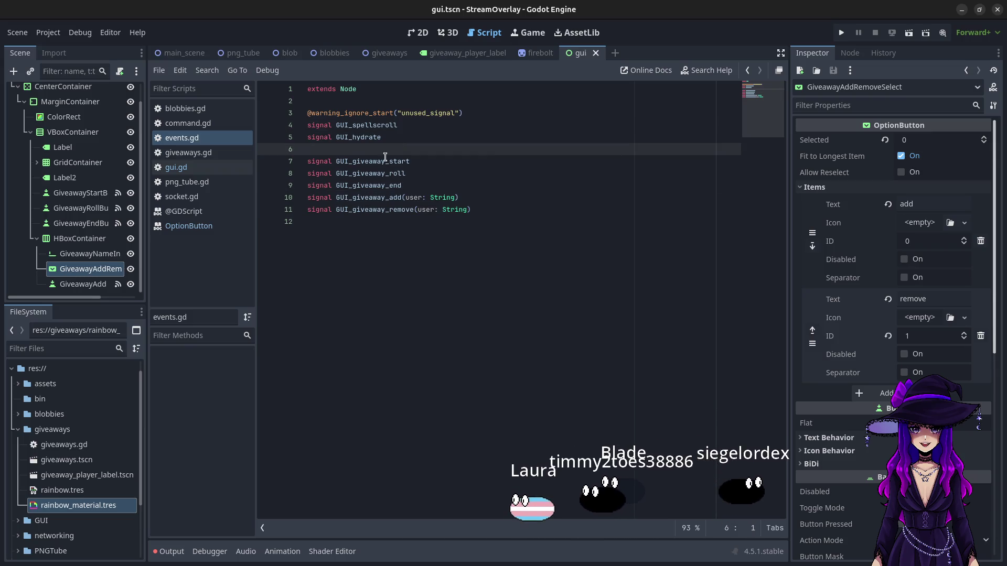
pyautogui.hotkey('ctrl', 's')
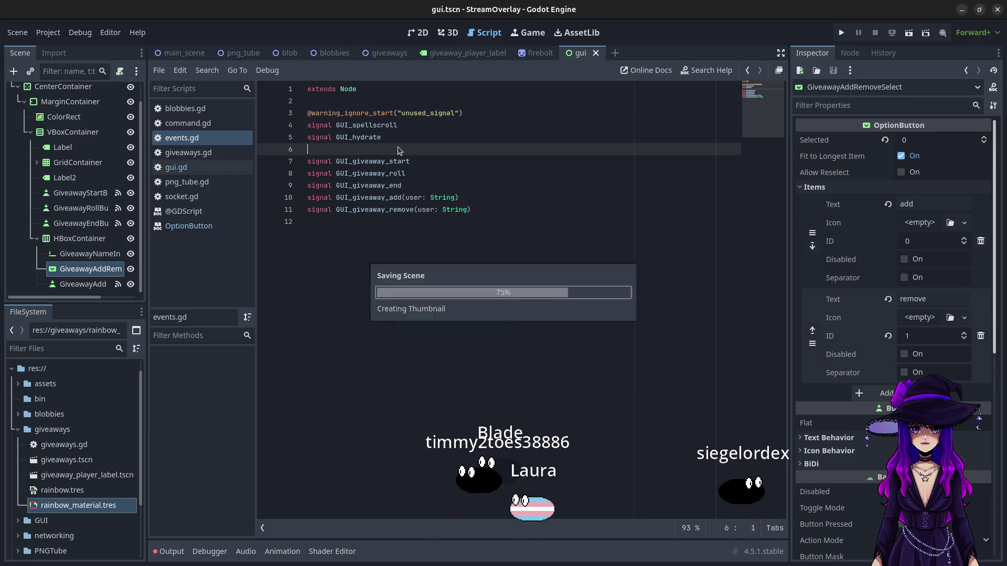
pyautogui.click(842, 32)
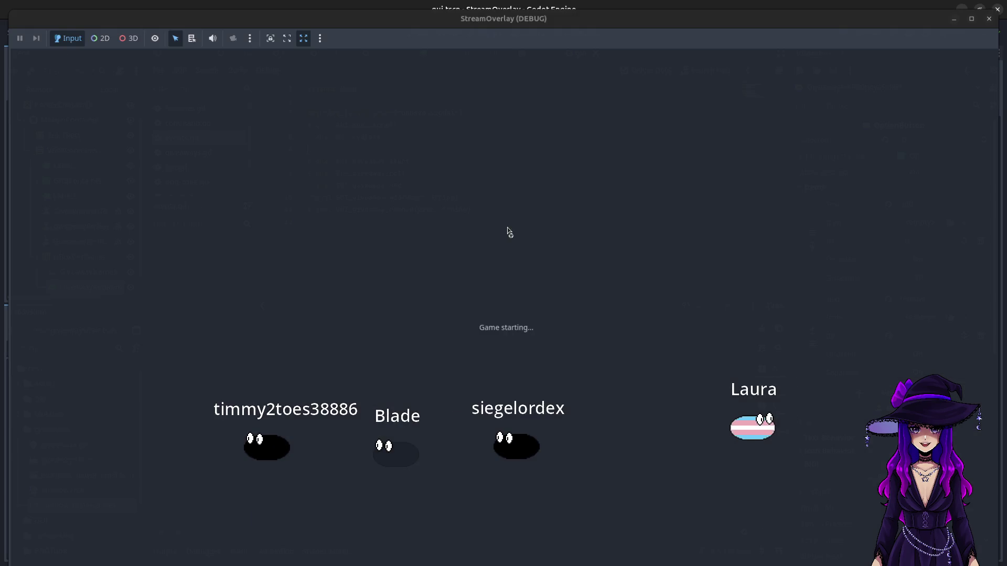
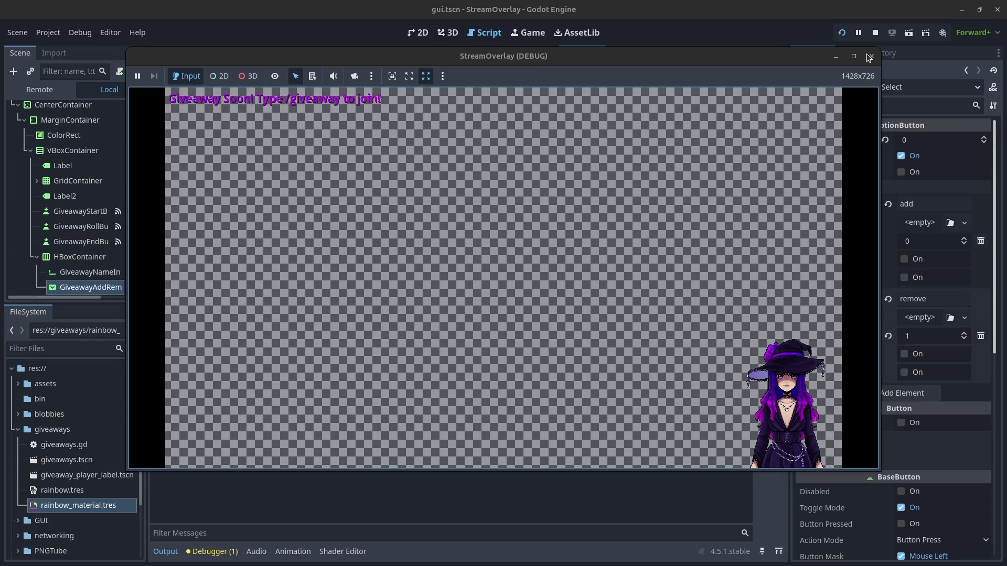
# Step: Stop the running StreamOverlay debug window and bring up Project > Export
pyautogui.click(874, 33)
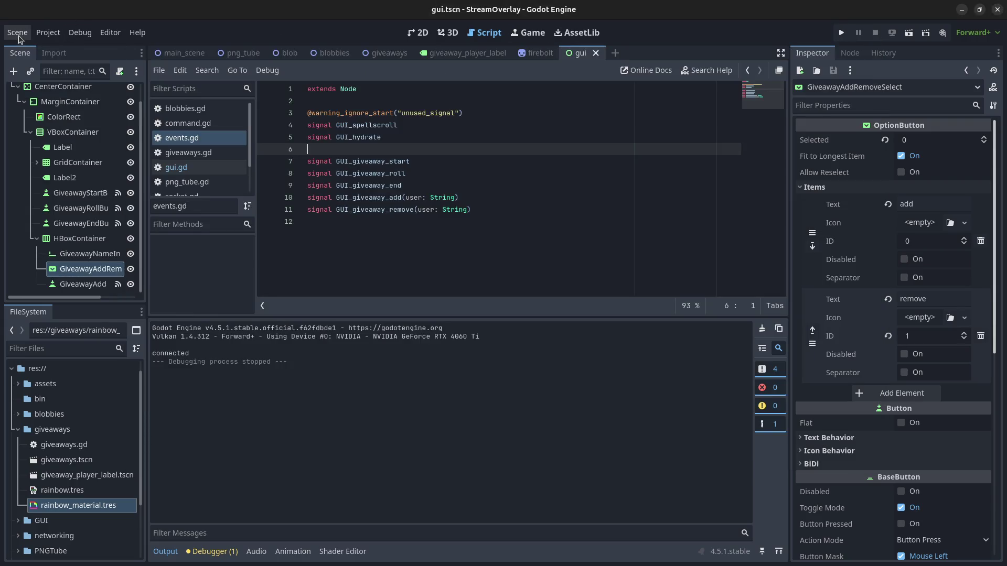
pyautogui.click(48, 33)
pyautogui.moveTo(27, 33)
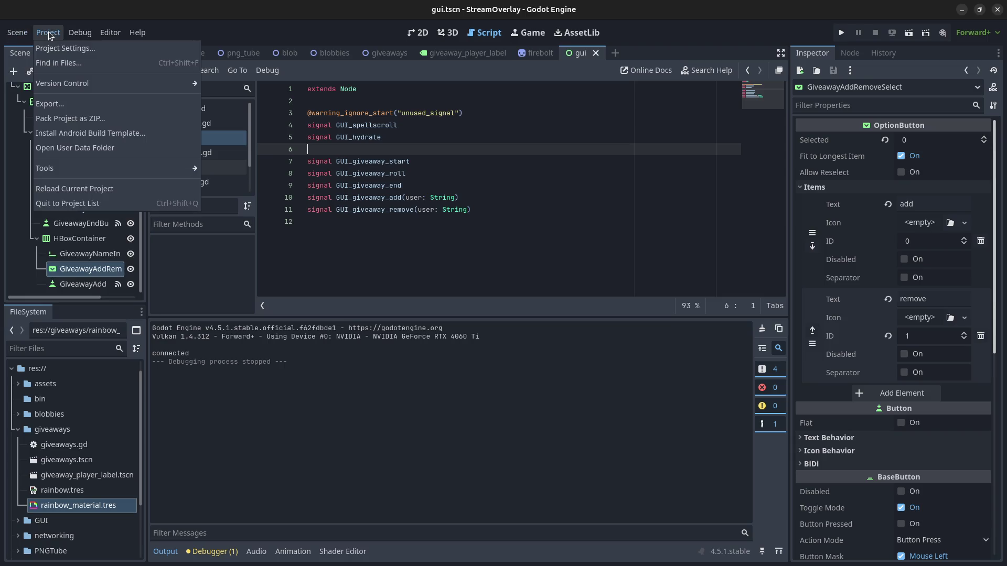
pyautogui.click(52, 103)
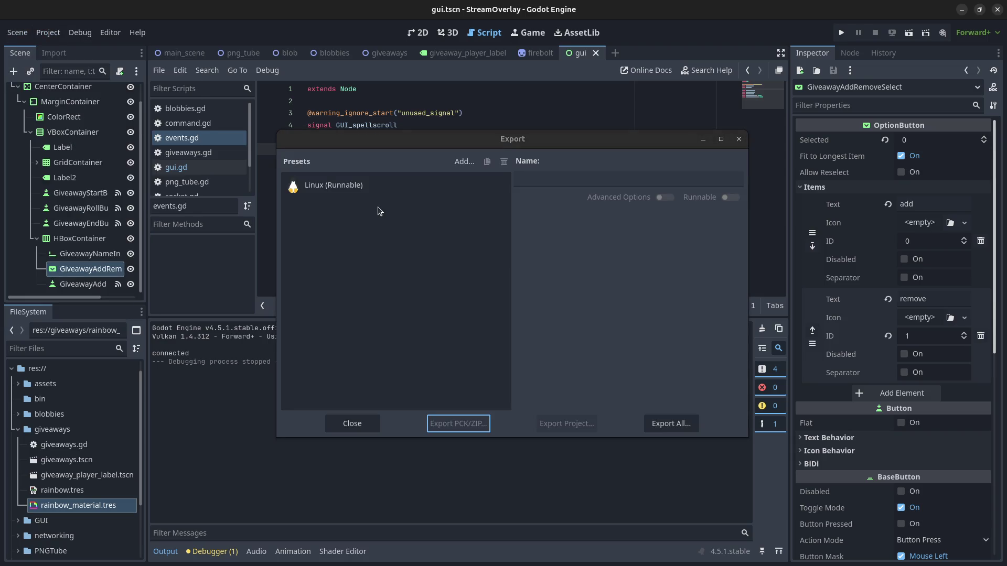
# Step: Inspect the Linux (Runnable) export preset options, then close the Export dialog
pyautogui.click(365, 194)
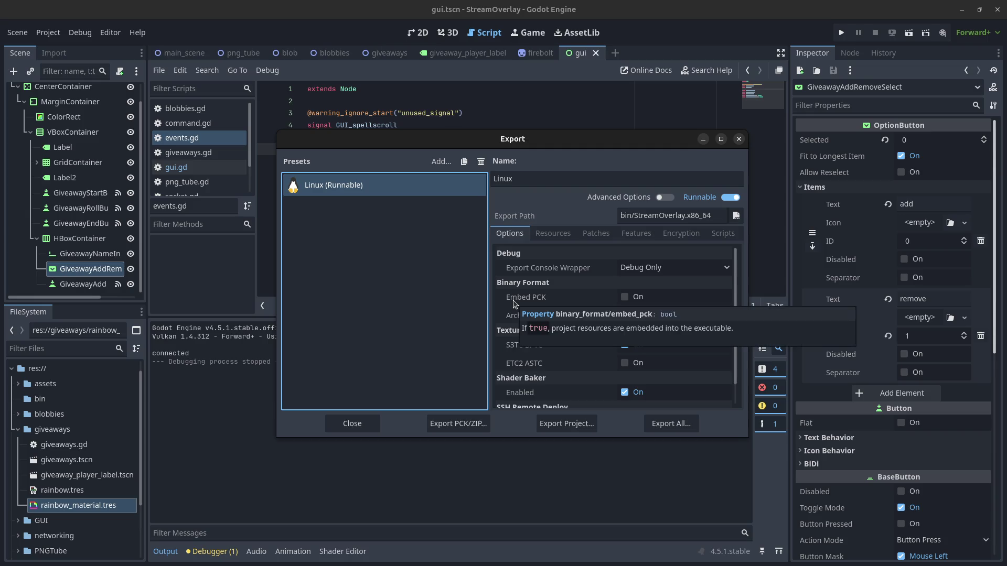
pyautogui.scroll(-1, 512, 300)
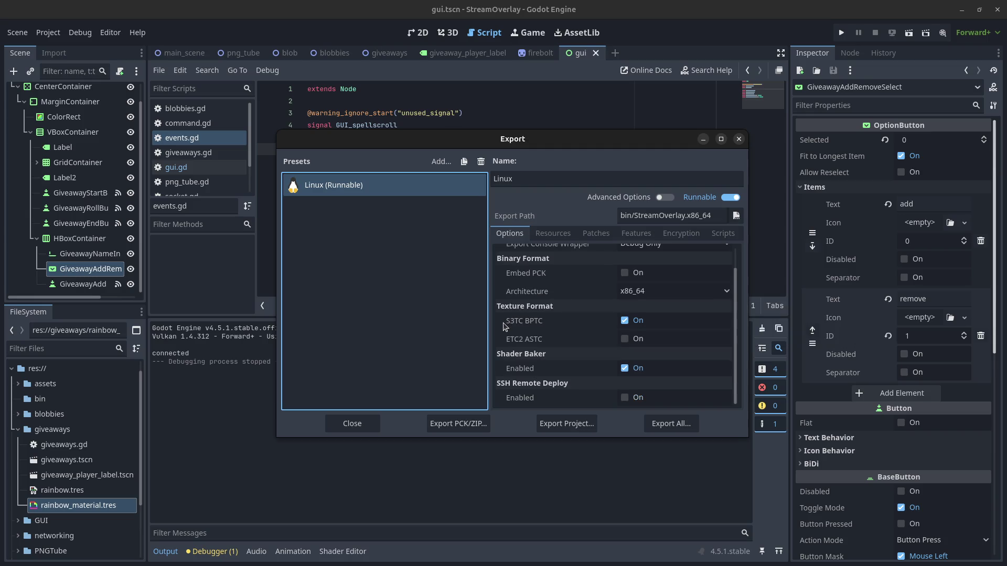
pyautogui.scroll(1, 504, 326)
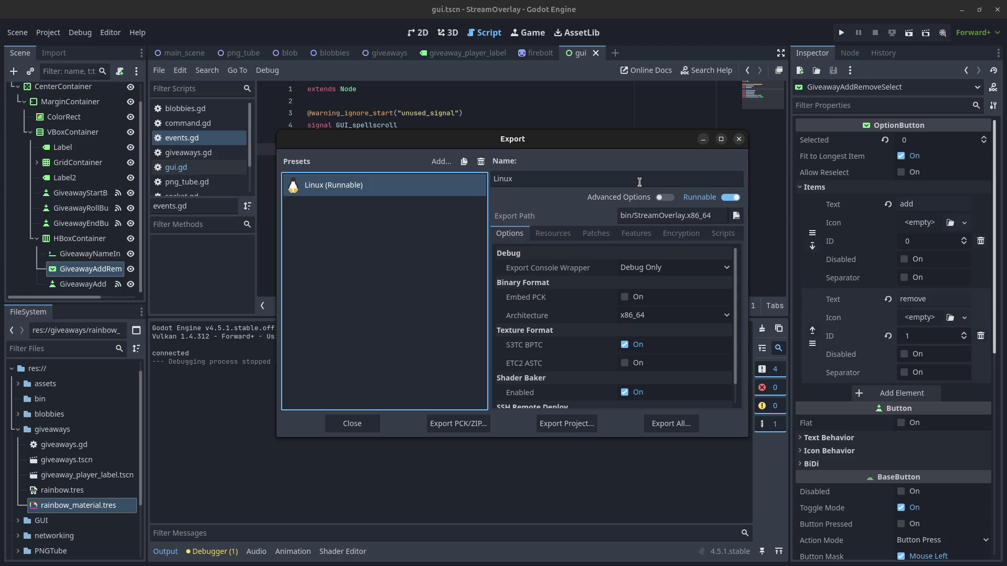
pyautogui.click(738, 139)
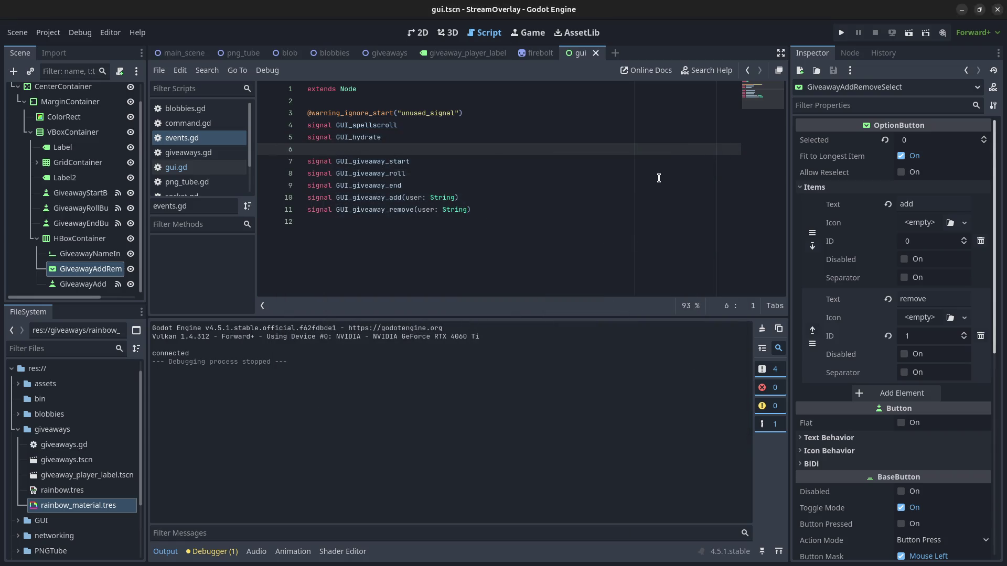
pyautogui.click(493, 211)
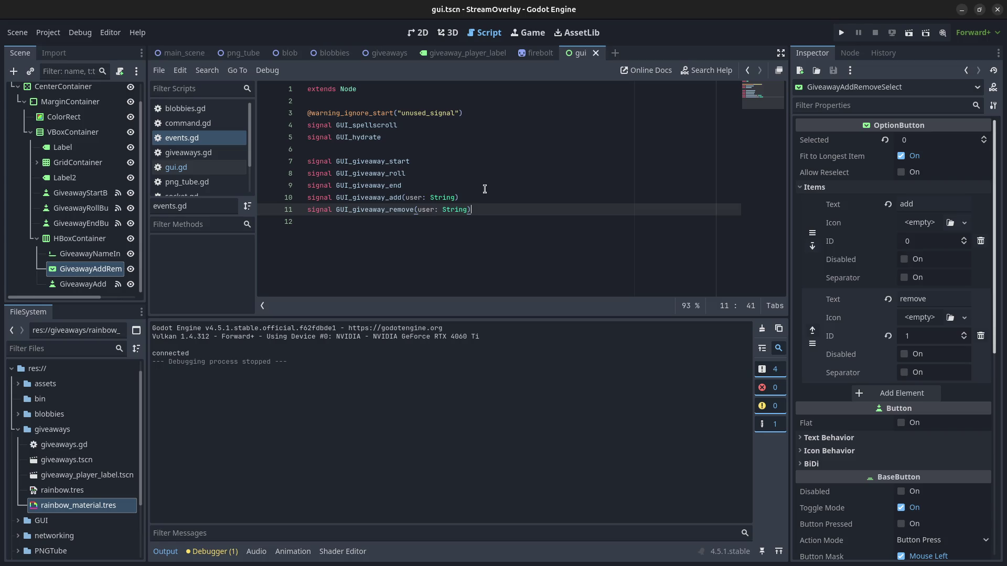
pyautogui.click(476, 189)
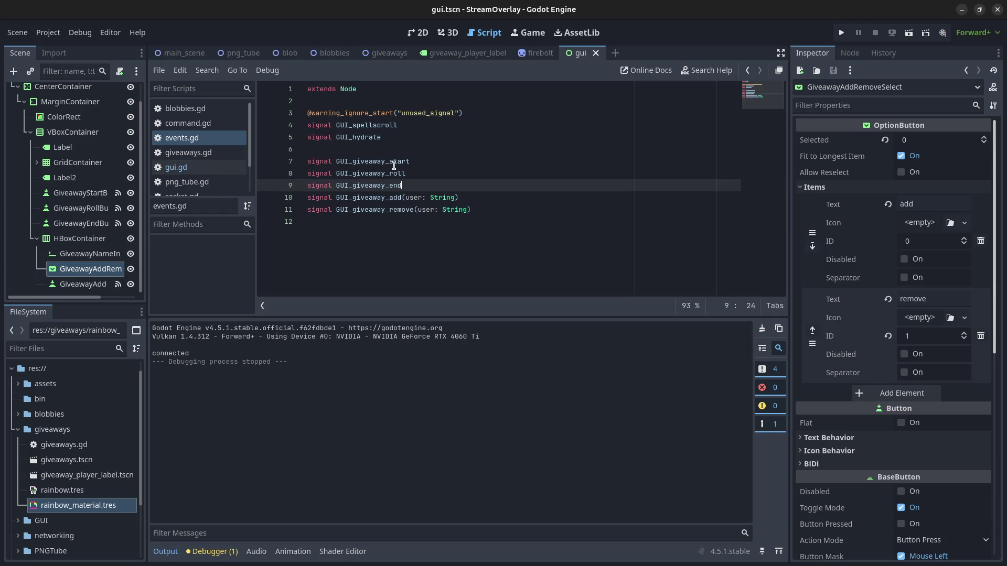
pyautogui.scroll(1, 98, 234)
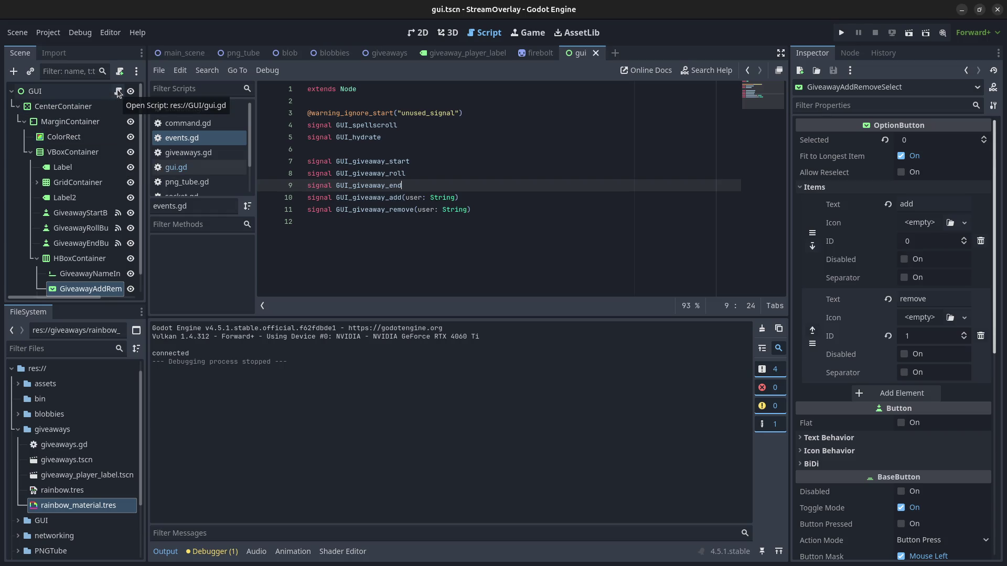
pyautogui.moveTo(356, 161); pyautogui.dragTo(396, 205)
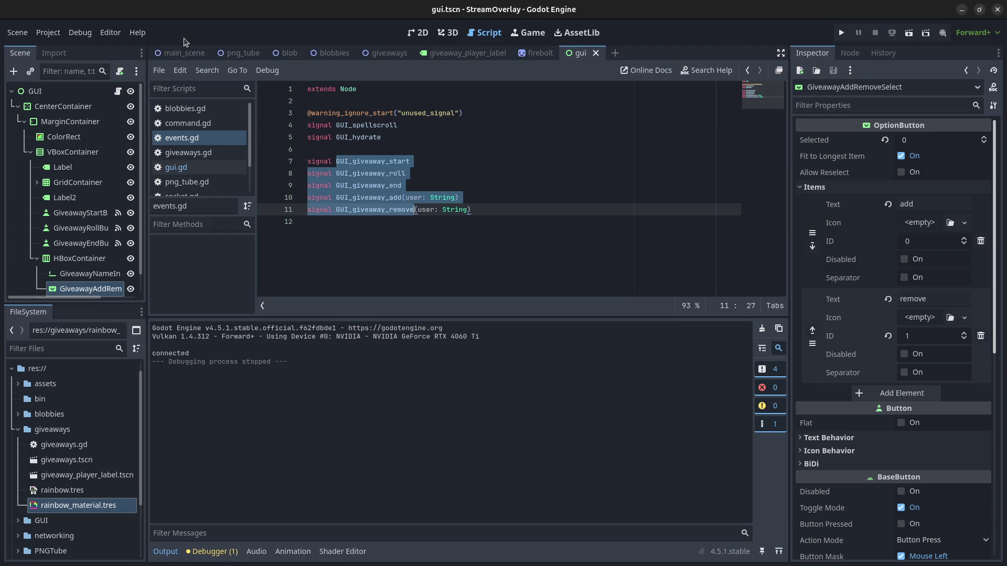
pyautogui.scroll(-2, 198, 157)
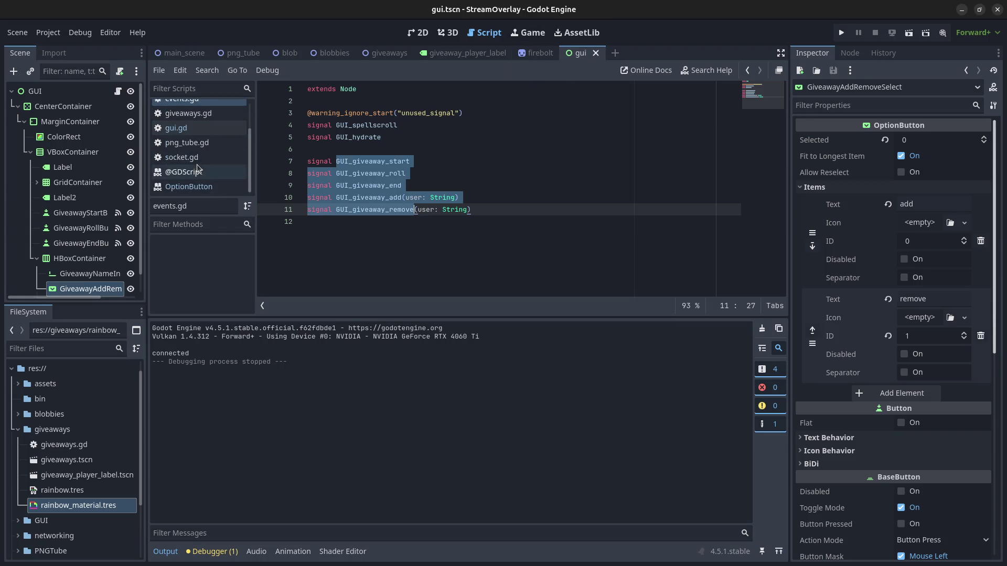
# Step: Open socket.gd from the script list and scroll to line 57
pyautogui.click(194, 157)
pyautogui.scroll(-10, 485, 169)
pyautogui.scroll(-5, 485, 168)
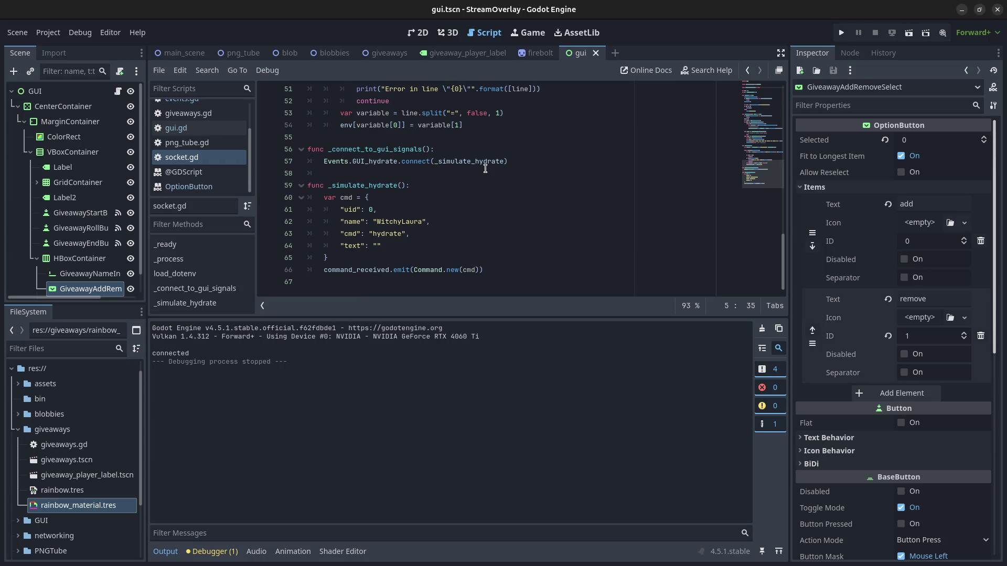
pyautogui.scroll(13, 462, 188)
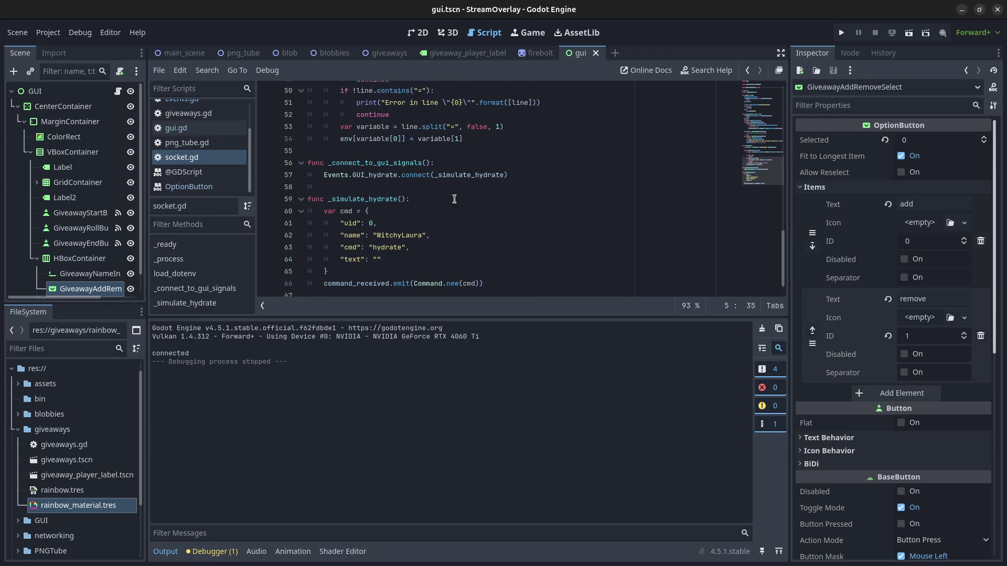
pyautogui.scroll(-13, 435, 193)
# Step: Add line 58 connecting Events.GUI_giveaway_start to _simulate_giveaway_start
pyautogui.click(567, 151)
pyautogui.click(552, 164)
pyautogui.press('Return')
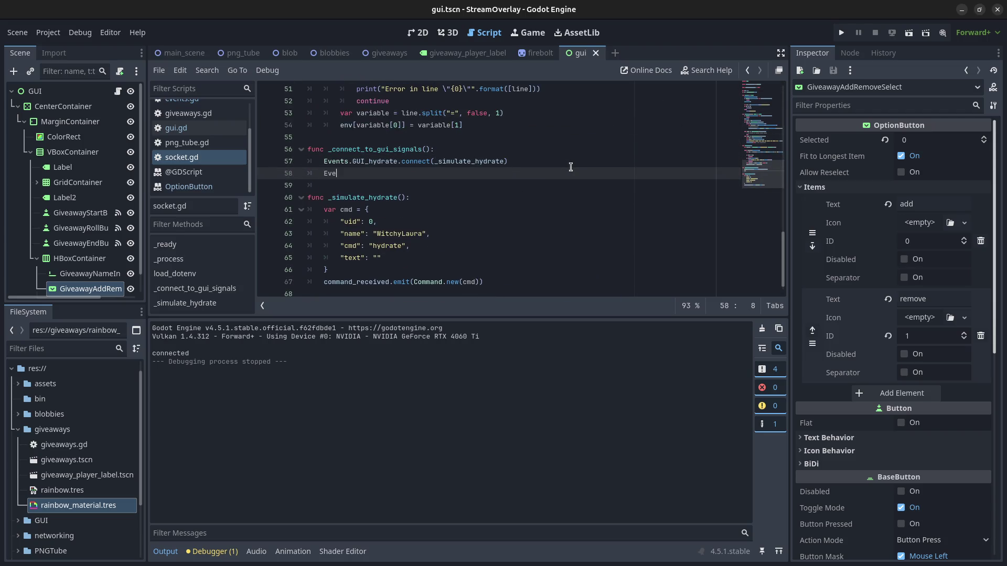
pyautogui.write('GUI_')
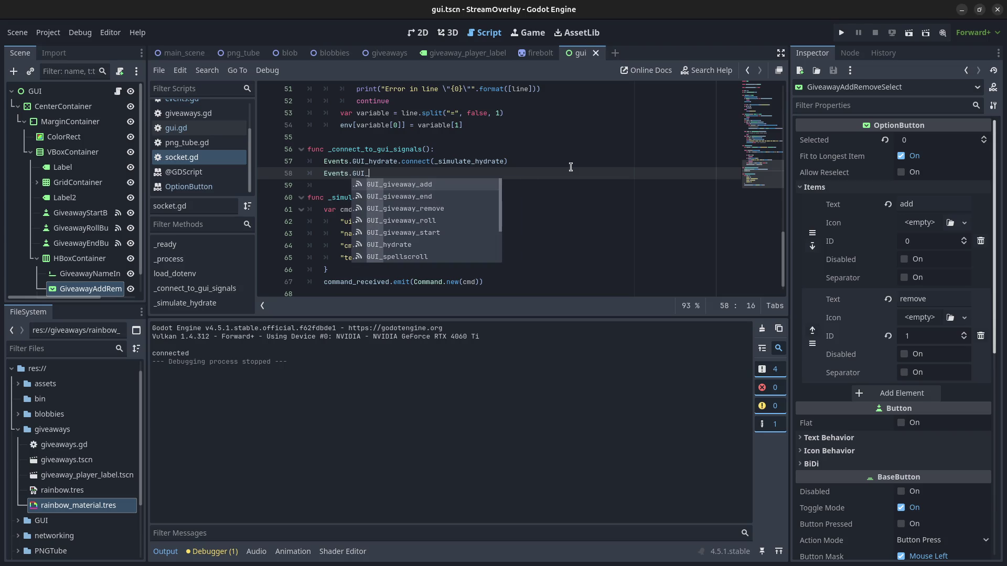
pyautogui.press('Down')
pyautogui.press('Down')
pyautogui.press('Down')
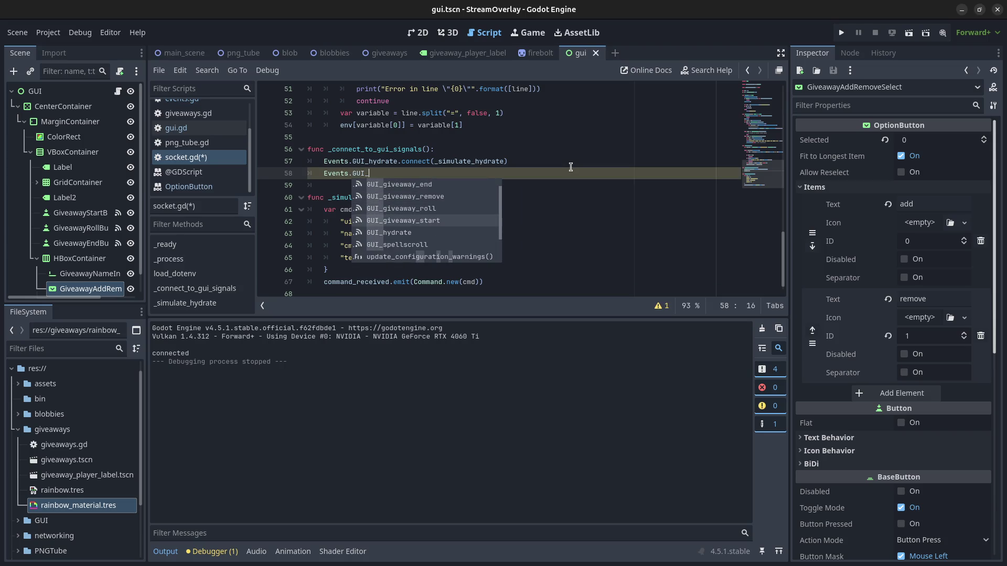
pyautogui.press('Return')
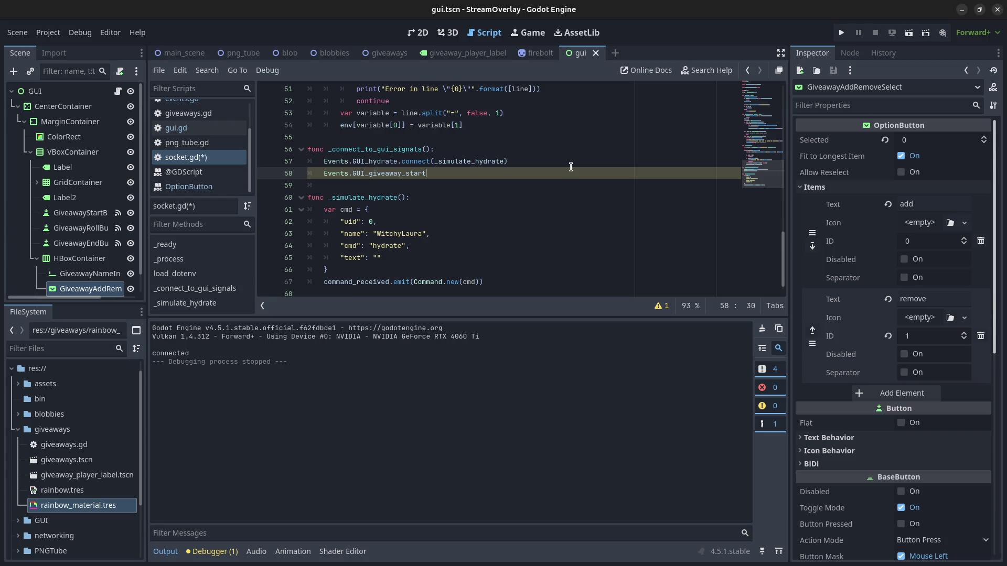
pyautogui.write('_simulate_giveaway_start)')
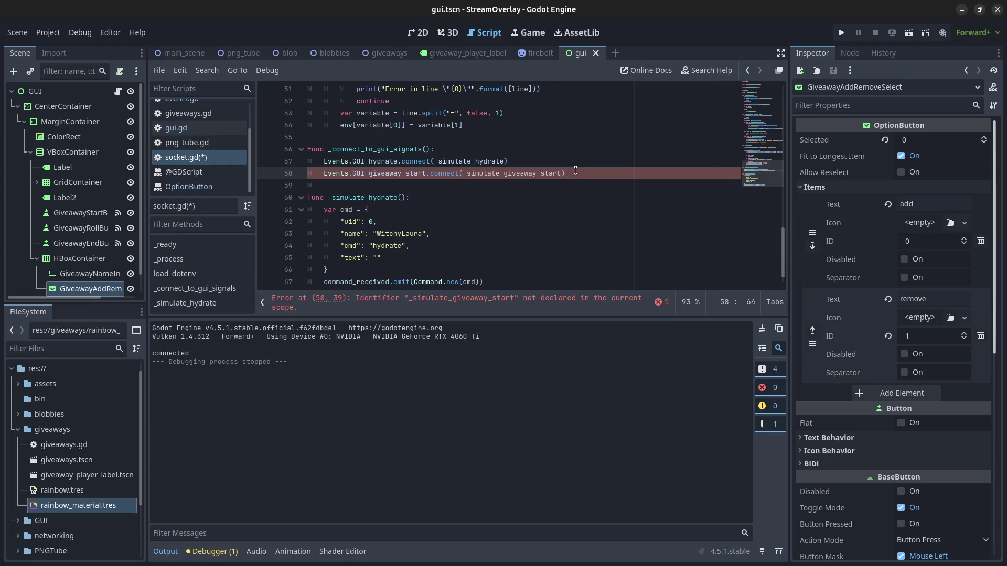
# Step: Check the START_WITH_WEBSOCKET value on line 5, glance at the bin folder, and save socket.gd
pyautogui.scroll(15, 458, 205)
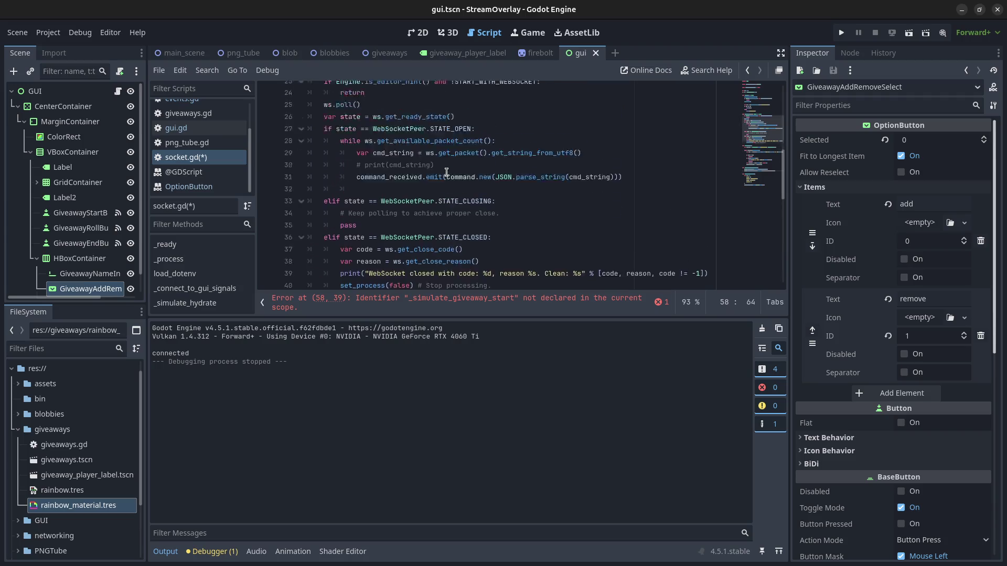
pyautogui.click(438, 138)
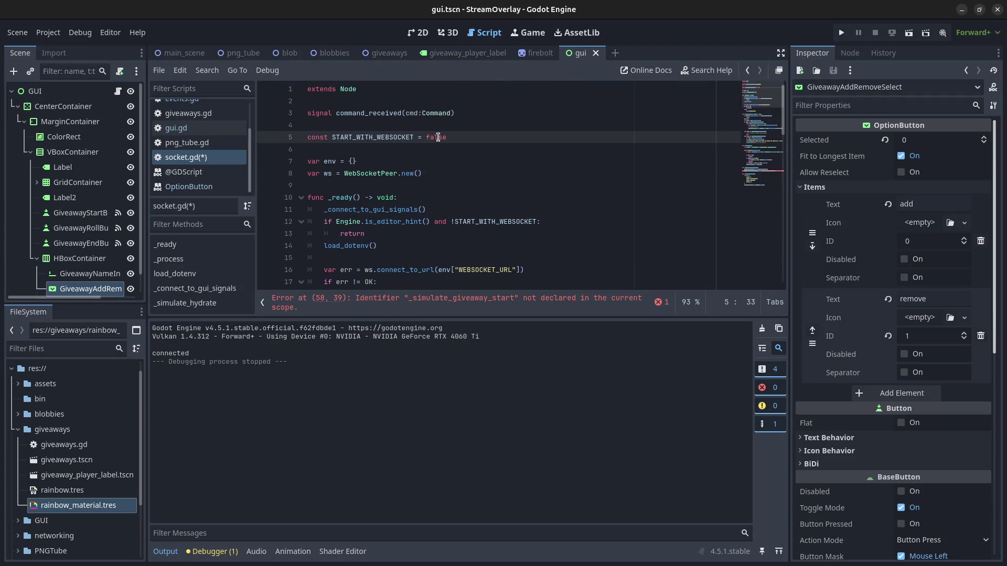
pyautogui.scroll(-15, 571, 146)
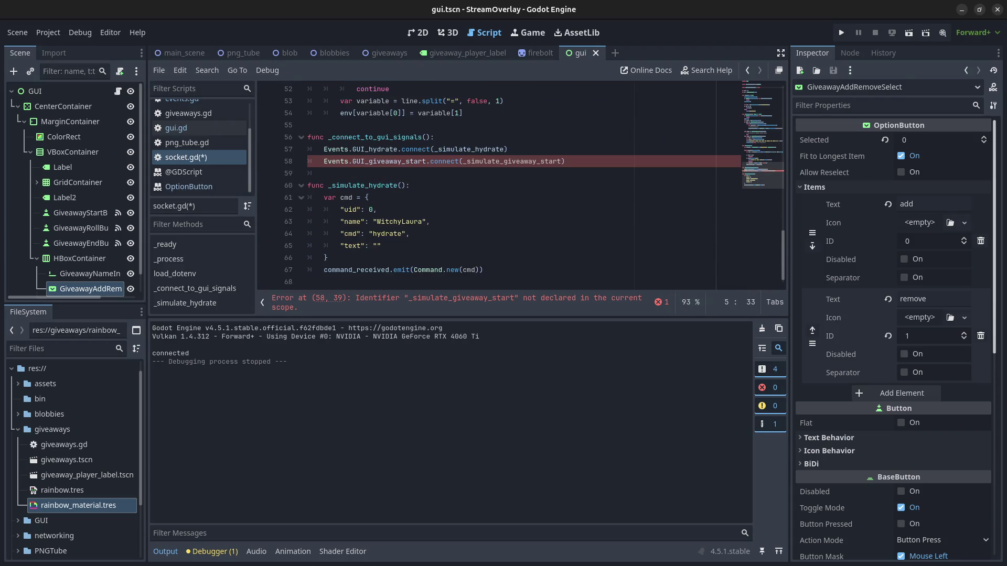
pyautogui.hotkey('alt', 'Tab')
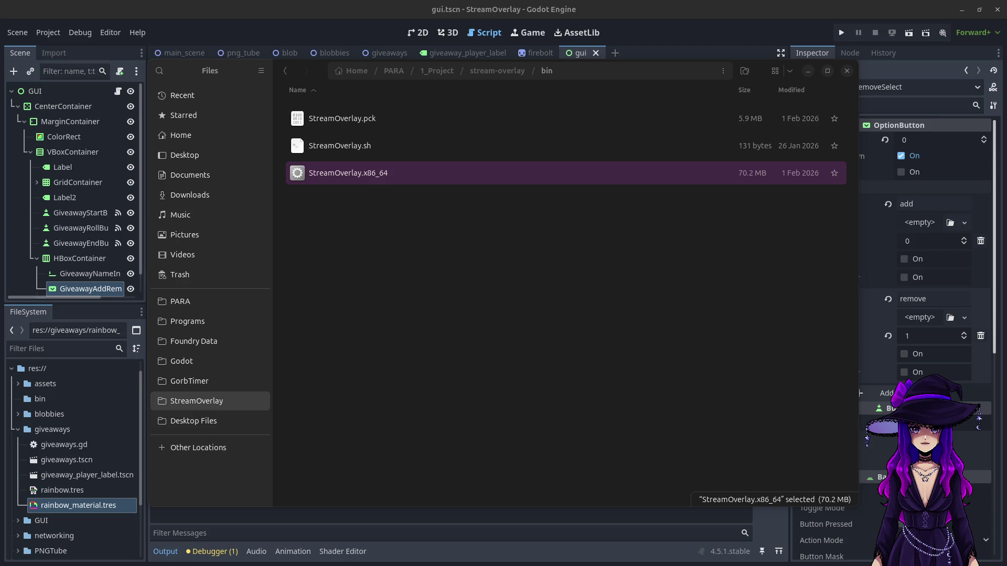
pyautogui.hotkey('ctrl', 'w')
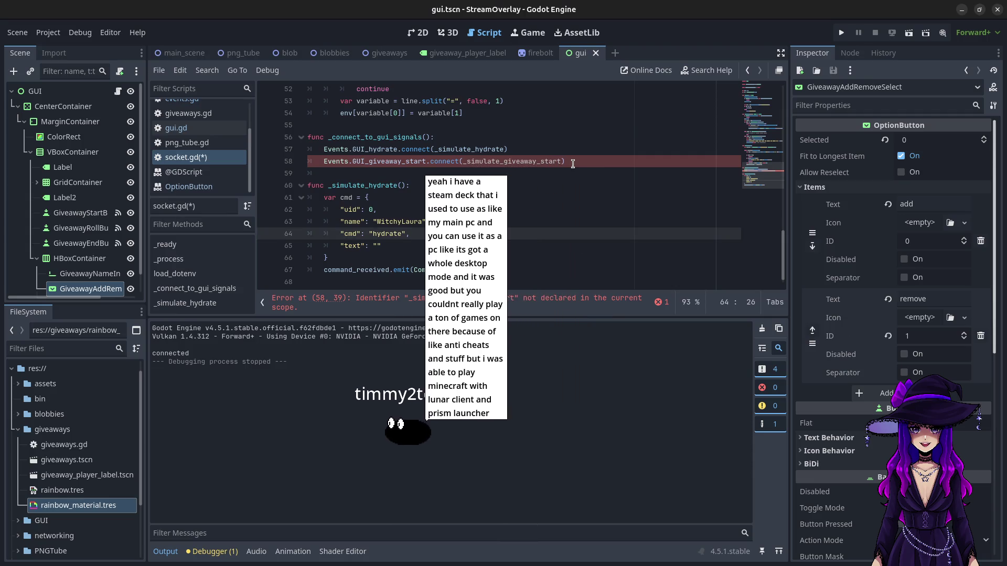
pyautogui.click(573, 164)
pyautogui.hotkey('ctrl', 's')
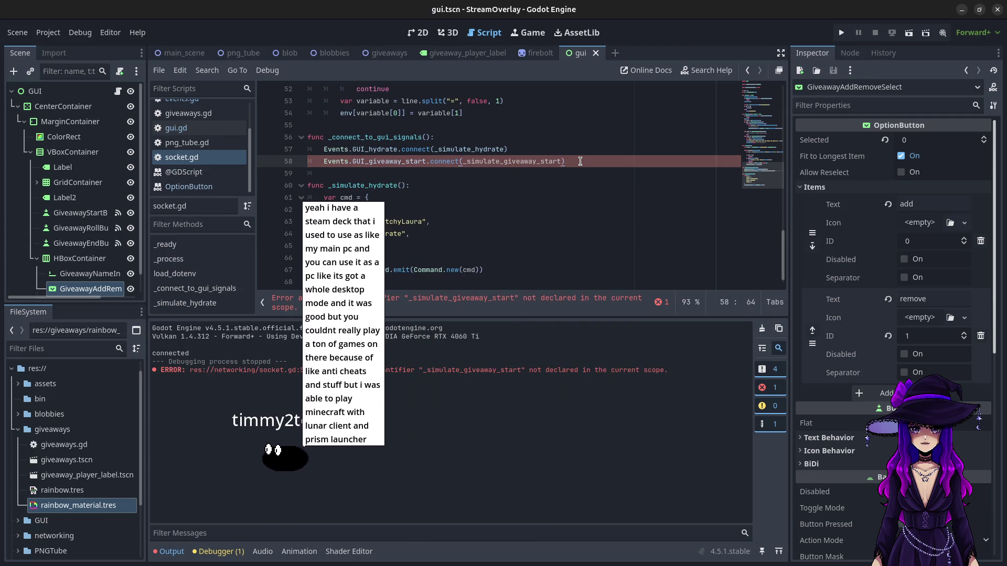
# Step: Start a new function _simulate_giveaway_start() at the end of socket.gd
pyautogui.doubleClick(508, 162)
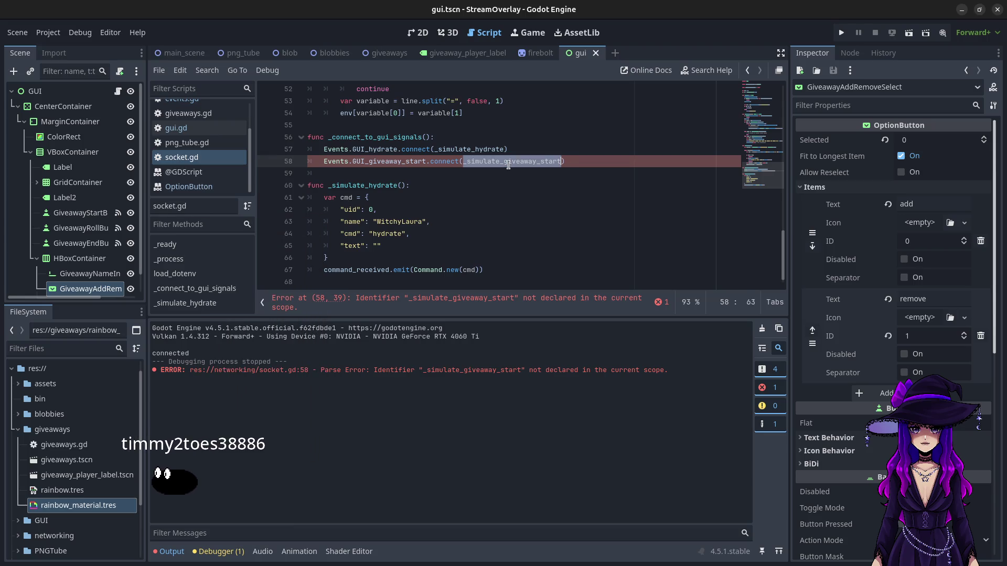
pyautogui.scroll(-1, 530, 144)
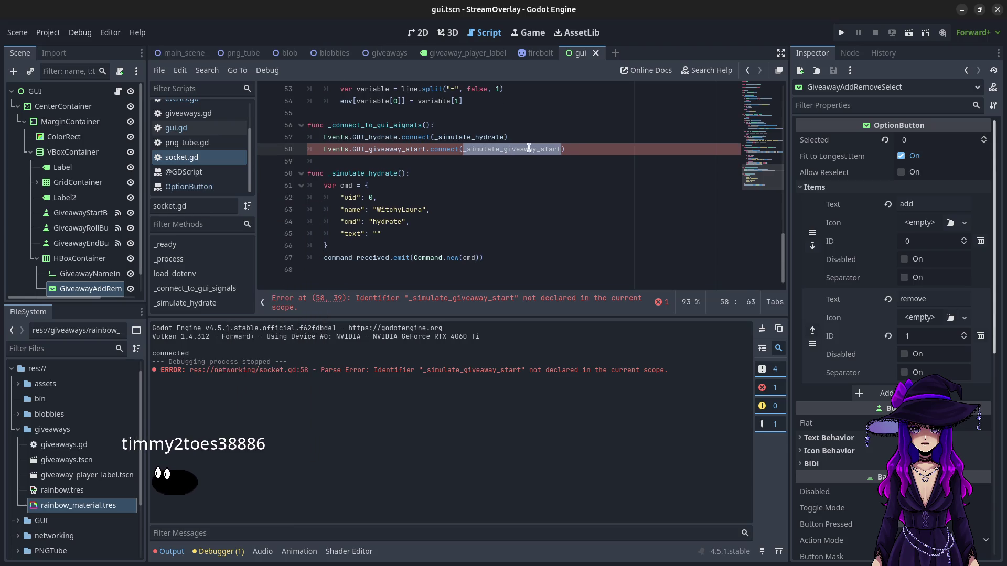
pyautogui.click(462, 270)
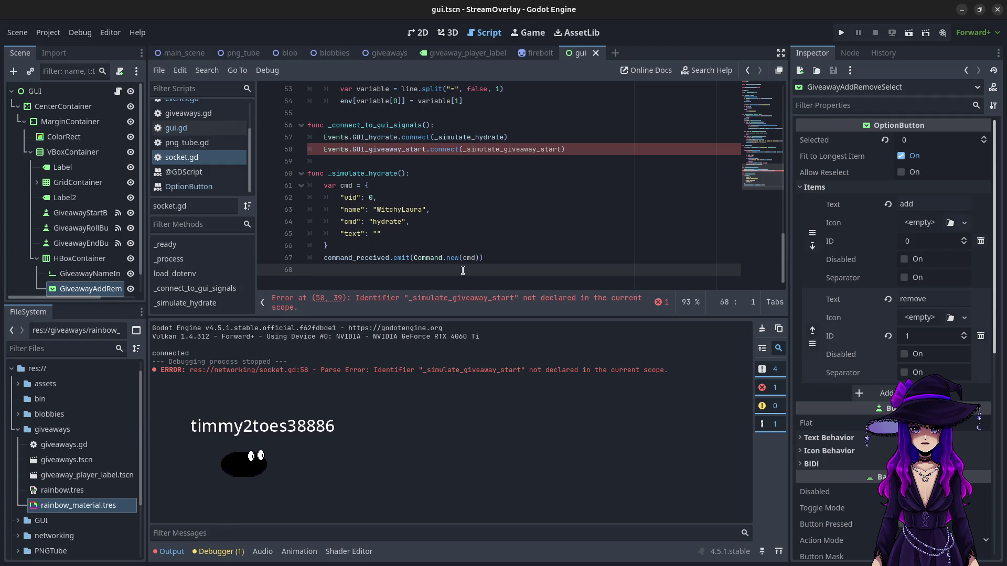
pyautogui.press('Return')
pyautogui.write('func _simulate_giveaway_start')
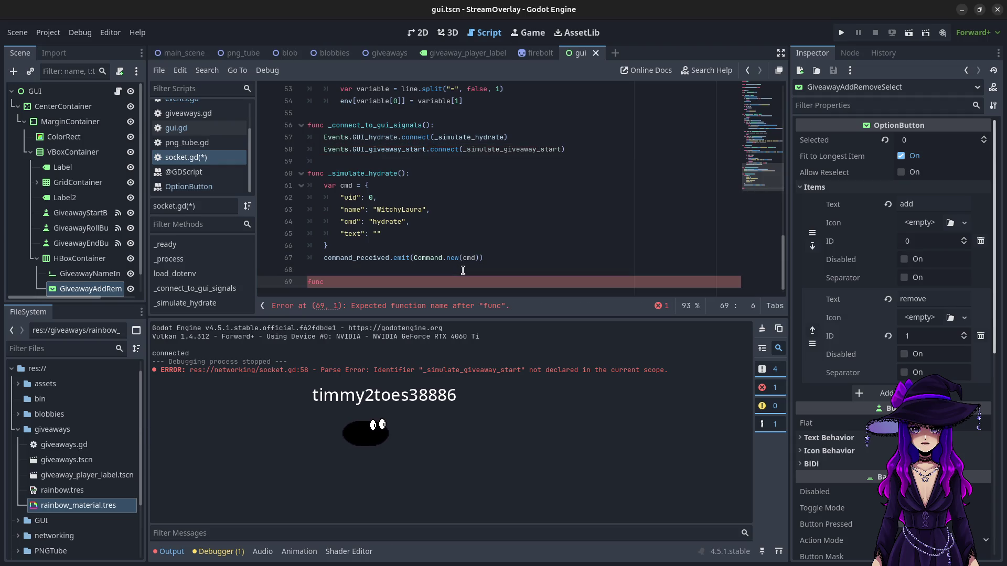
pyautogui.write('(')
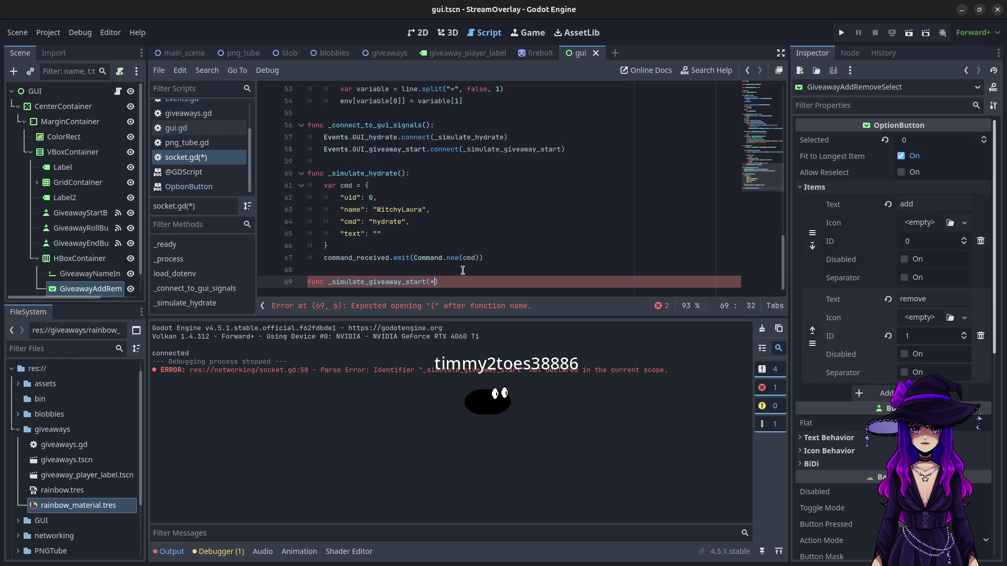
pyautogui.write('):')
pyautogui.press('Return')
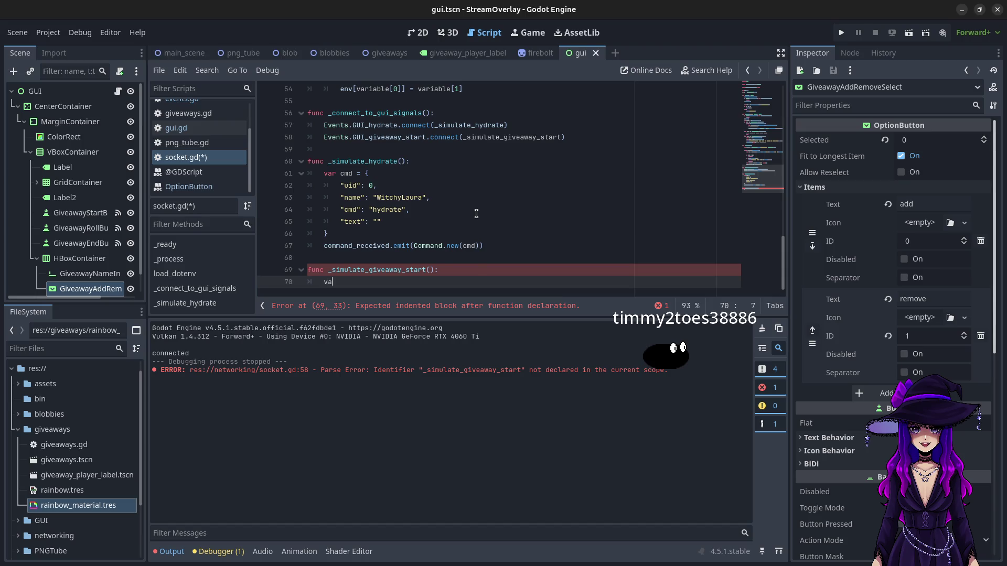
# Step: Build a cmd dictionary with uid 0, a sample user name, cmd "Giveaway" and text "start"
pyautogui.write('r cmd = ')
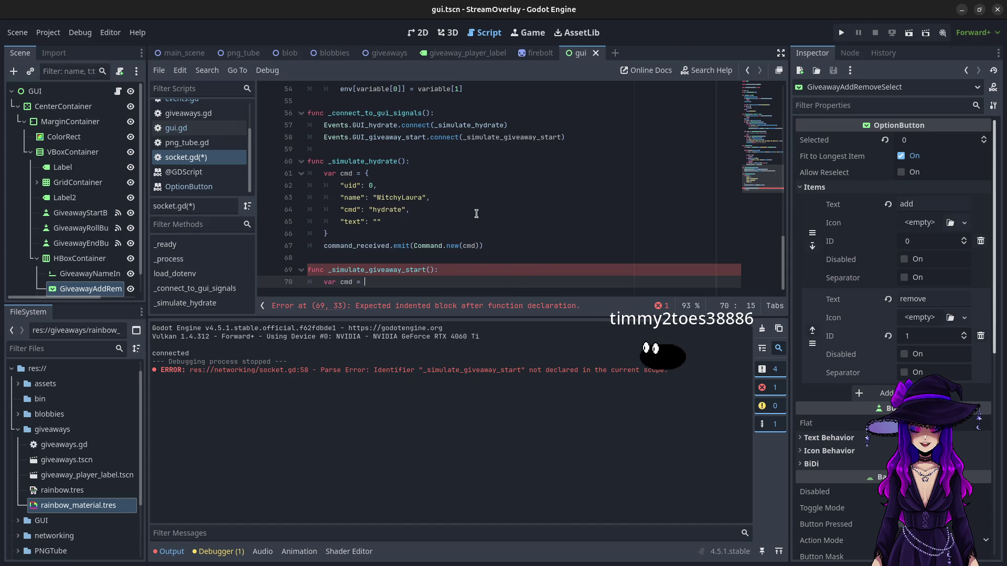
pyautogui.write('{')
pyautogui.press('Return')
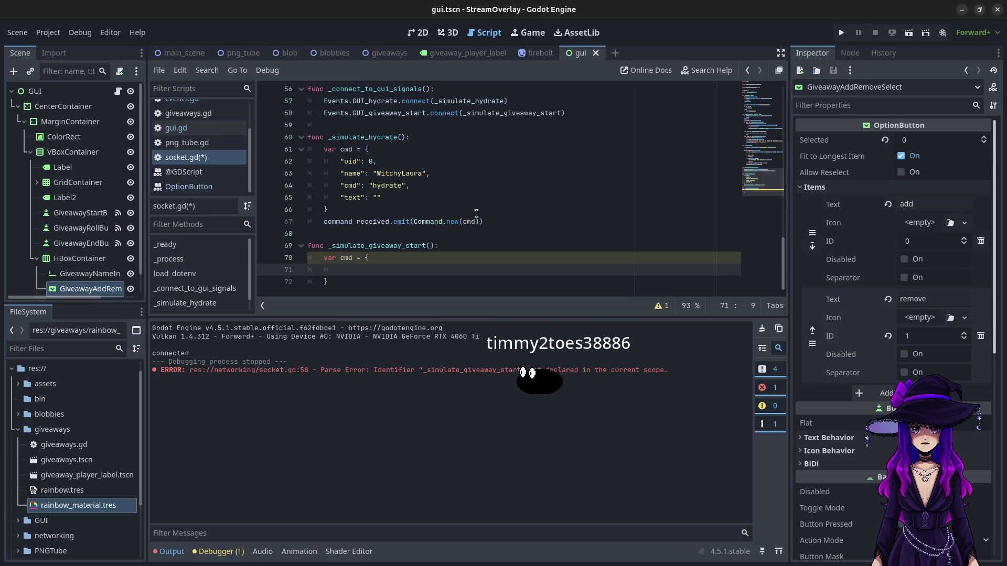
pyautogui.write('"uid')
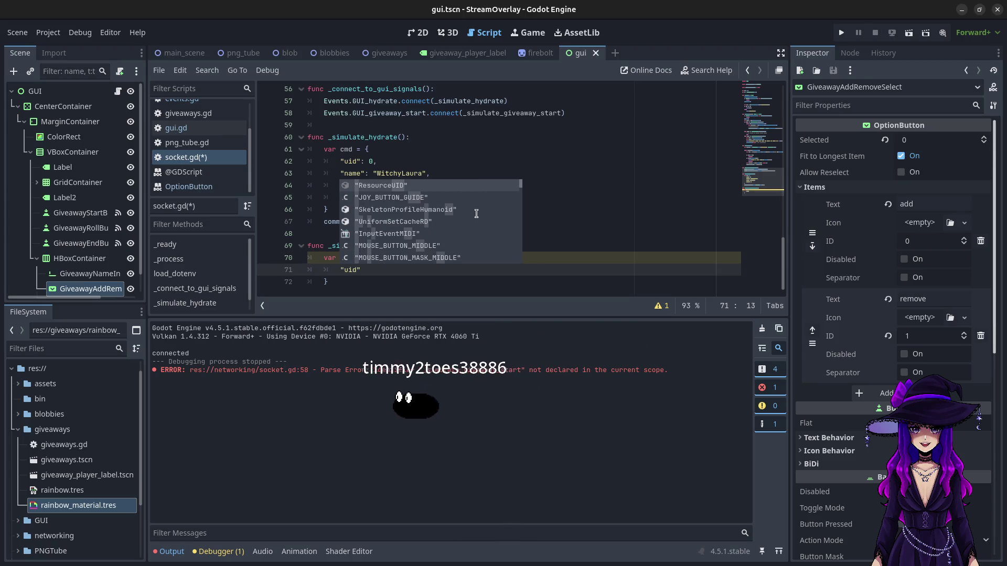
pyautogui.write('": 0')
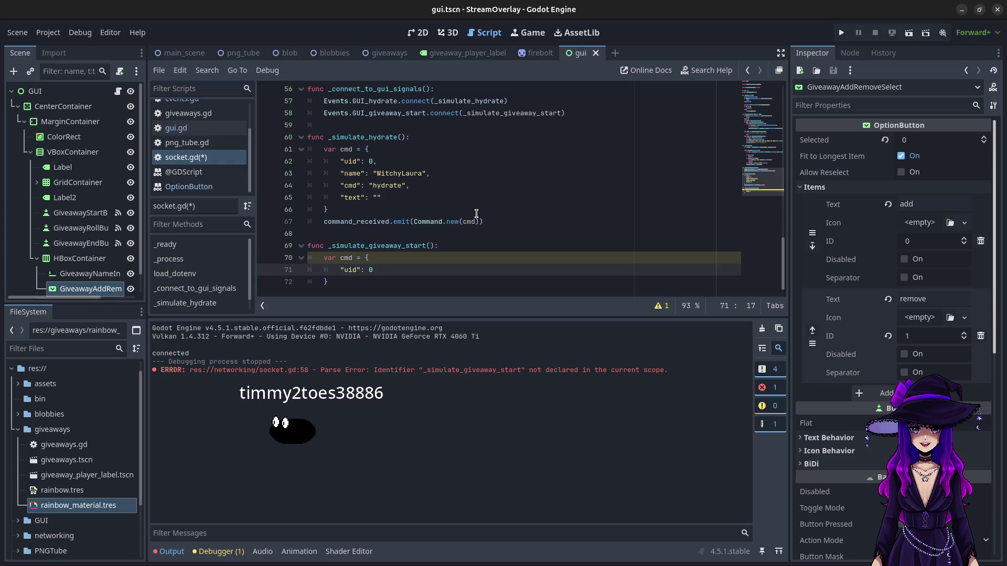
pyautogui.write(',')
pyautogui.press('Return')
pyautogui.write('"name": "Witchy')
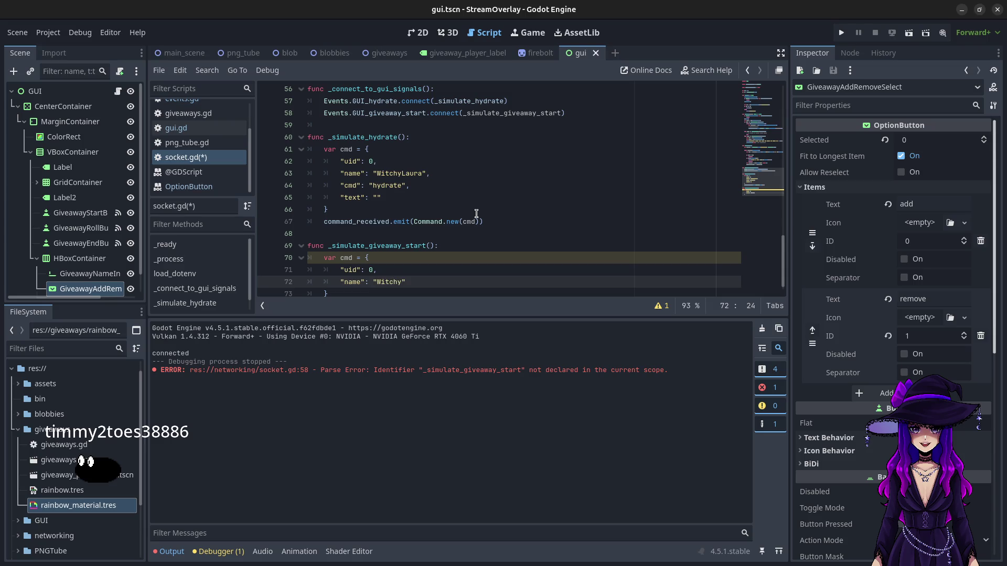
pyautogui.write('Laura",')
pyautogui.press('Return')
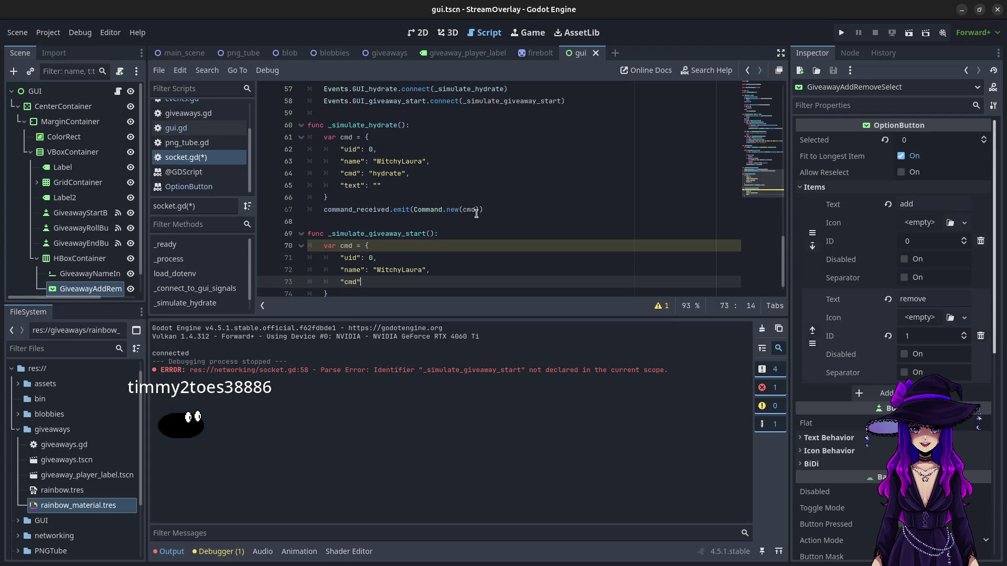
pyautogui.write('"Givea')
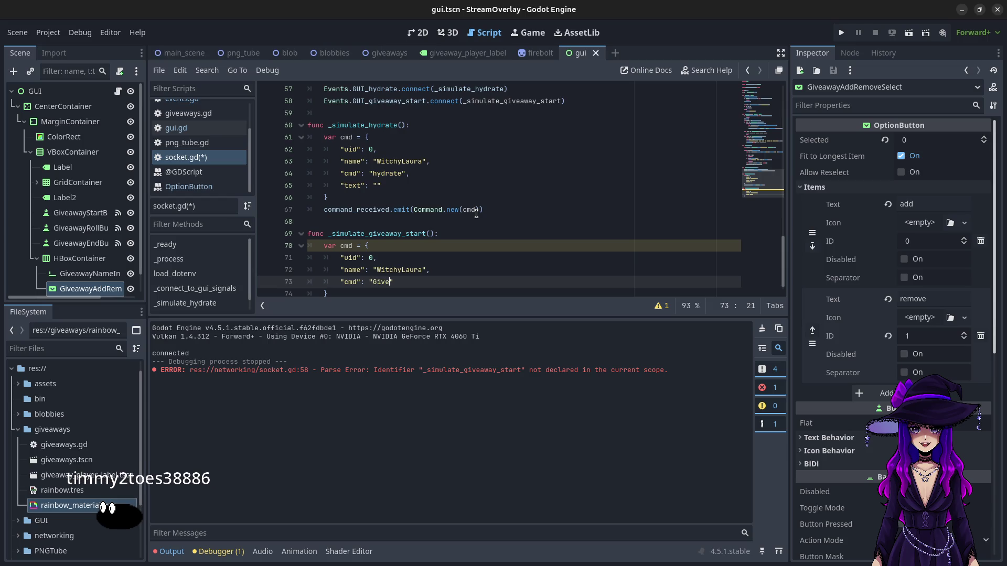
pyautogui.write('way",')
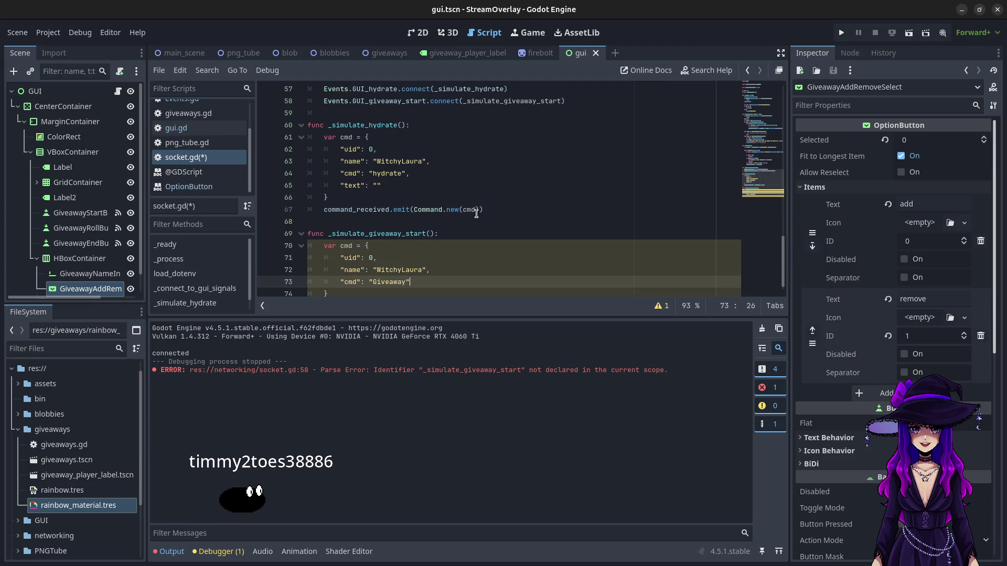
pyautogui.press('Return')
pyautogui.write('text')
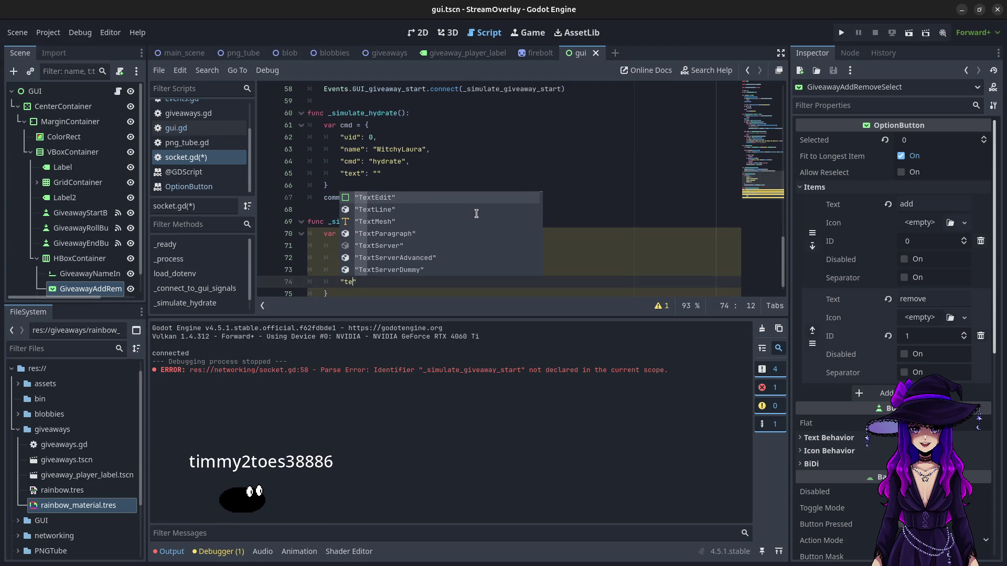
pyautogui.press('Return')
pyautogui.write(': "star')
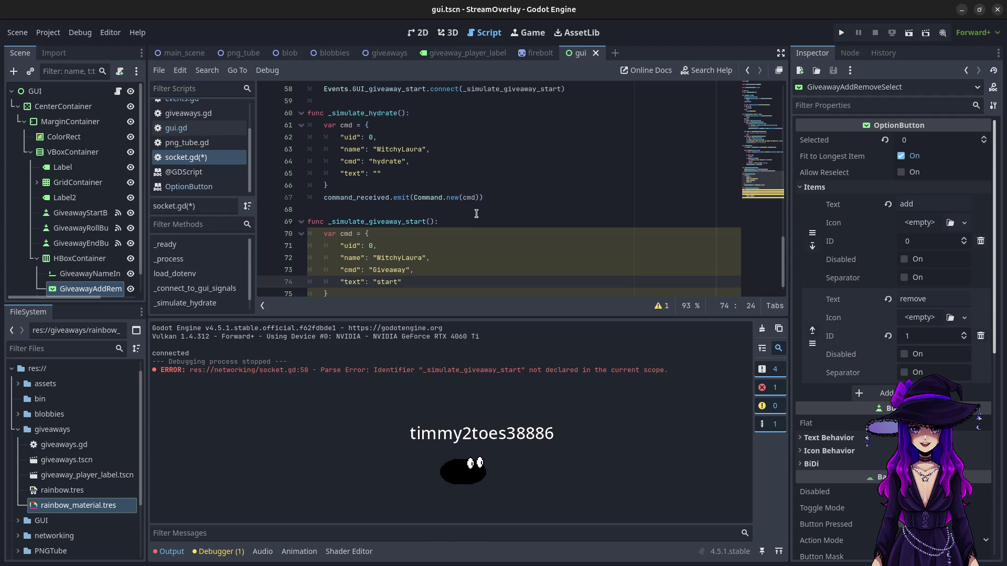
pyautogui.write('t"')
# Step: Emit command_received with Command.new(cmd) after the dictionary
pyautogui.press('Down')
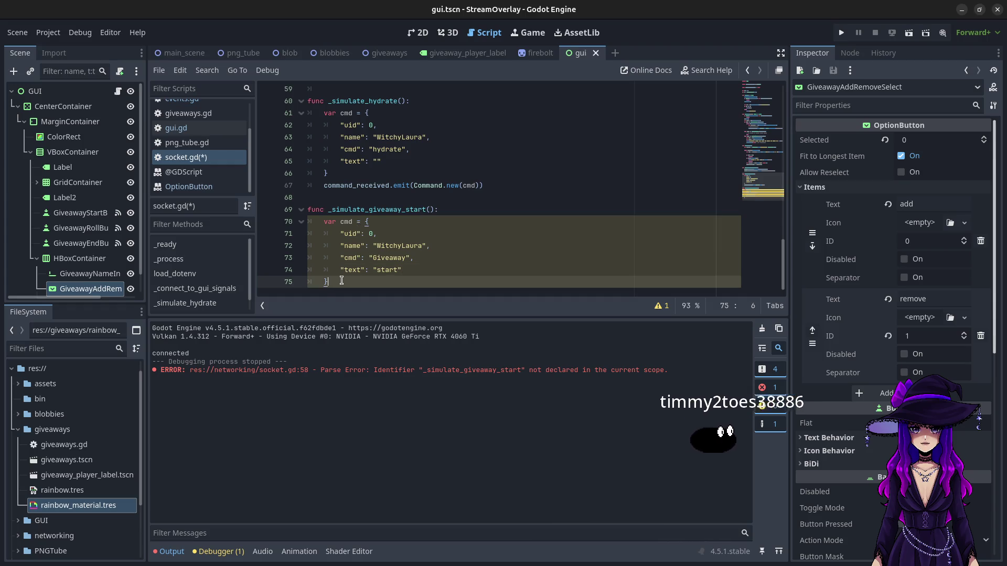
pyautogui.press('Return')
pyautogui.write('command_received')
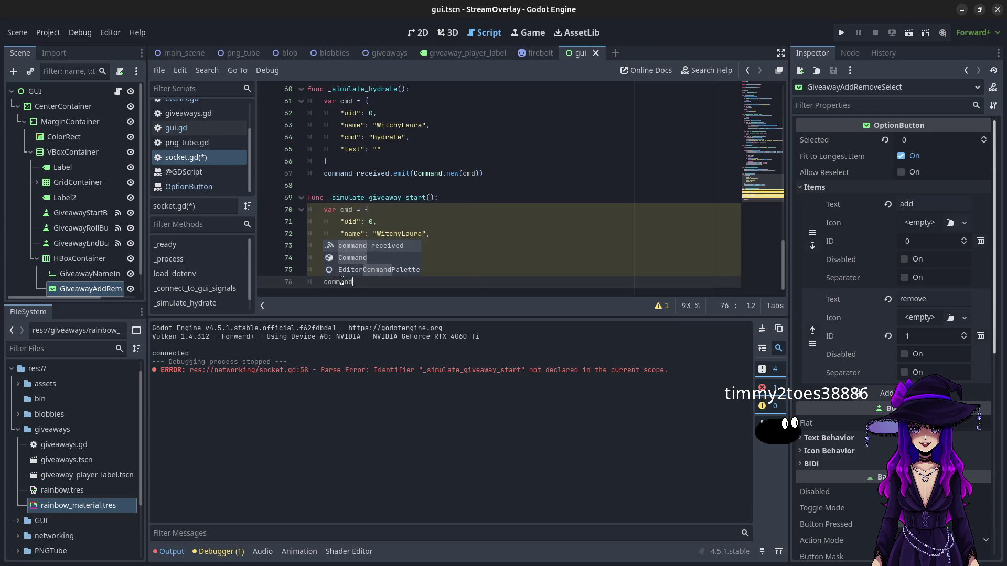
pyautogui.press('Return')
pyautogui.write('.em')
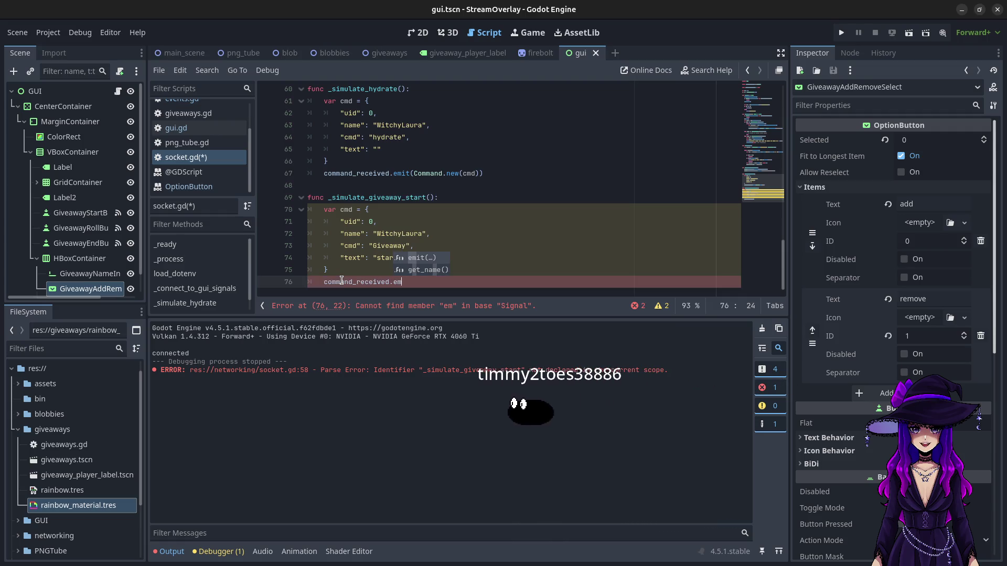
pyautogui.press('Return')
pyautogui.write('Co')
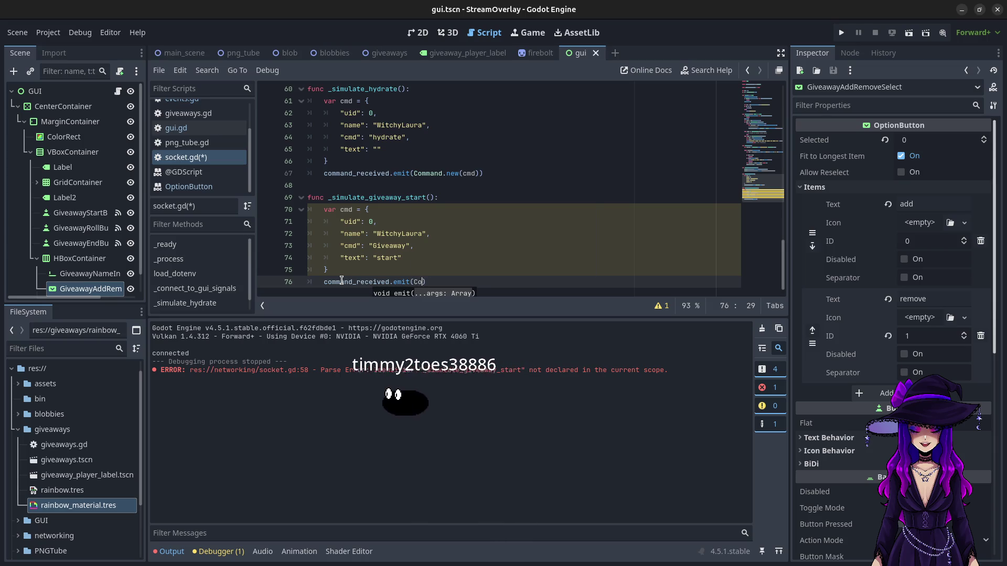
pyautogui.write('mmand.new(cmd))')
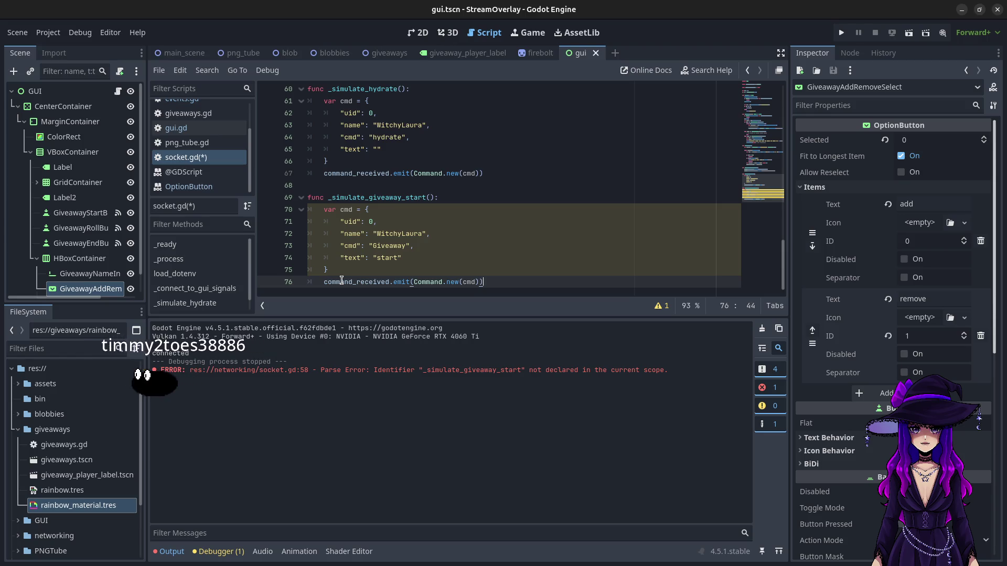
pyautogui.click(368, 234)
# Step: Fold the cmd dictionaries in the giveaway start and hydrate functions
pyautogui.click(302, 210)
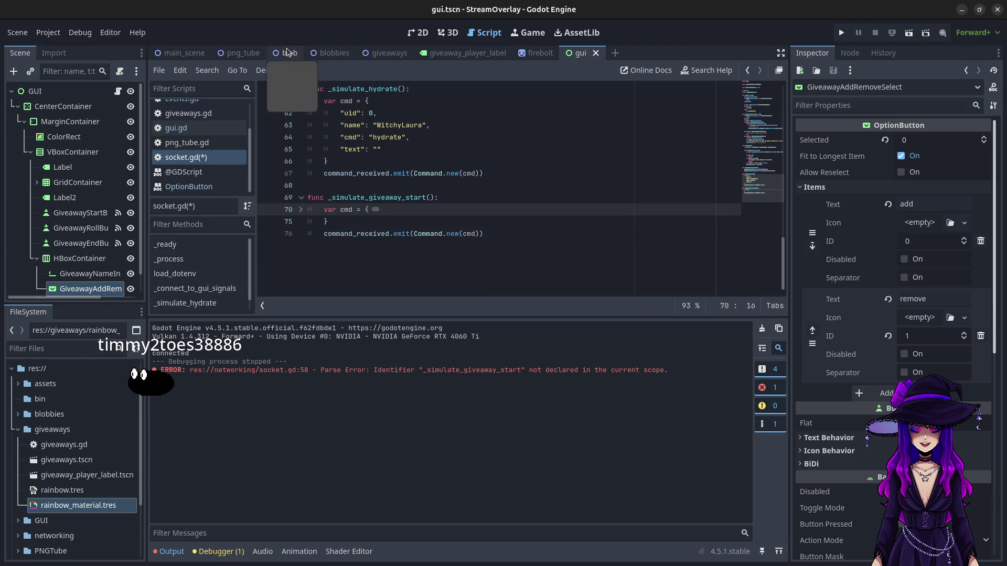
pyautogui.click(301, 101)
pyautogui.moveTo(307, 101); pyautogui.dragTo(477, 162)
pyautogui.click(477, 161)
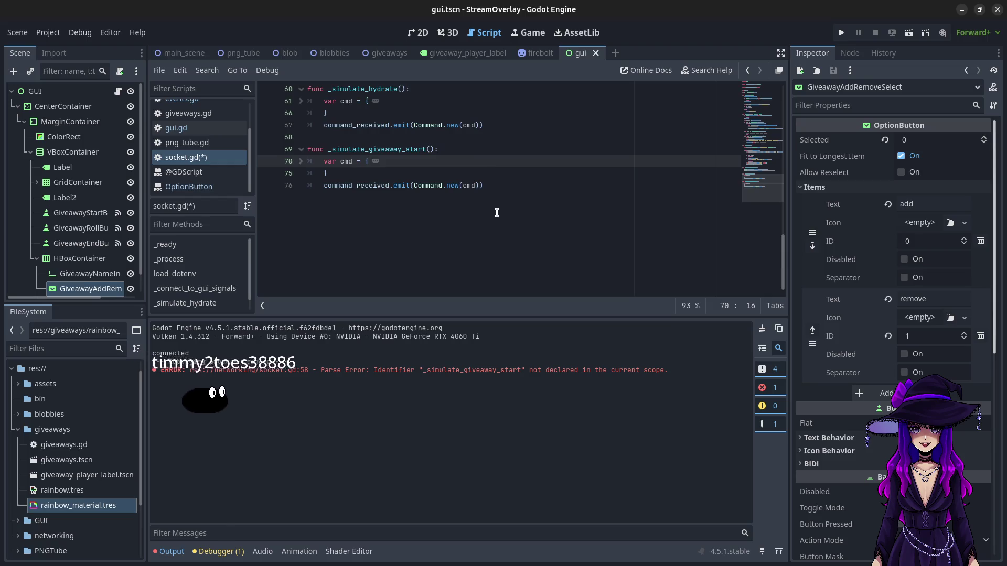
pyautogui.scroll(5, 496, 209)
pyautogui.scroll(-3, 501, 210)
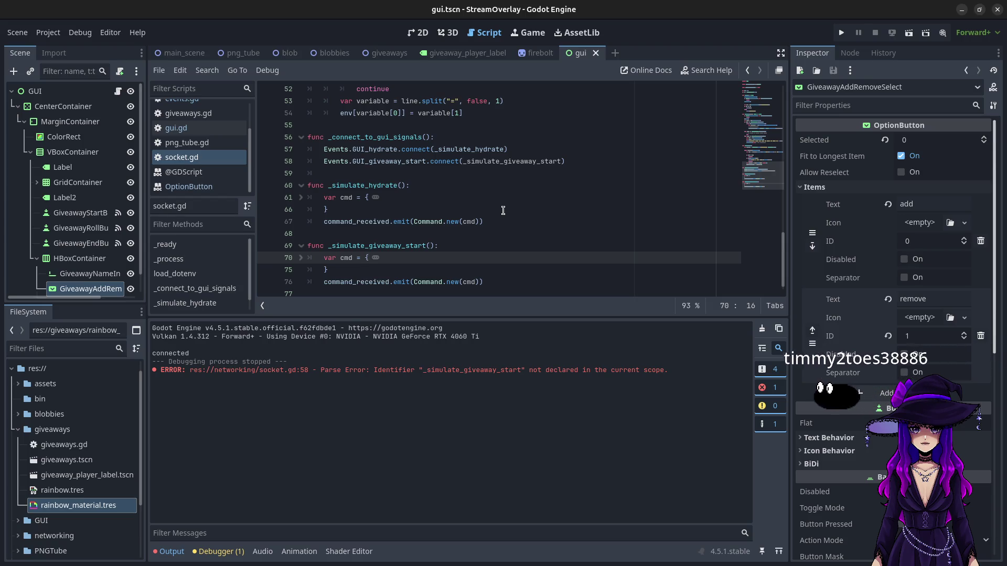
pyautogui.scroll(2, 498, 210)
pyautogui.scroll(-2, 572, 185)
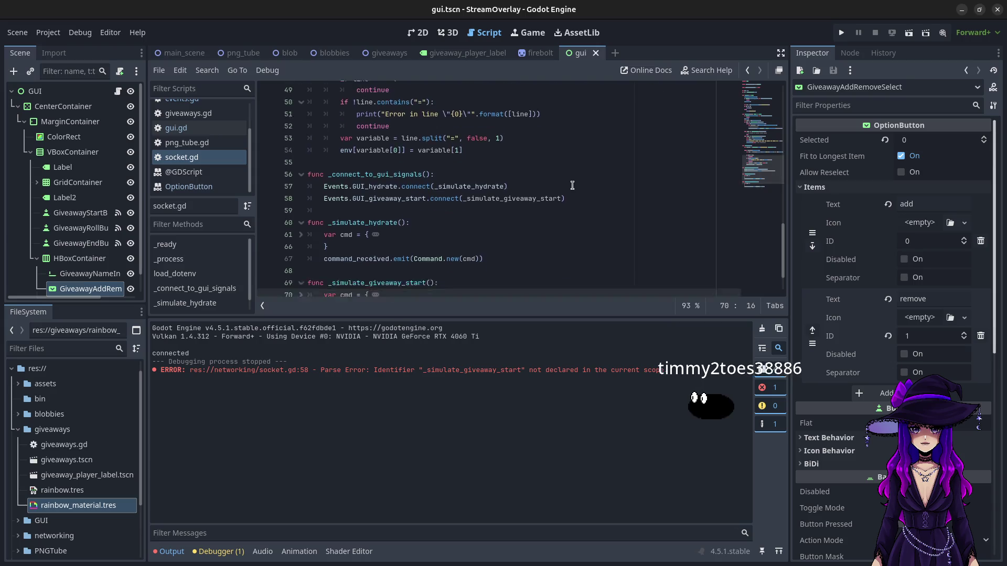
# Step: Add line 59 connecting Events.GUI_giveaway_end to _simulate_giveaway_end
pyautogui.click(645, 161)
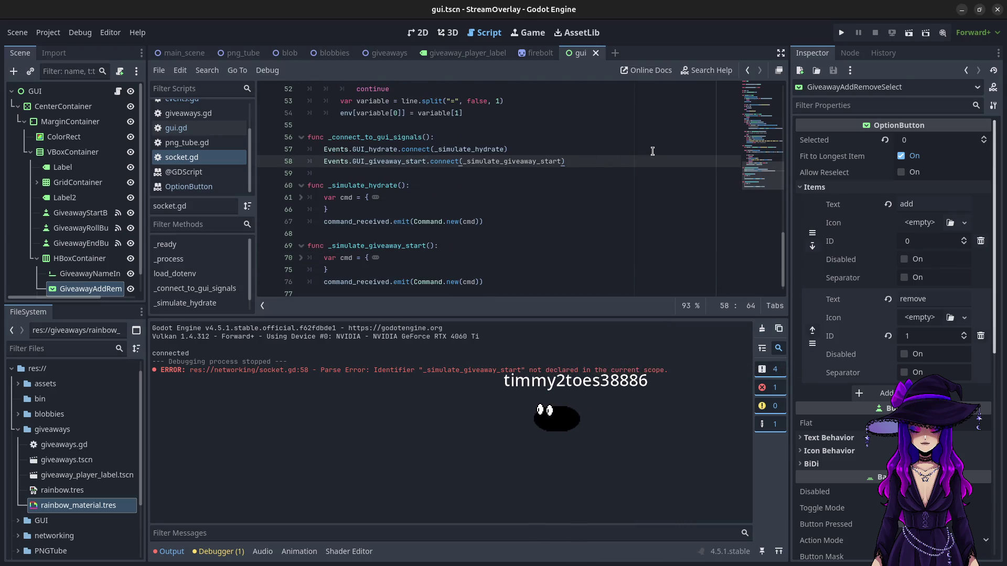
pyautogui.press('Return')
pyautogui.write('GUI_giveaway_')
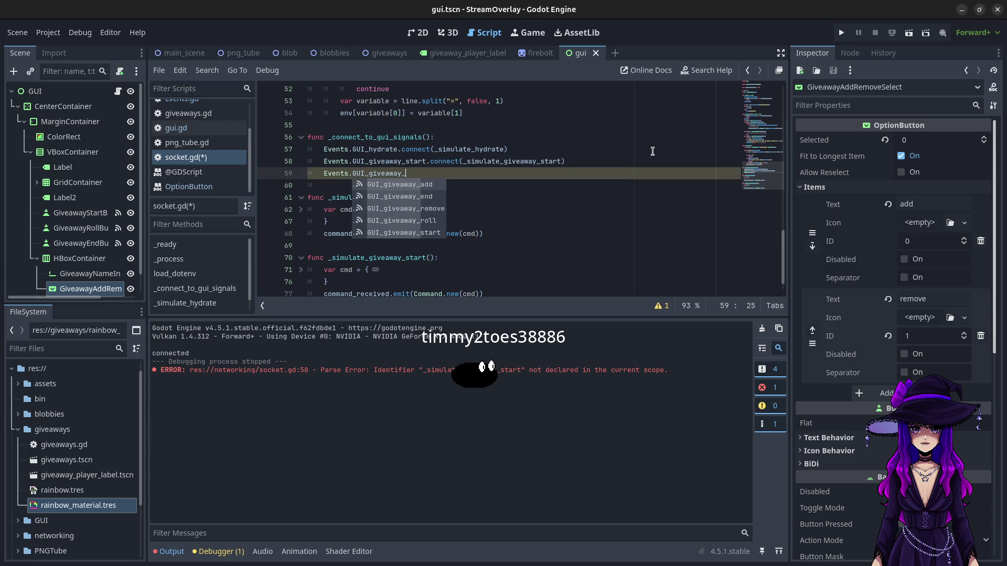
pyautogui.doubleClick(417, 208)
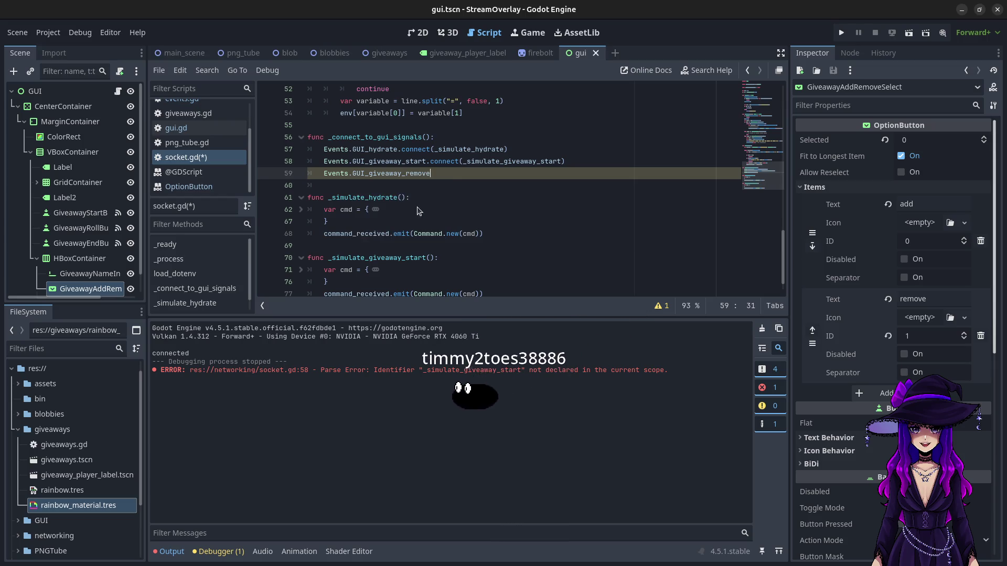
pyautogui.doubleClick(408, 174)
pyautogui.moveTo(406, 174); pyautogui.dragTo(446, 172)
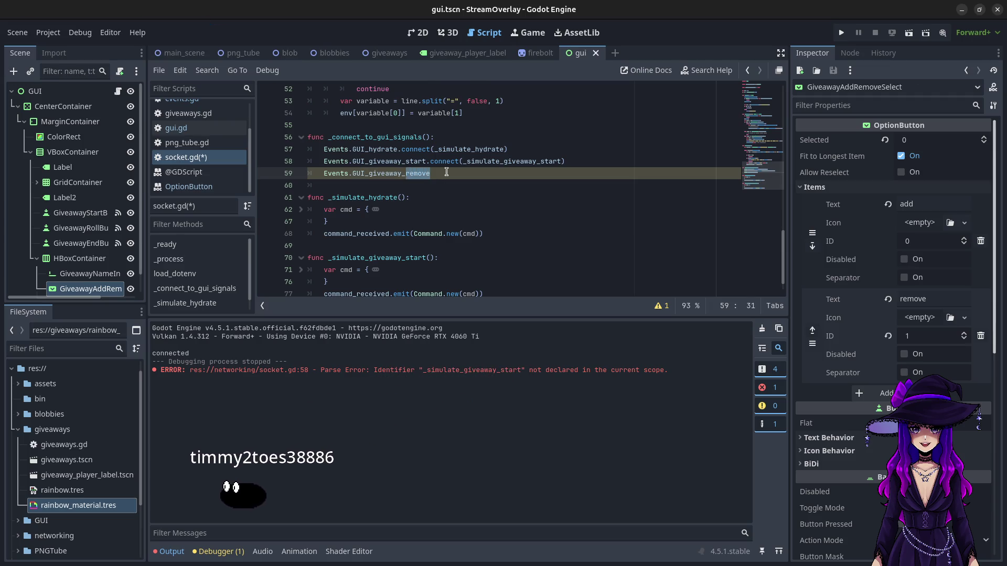
pyautogui.write('end.connect(')
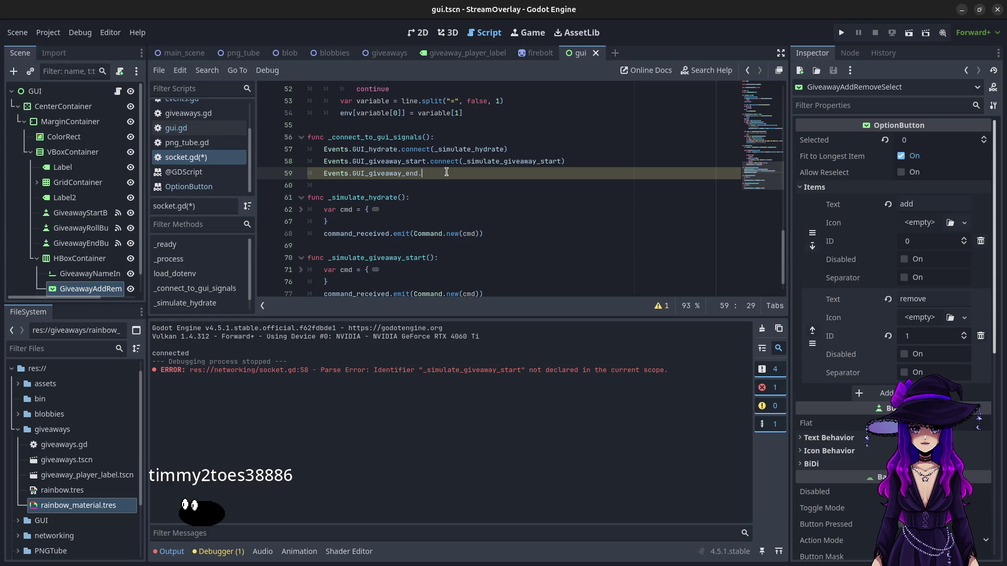
pyautogui.write('_simulate_g')
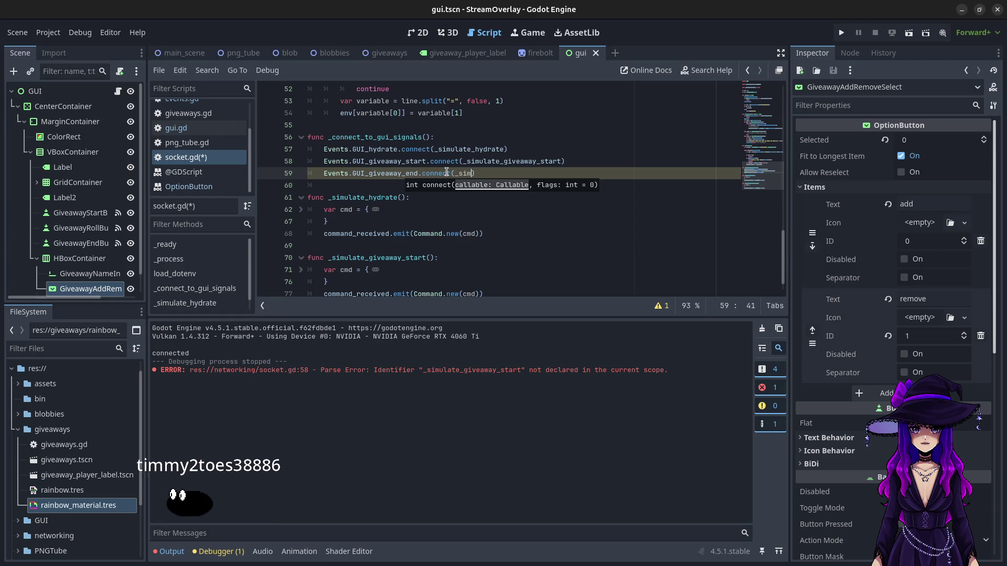
pyautogui.write('iveaway_end')
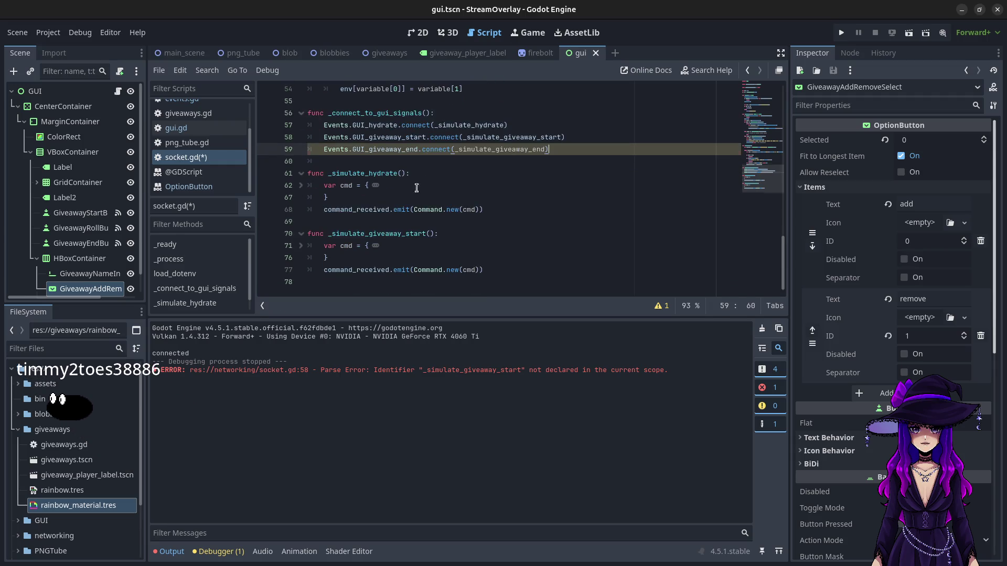
# Step: Begin a func _simulate_giveaway_end(): header at the end of socket.gd
pyautogui.scroll(-1, 341, 277)
pyautogui.click(326, 284)
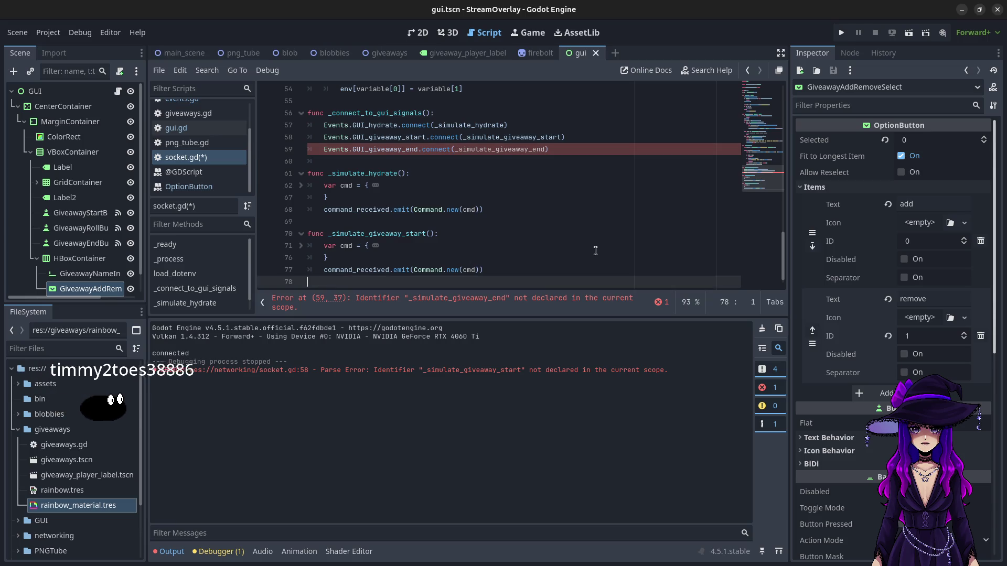
pyautogui.press('Return')
pyautogui.write('func _simu')
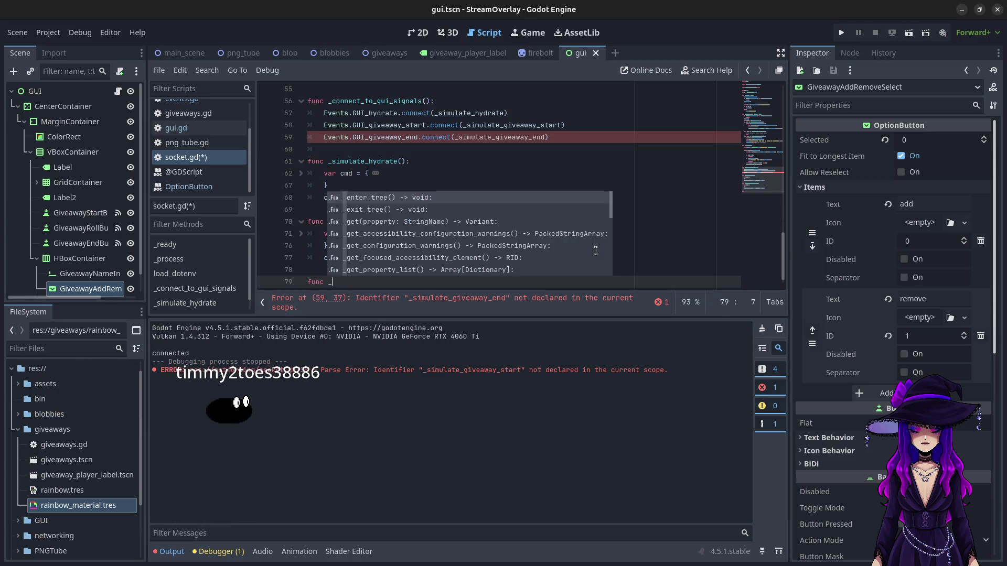
pyautogui.write('late_giveaway_')
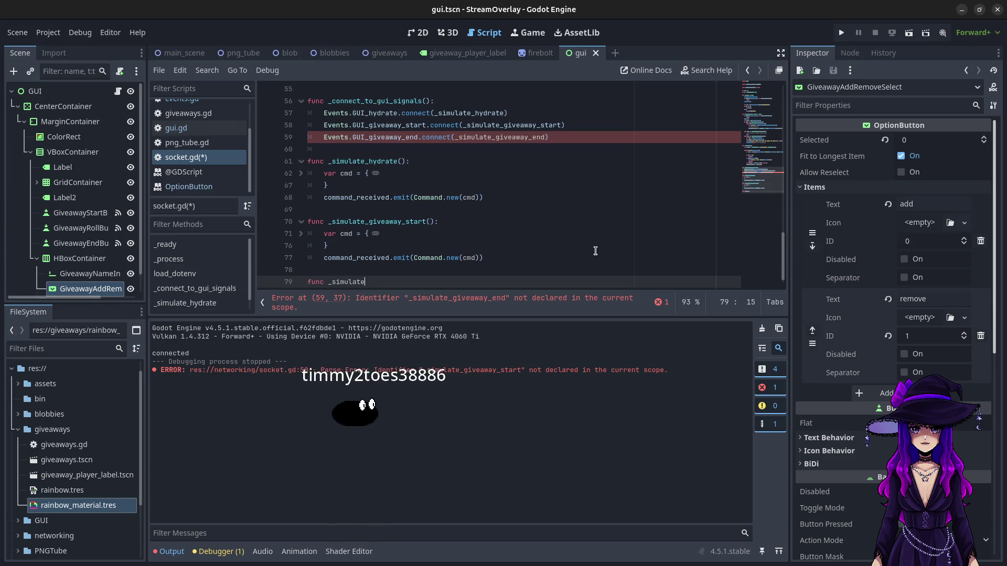
pyautogui.write('end()')
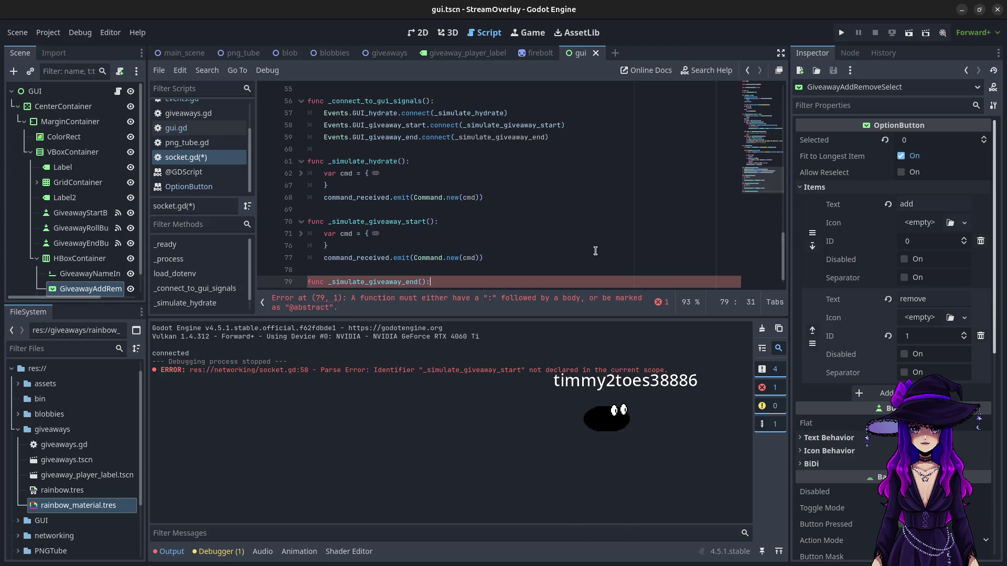
pyautogui.write(':')
# Step: Paste the _simulate_giveaway_start command block into the new _simulate_giveaway_end body
pyautogui.press('Return')
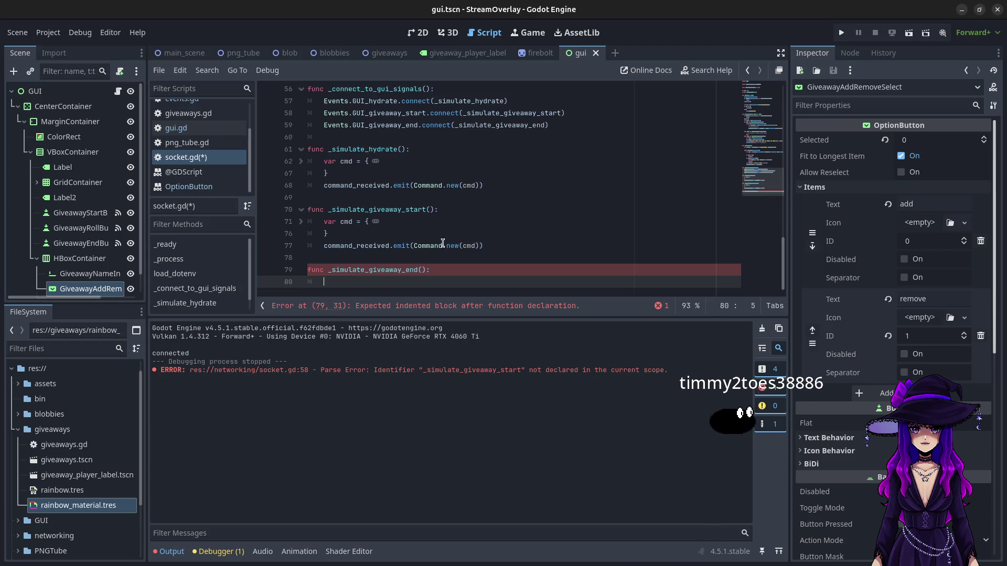
pyautogui.moveTo(483, 246); pyautogui.dragTo(319, 224)
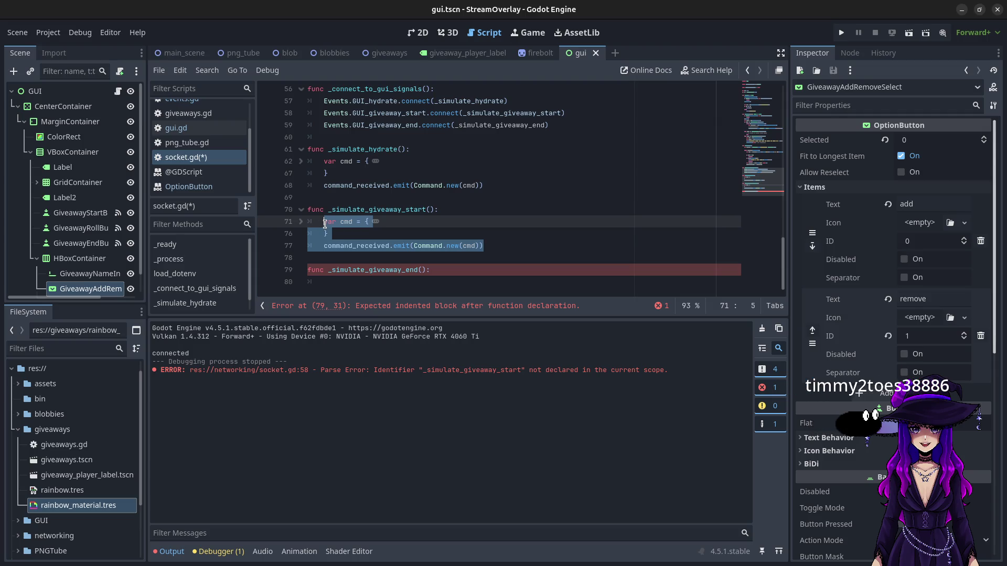
pyautogui.click(339, 283)
pyautogui.write('var cmd = { \t\t"uid": 0, \t\t"name": "WitchyLaura", \t\t"cmd": "Giveaway", \t\t"text": "start" \t} \tcommand_received.emit(Command.new(cmd))')
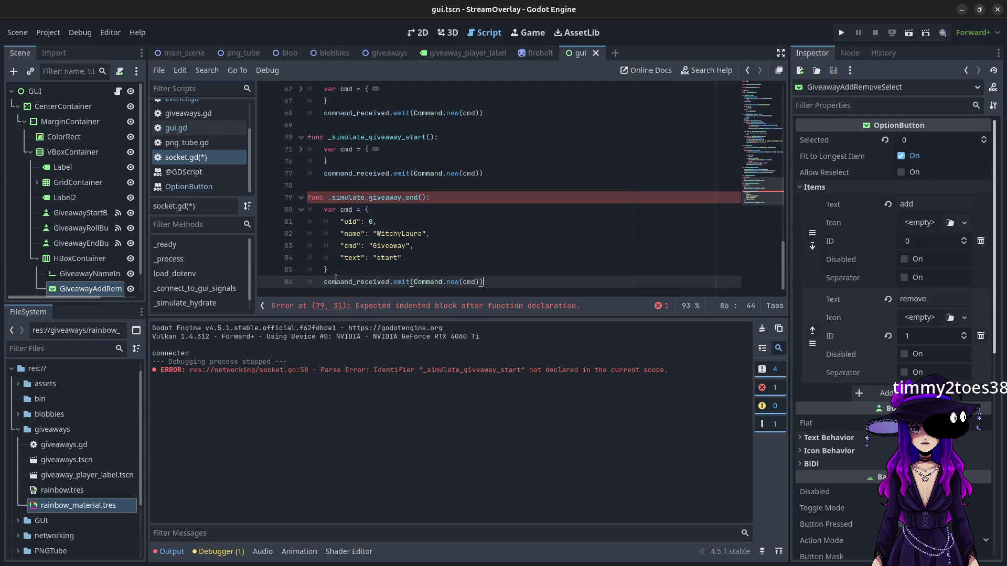
# Step: Change the copied command's text value from "start" to "end"
pyautogui.doubleClick(383, 257)
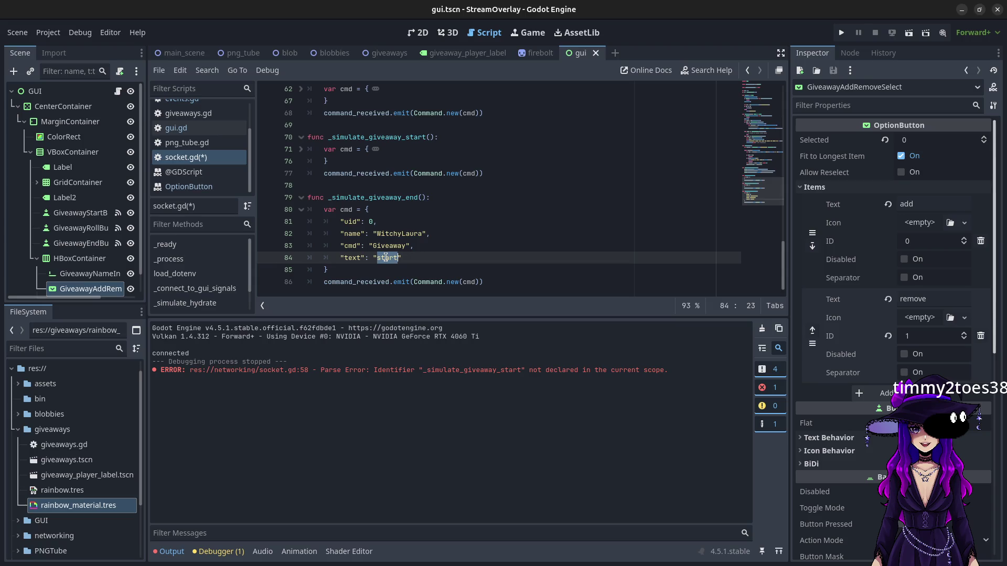
pyautogui.write('d')
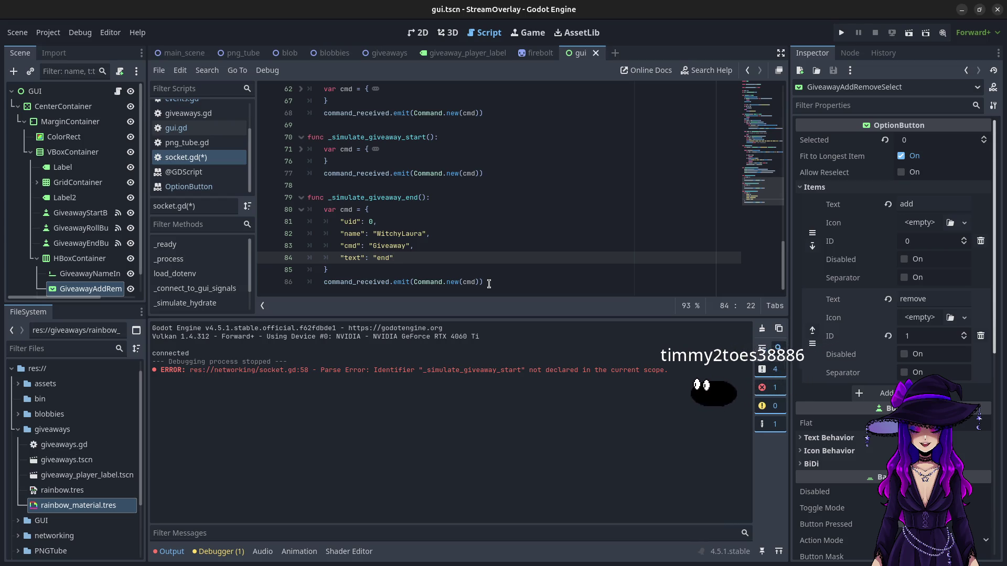
pyautogui.click(505, 286)
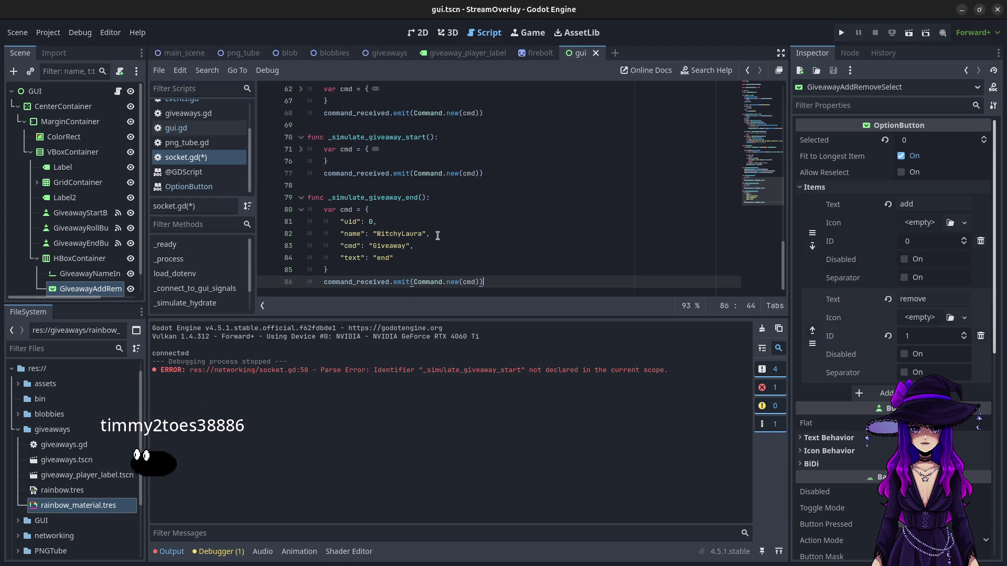
# Step: Fold the cmd dictionary, the giveaway functions and _simulate_hydrate in the gutter
pyautogui.click(301, 210)
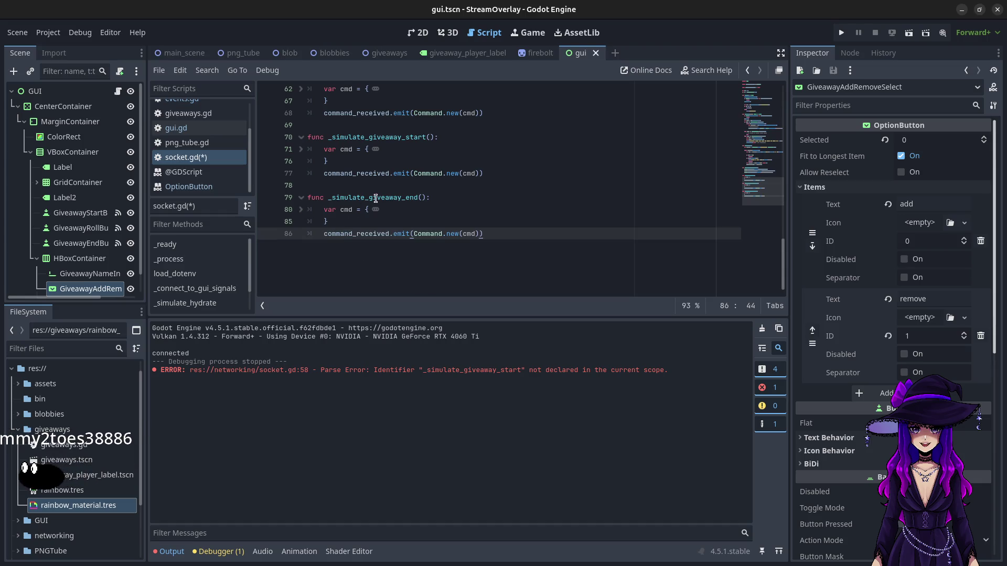
pyautogui.scroll(3, 375, 198)
pyautogui.scroll(-2, 397, 207)
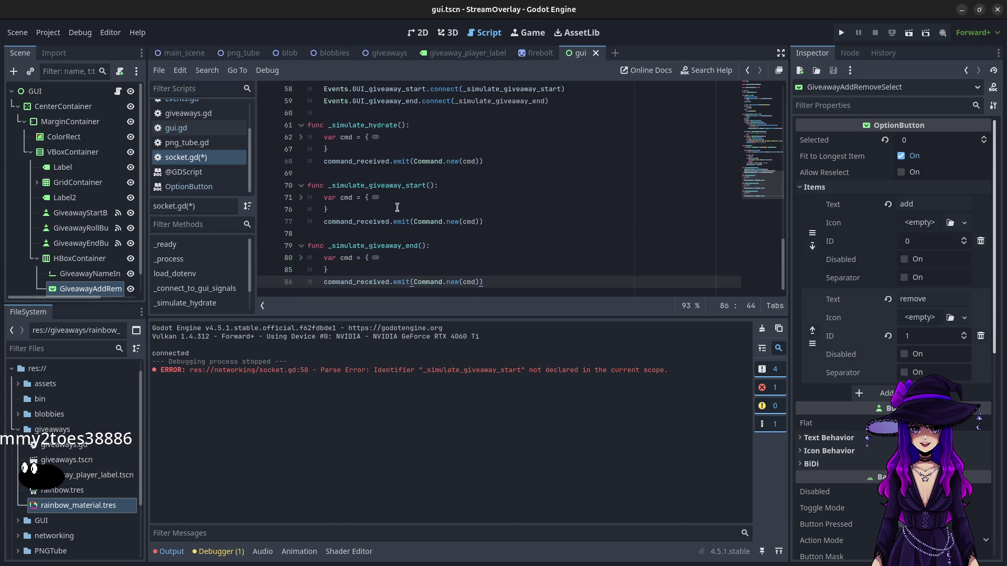
pyautogui.click(375, 257)
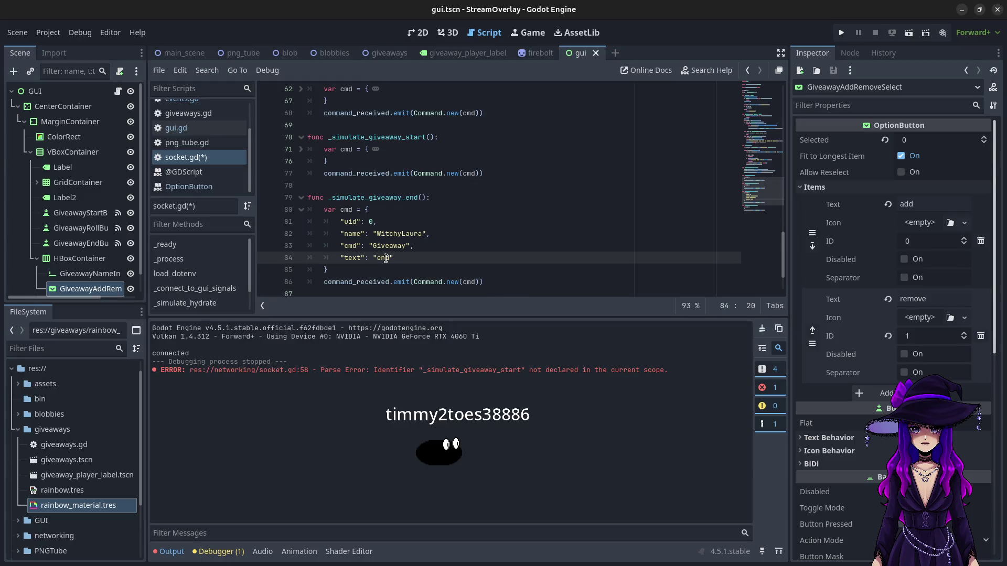
pyautogui.doubleClick(386, 258)
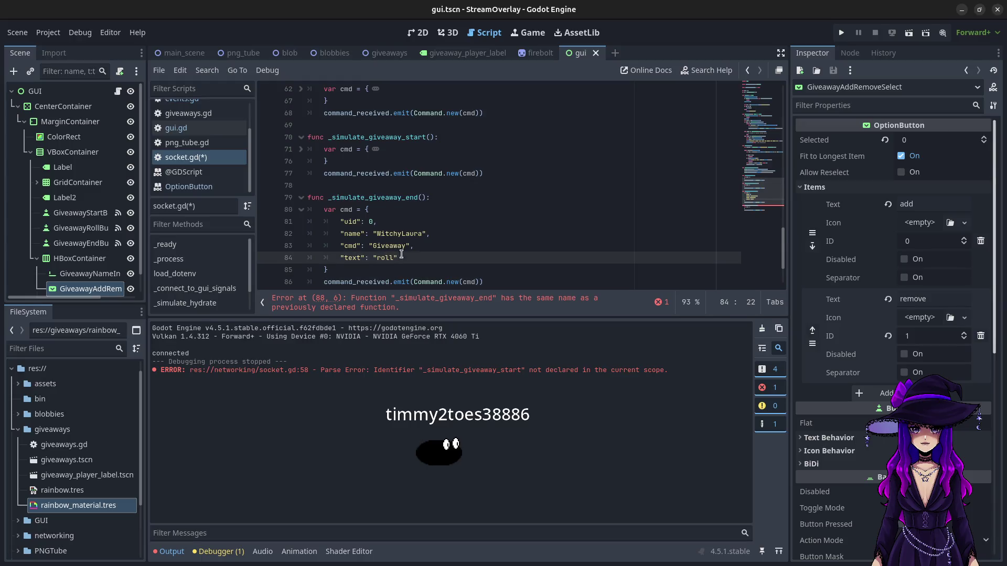
pyautogui.click(301, 209)
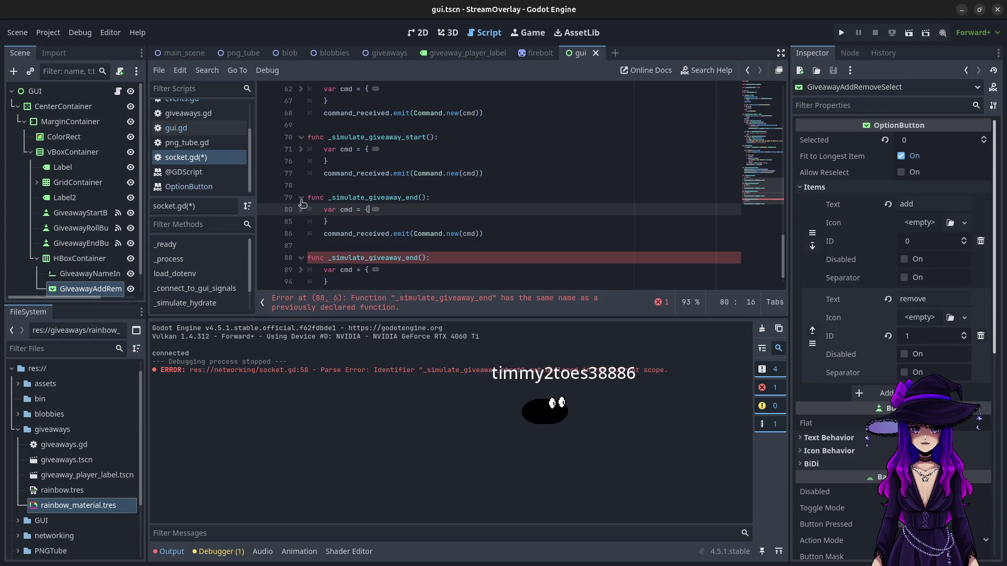
pyautogui.click(302, 197)
pyautogui.click(301, 137)
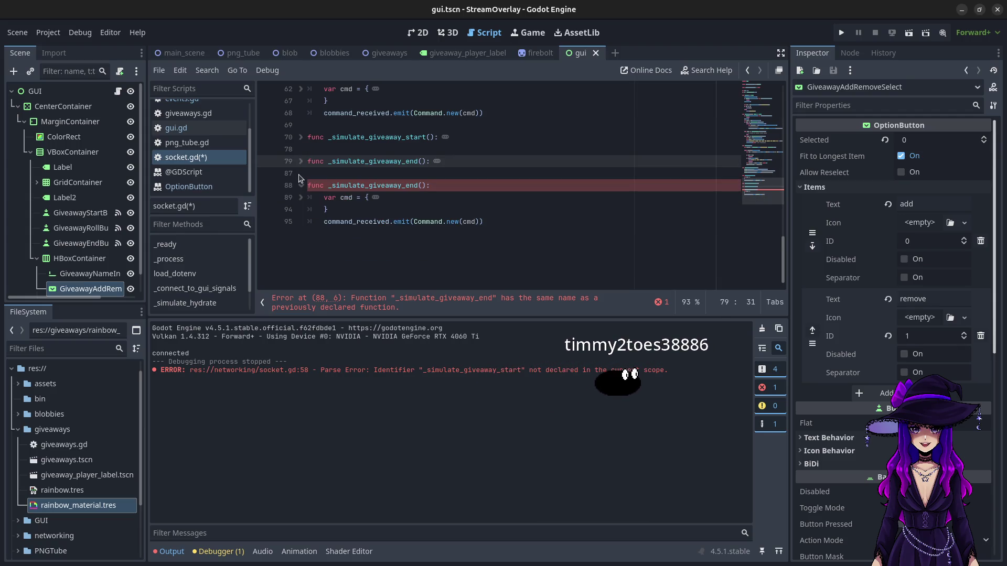
pyautogui.scroll(3, 466, 206)
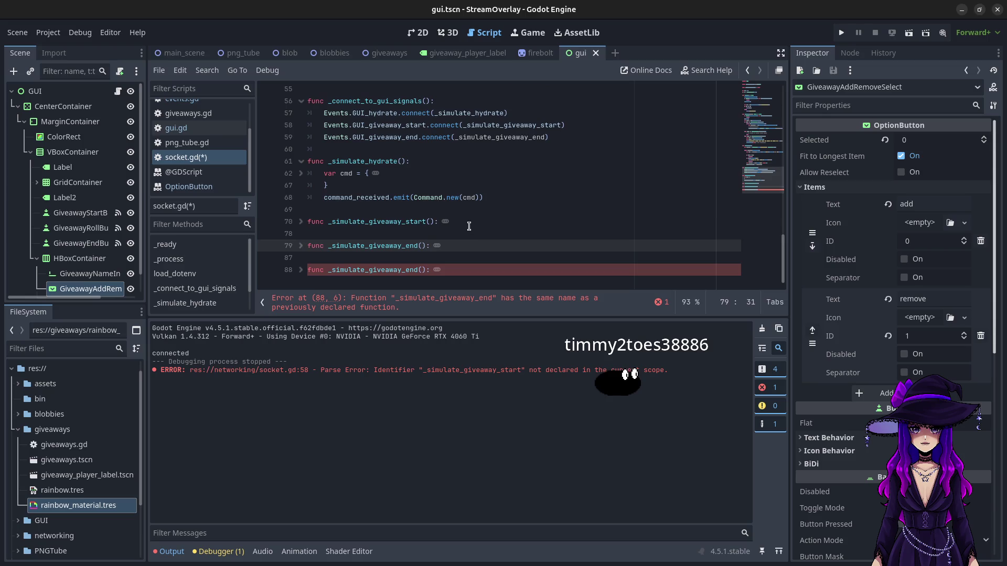
pyautogui.click(301, 161)
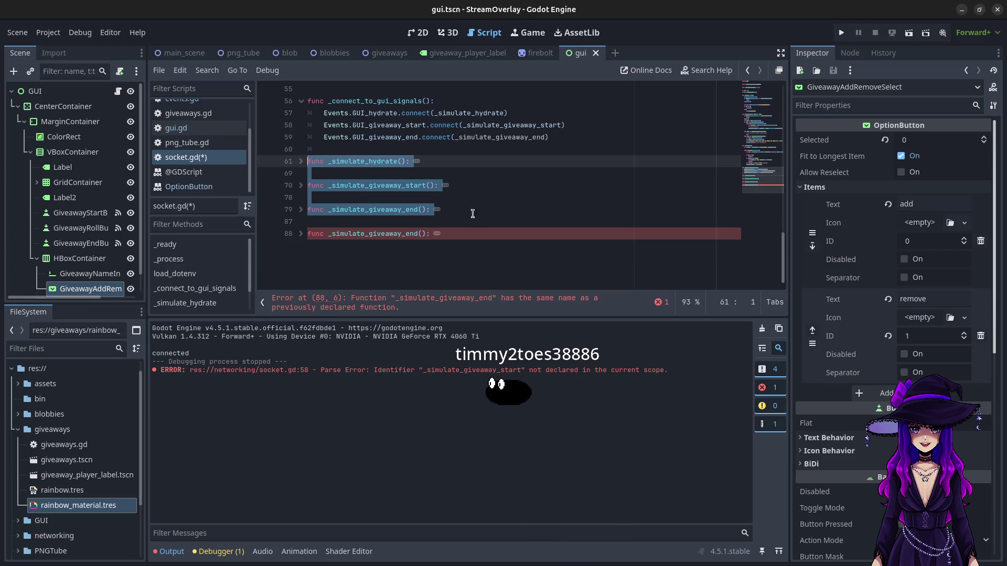
pyautogui.click(473, 221)
pyautogui.click(473, 234)
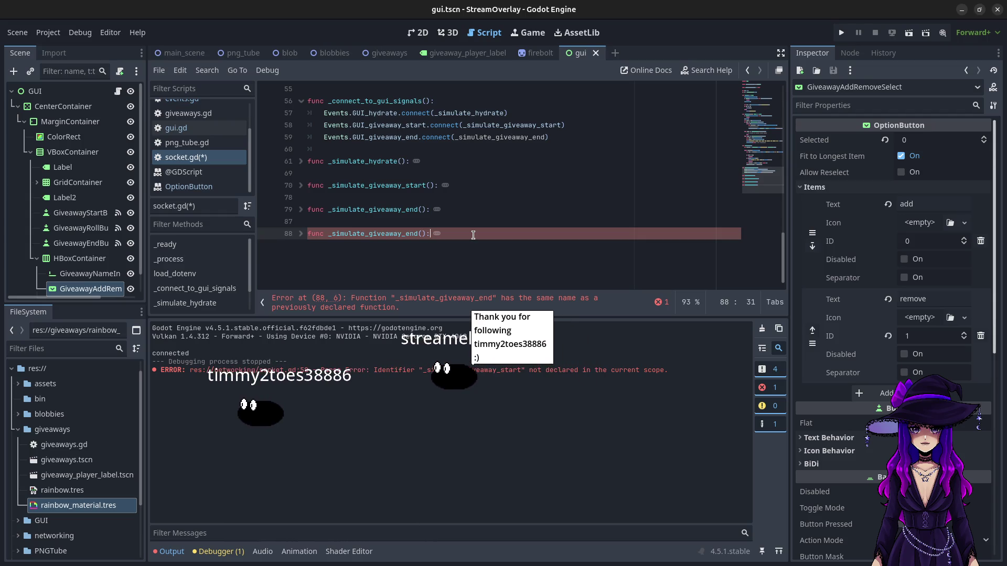
# Step: Rename the first duplicate function on line 79 to _simulate_giveaway_roll
pyautogui.press('Return')
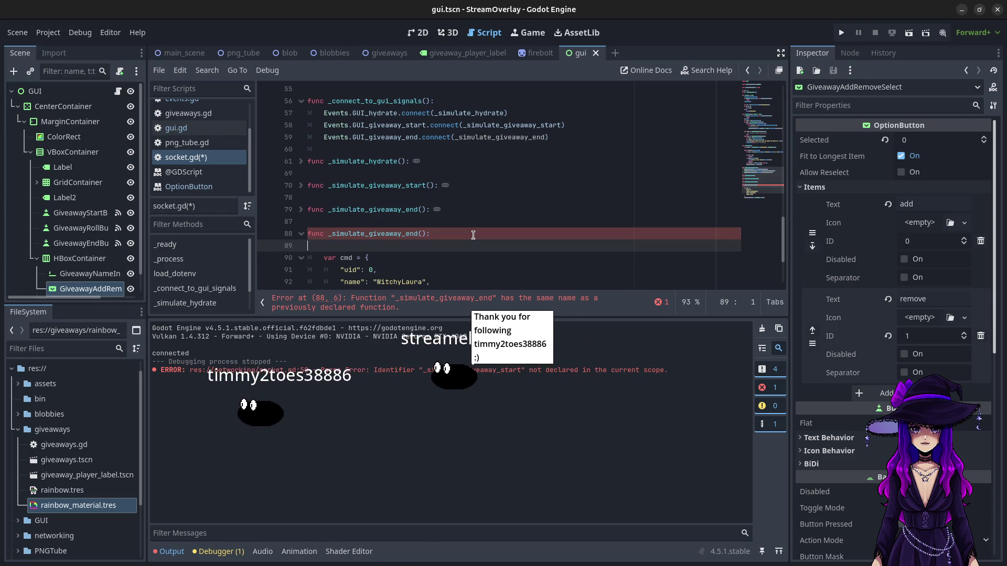
pyautogui.press('BackSpace')
pyautogui.scroll(-2, 462, 241)
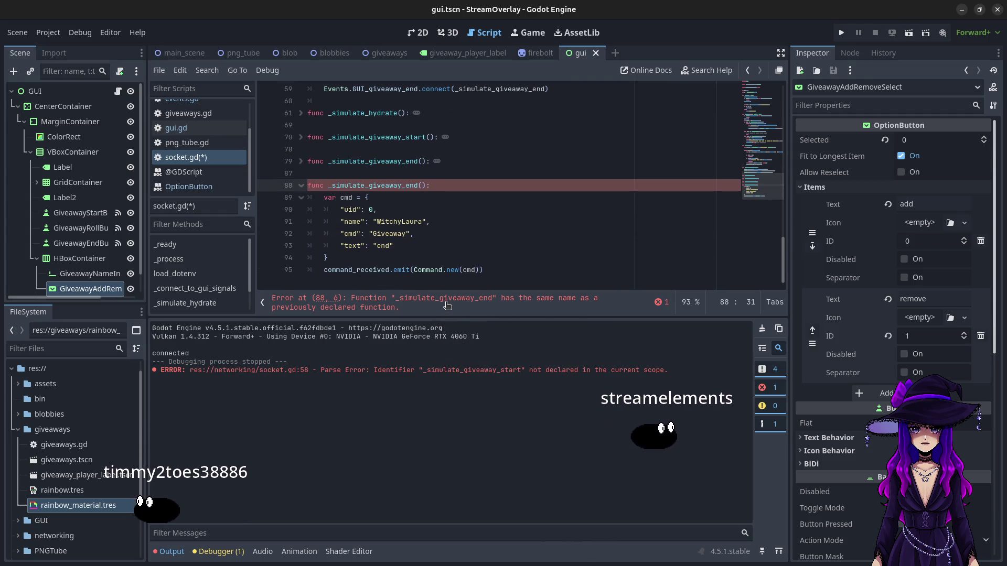
pyautogui.click(418, 161)
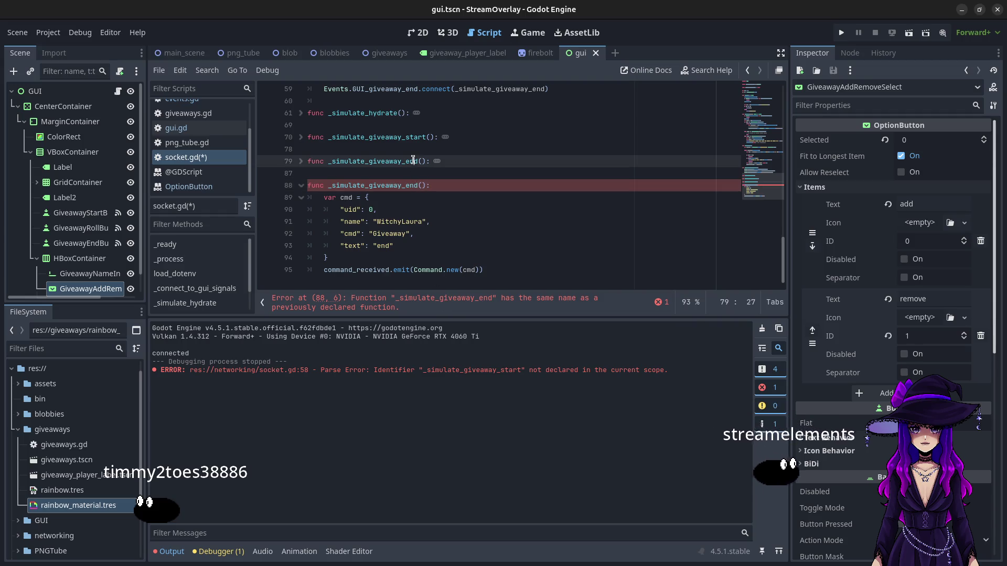
pyautogui.press('BackSpace')
pyautogui.press('BackSpace')
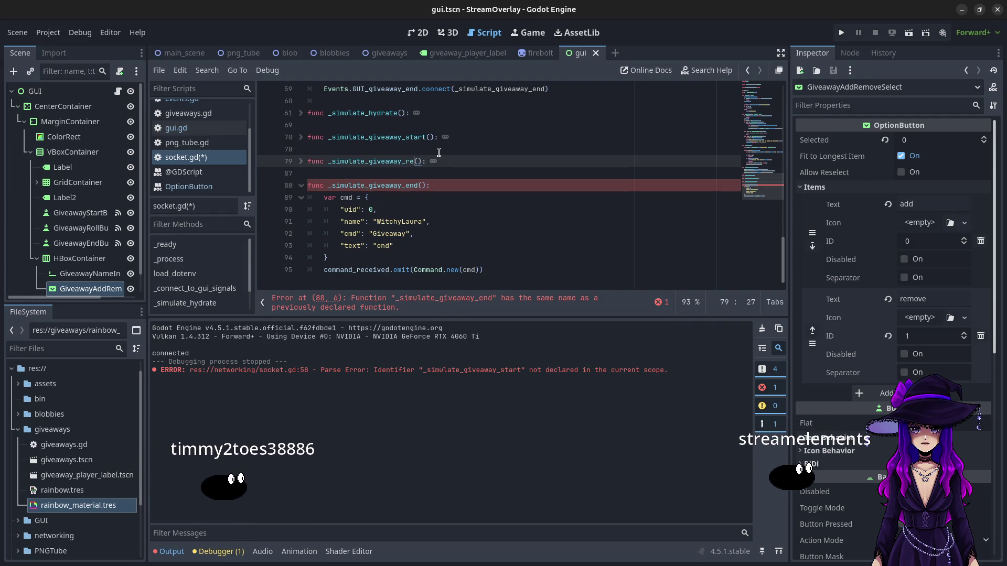
# Step: Add space after _simulate_giveaway_end and fold that function
pyautogui.click(451, 234)
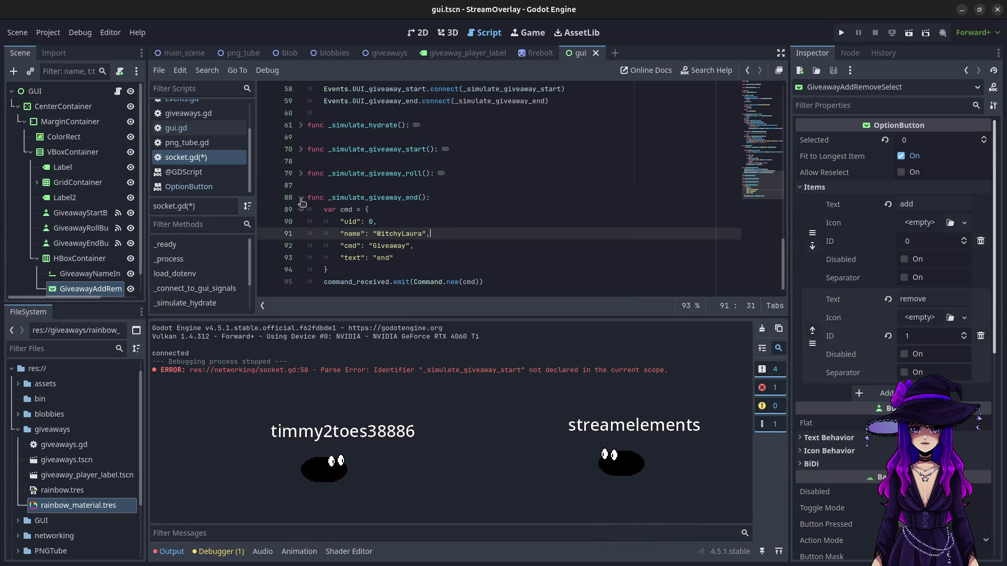
pyautogui.click(510, 281)
pyautogui.press('Return')
pyautogui.press('BackSpace')
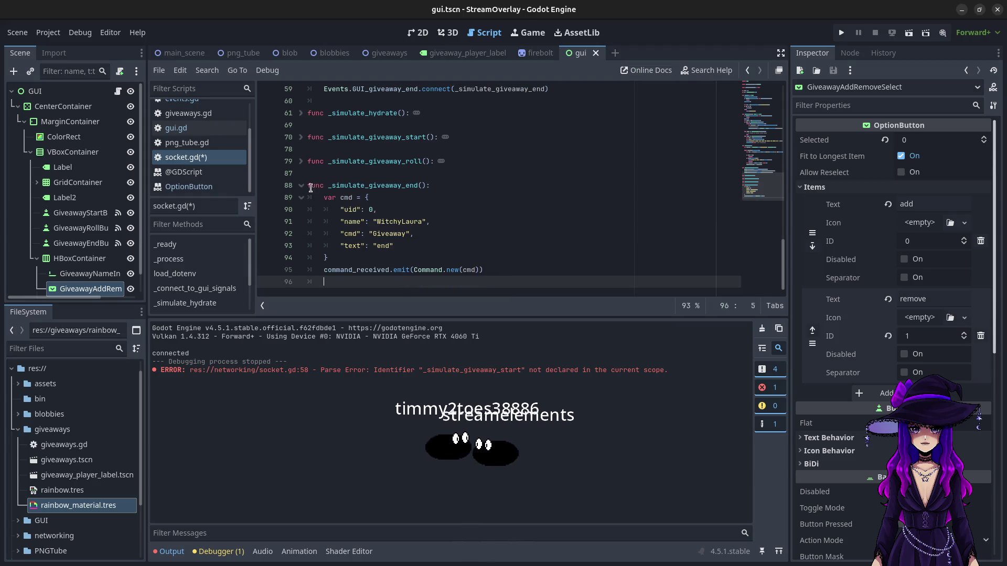
pyautogui.click(303, 187)
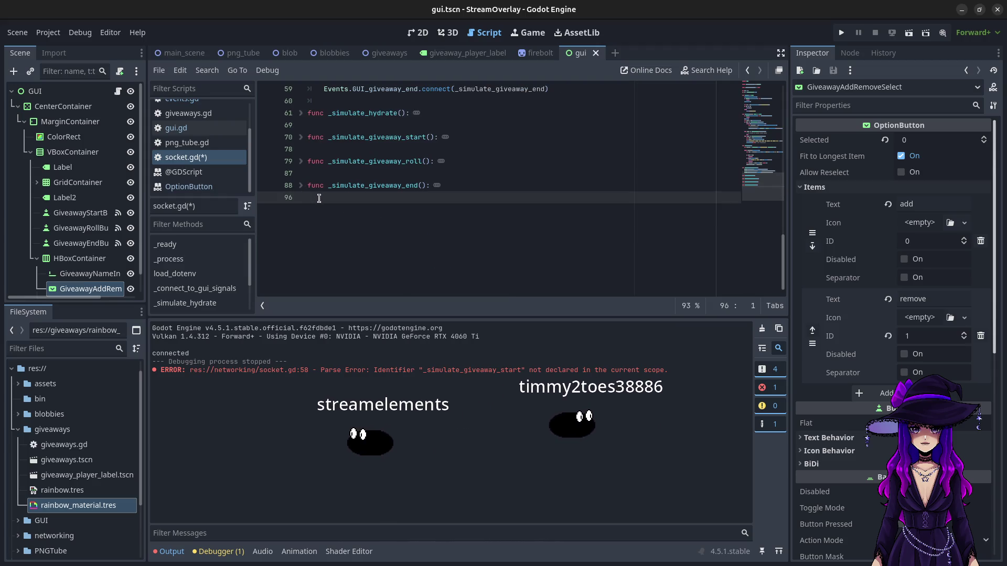
# Step: Write the _simulate_giveaway_add(user: String) header and paste the command block, clearing the parse error
pyautogui.press('Return')
pyautogui.write('func _simulea')
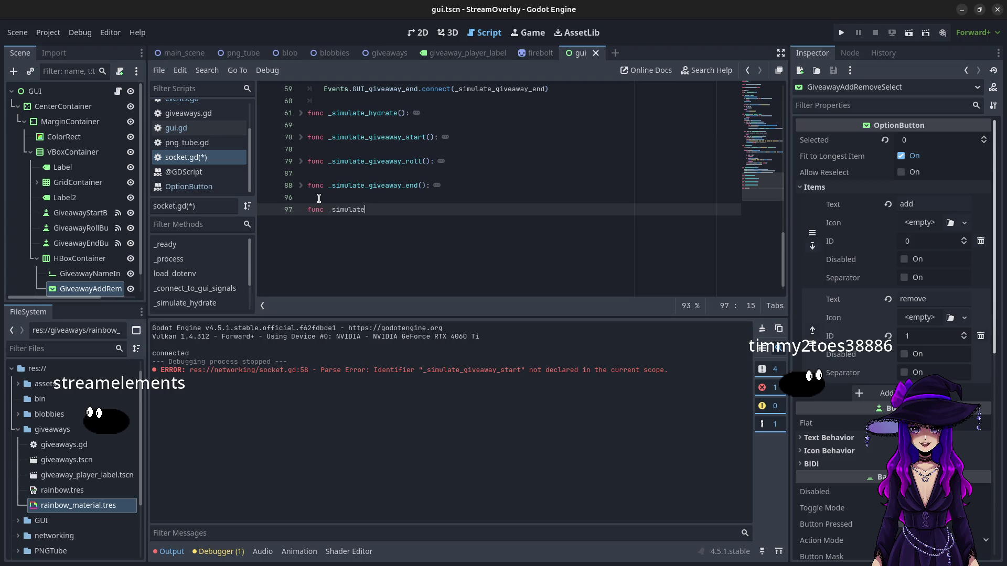
pyautogui.write('veaway_add(')
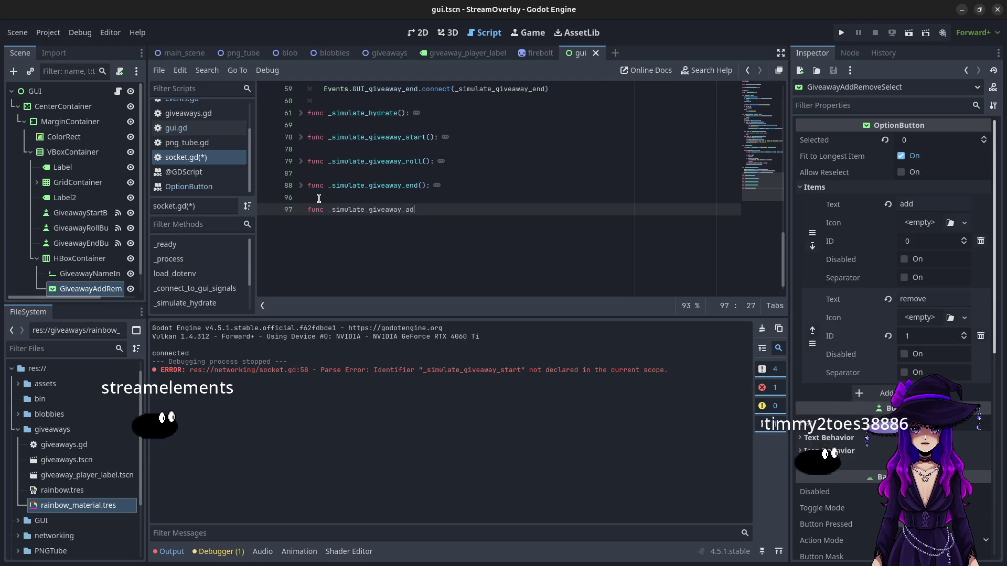
pyautogui.write('"')
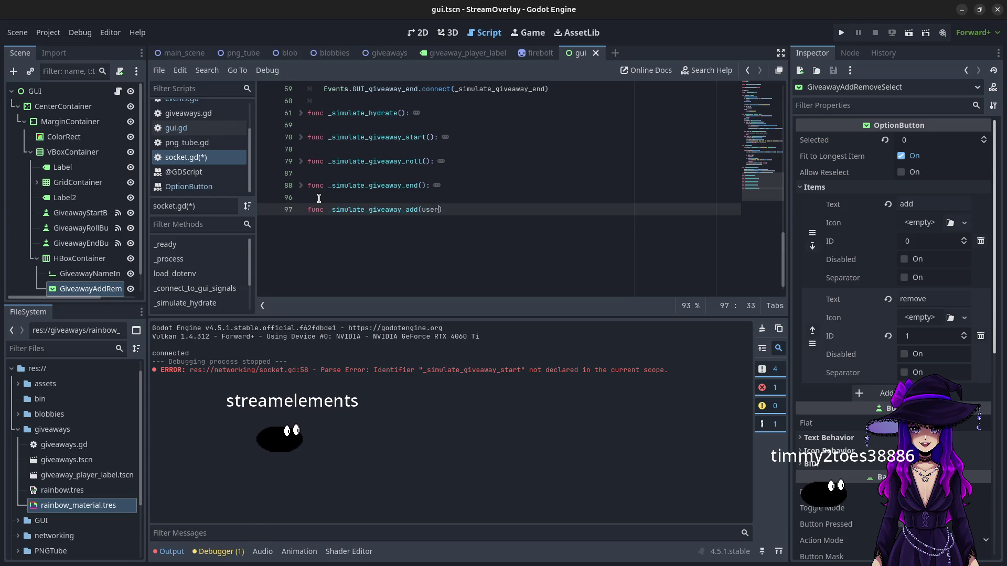
pyautogui.write('ring):')
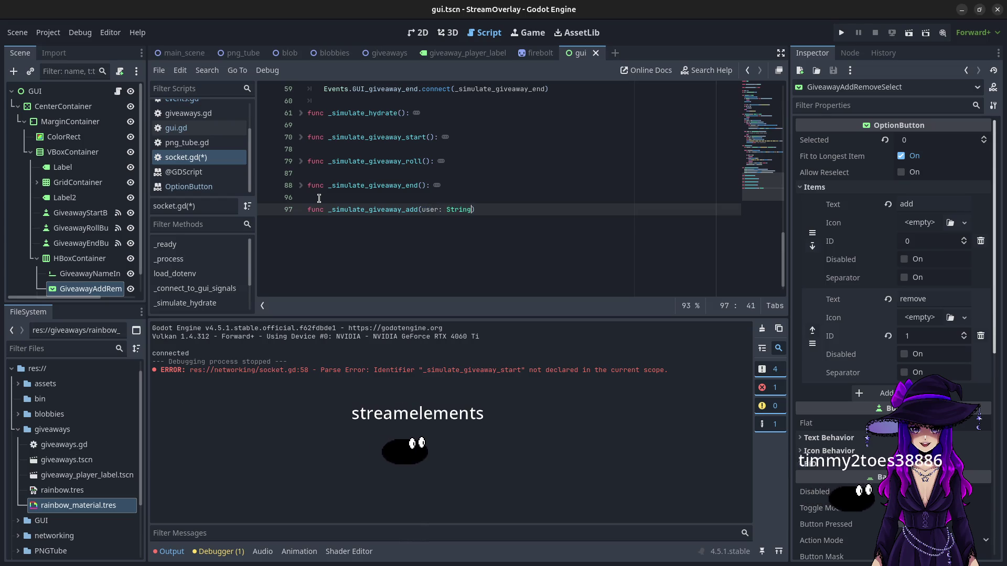
pyautogui.press('Return')
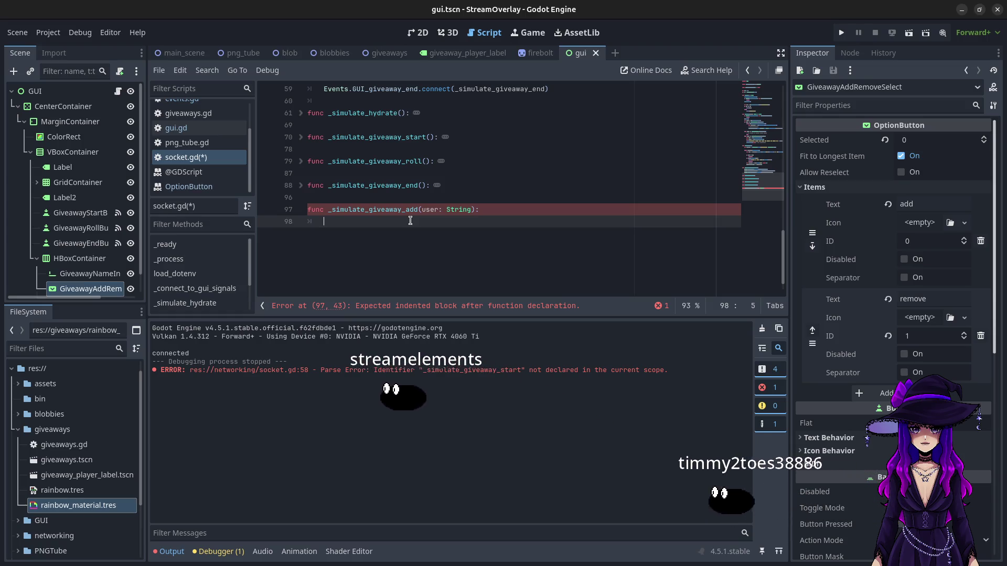
pyautogui.write('func _simulate_giveaway_end(): \tvar cmd = { \t\t"uid": 0, \t\t"name": "WitchyLaura", \t\t"cmd": "Giveaway", \t\t"text": "end" \t} \tcommand_received.emit(Command.new(cmd))')
pyautogui.moveTo(439, 197); pyautogui.dragTo(270, 204)
pyautogui.press('BackSpace')
pyautogui.press('BackSpace')
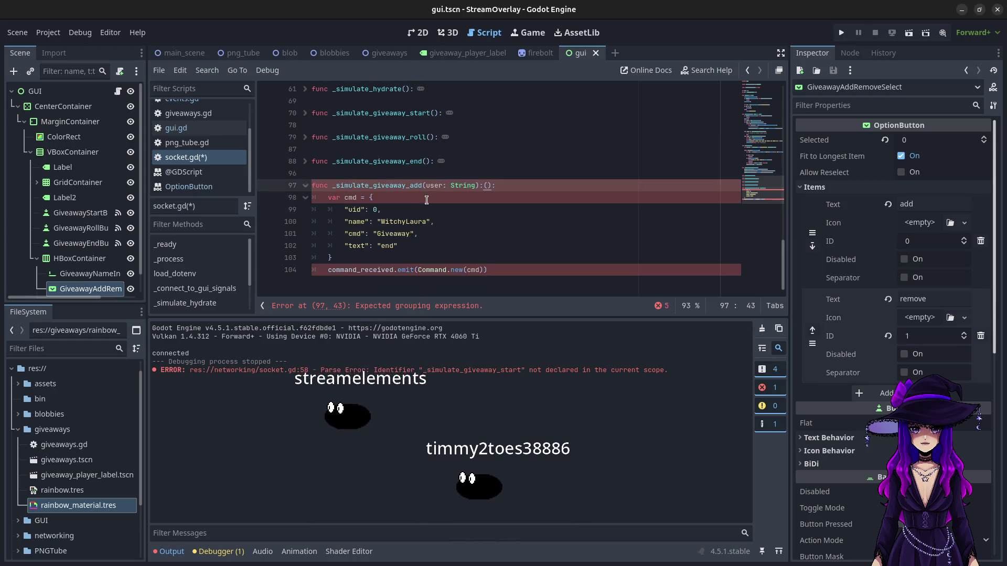
pyautogui.press('Delete')
pyautogui.press('Delete')
pyautogui.press('Delete')
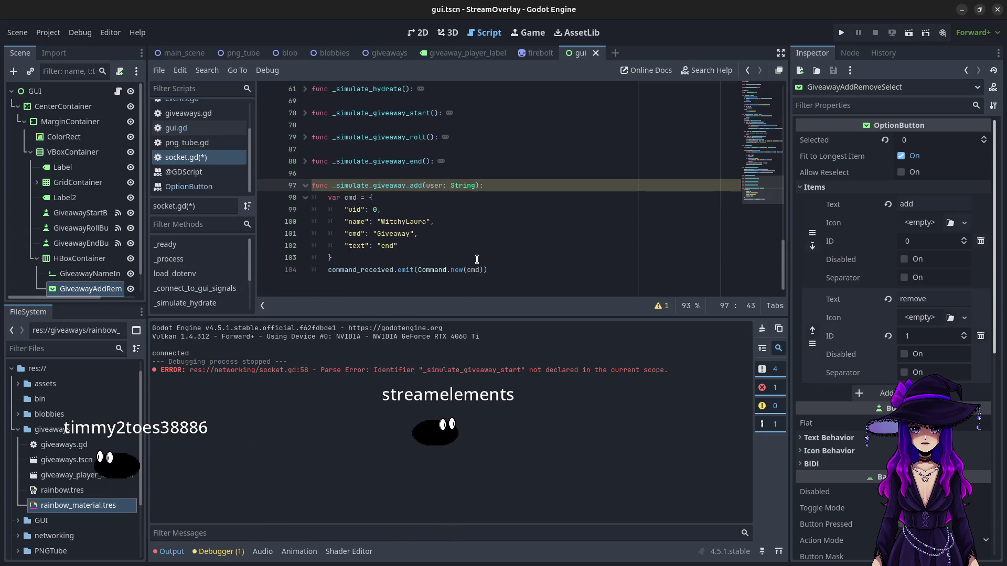
# Step: Set the add function's command text to "add" + user
pyautogui.doubleClick(388, 245)
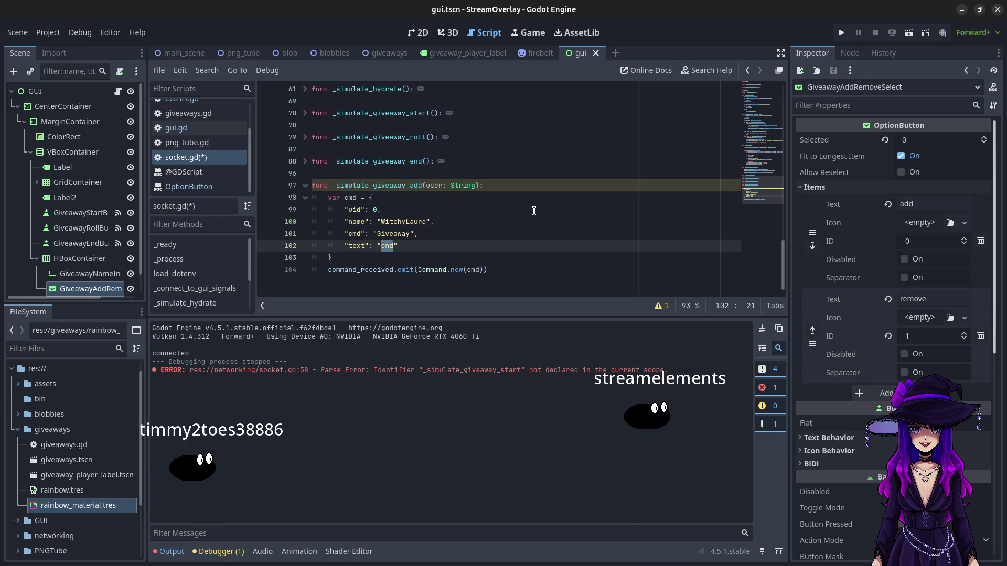
pyautogui.write('add" ')
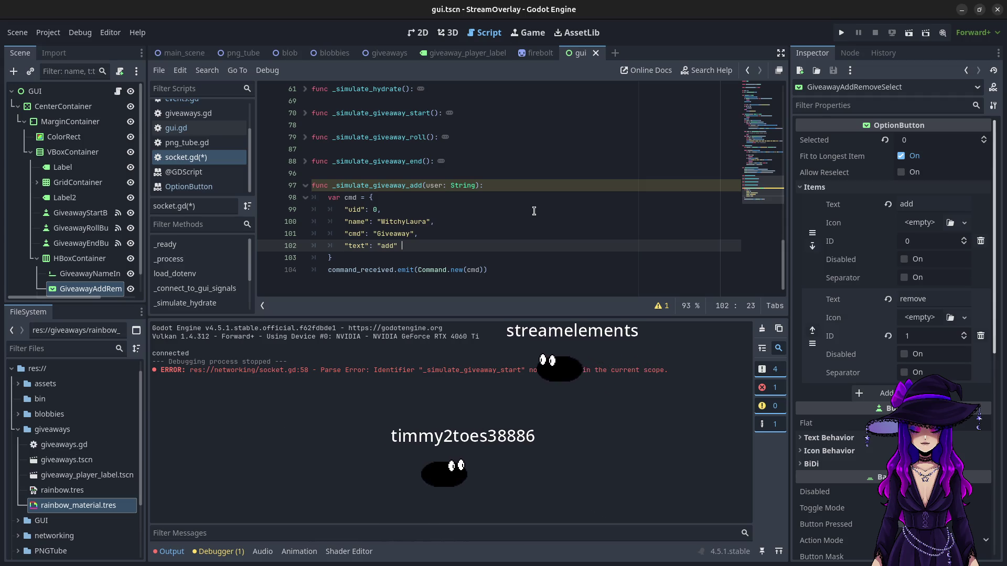
pyautogui.write('+ user')
pyautogui.click(463, 256)
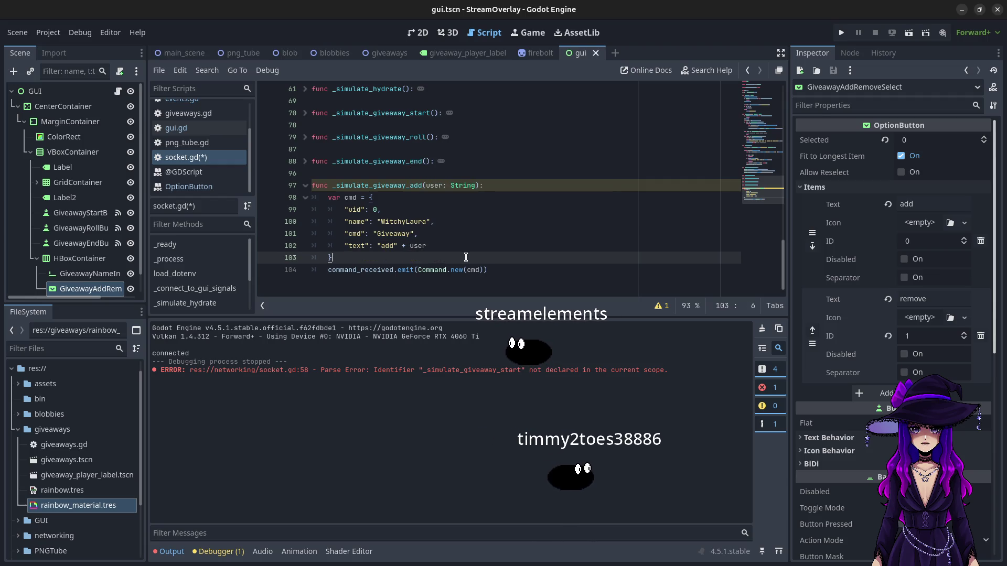
pyautogui.click(508, 267)
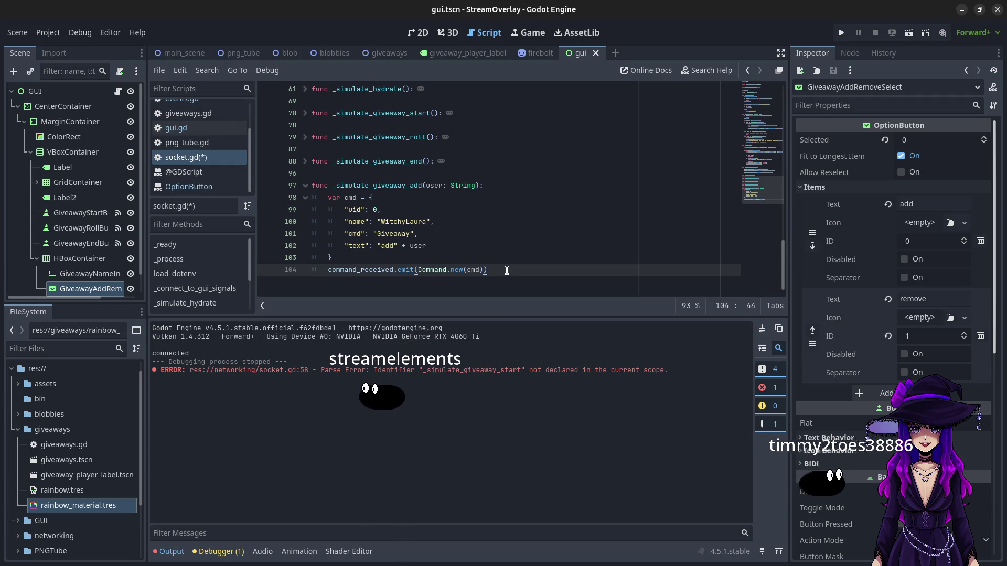
pyautogui.moveTo(507, 270)
pyautogui.mouseDown()
pyautogui.moveTo(296, 231)
pyautogui.moveTo(292, 188)
pyautogui.mouseUp()
pyautogui.hotkey('ctrl', 'c')
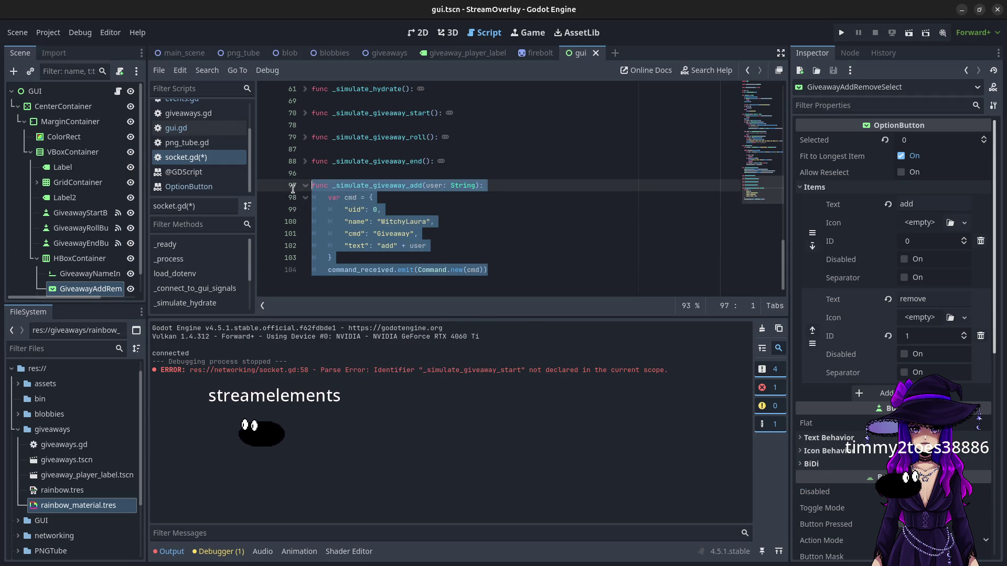
pyautogui.click(305, 186)
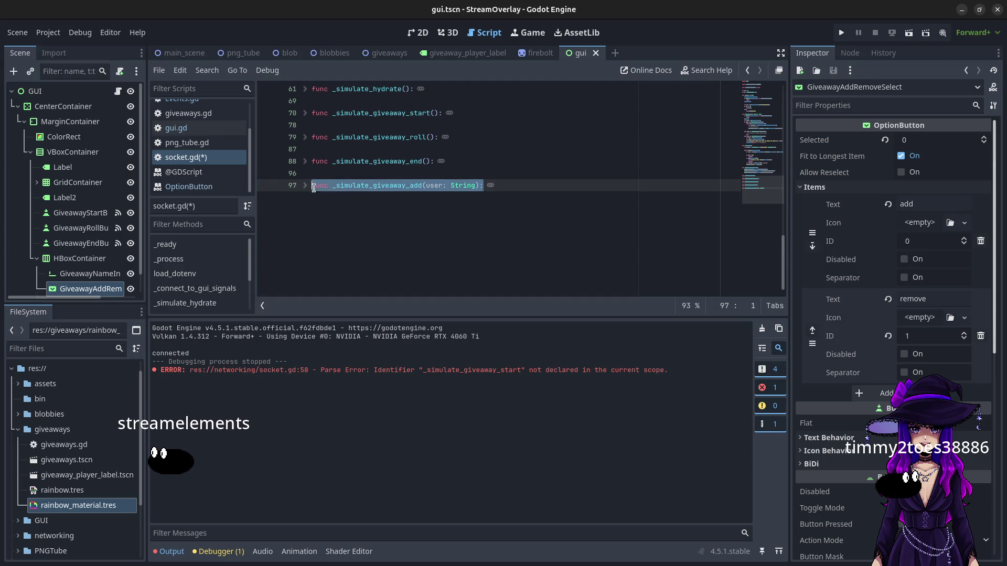
pyautogui.click(501, 184)
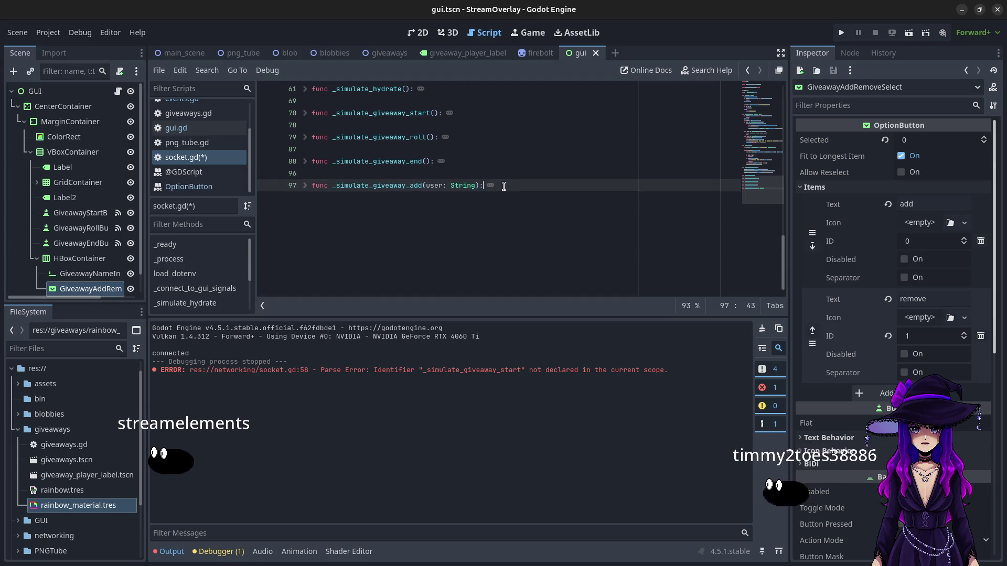
pyautogui.click(489, 186)
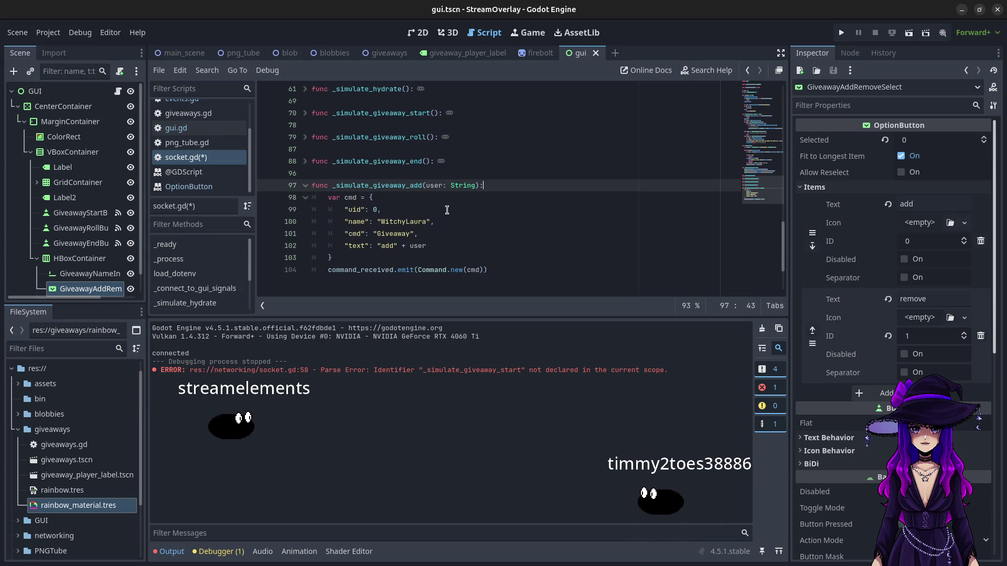
pyautogui.click(500, 264)
# Step: Paste a copy of the add function and rename it _simulate_giveaway_remove
pyautogui.press('Return')
pyautogui.press('Return')
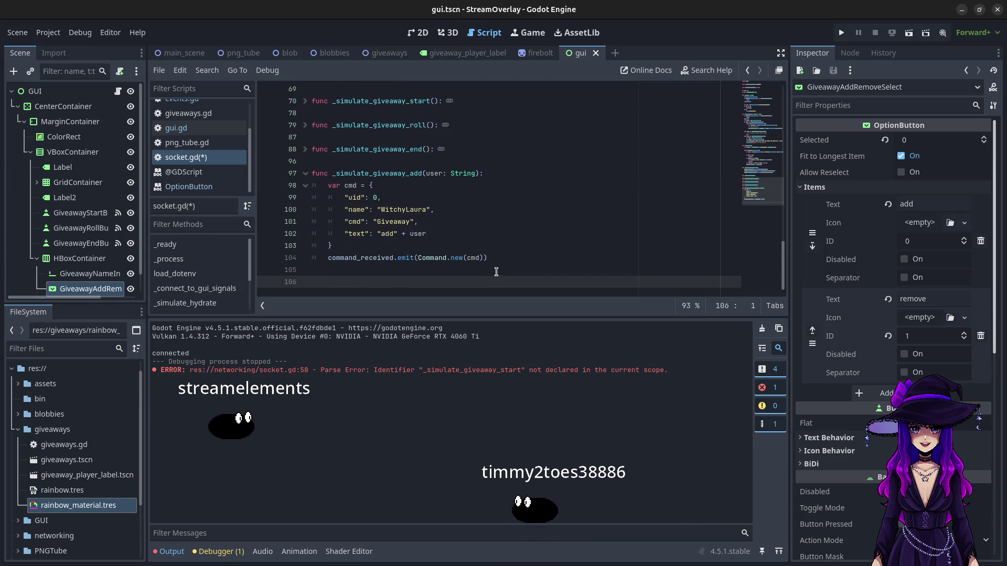
pyautogui.hotkey('ctrl', 'v')
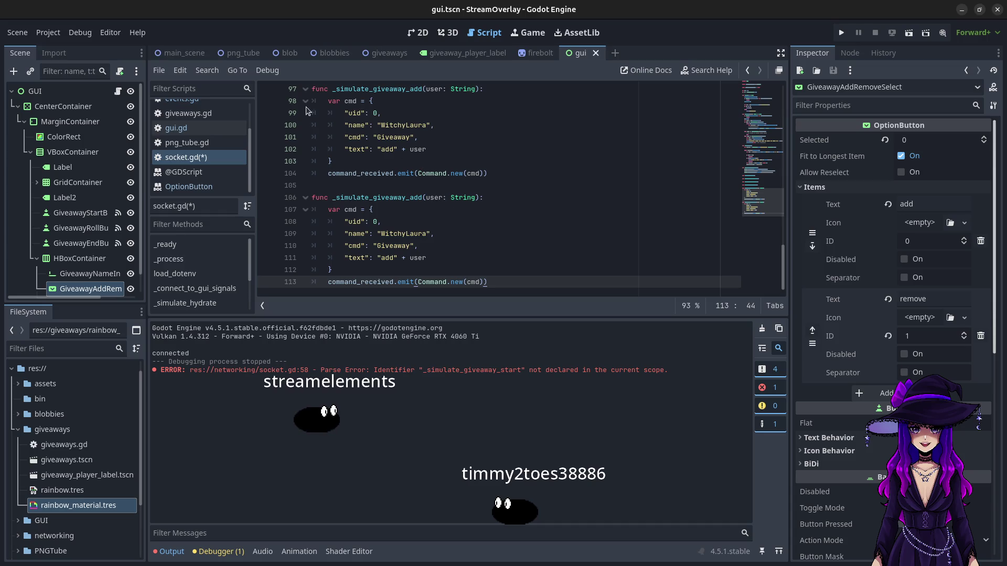
pyautogui.click(306, 89)
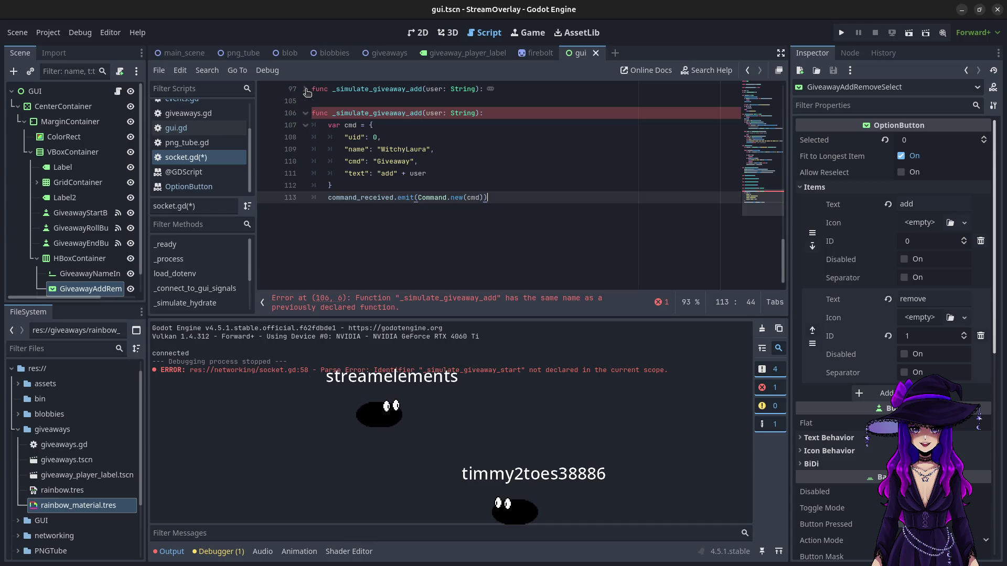
pyautogui.click(424, 113)
pyautogui.press('BackSpace')
pyautogui.press('BackSpace')
pyautogui.press('BackSpace')
pyautogui.write('remove')
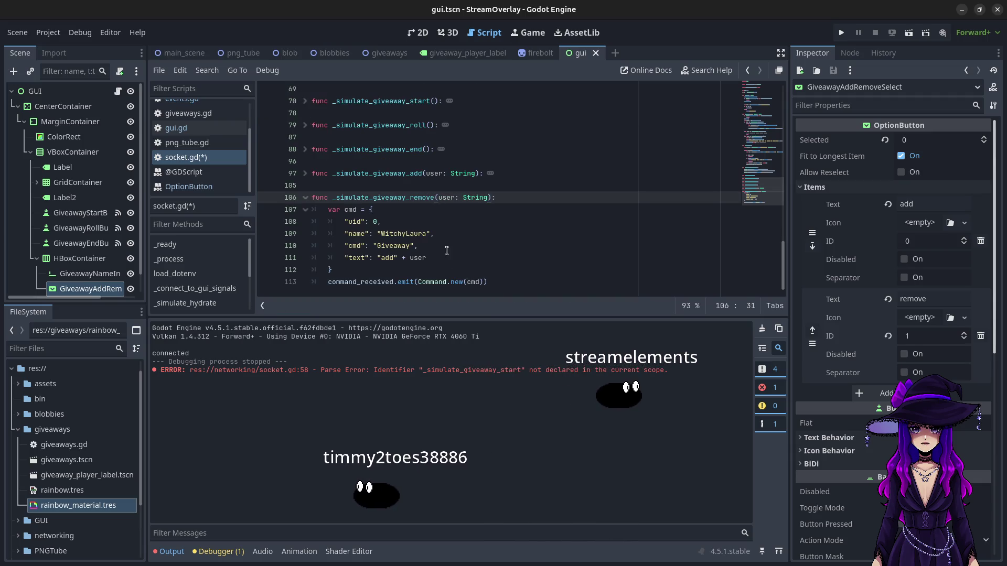
# Step: Change the copy's command text to "remove" + user and save socket.gd
pyautogui.click(458, 237)
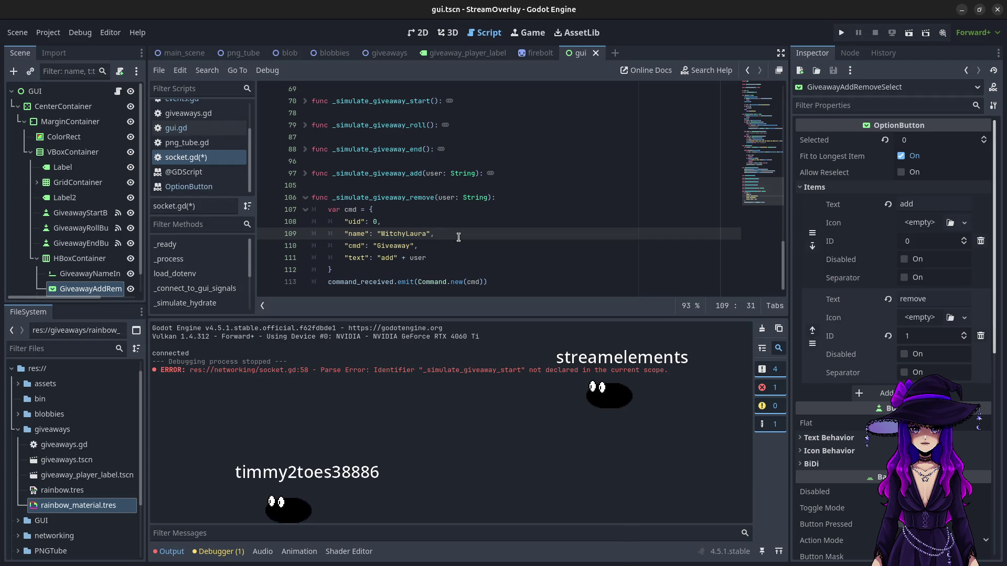
pyautogui.click(389, 257)
pyautogui.doubleClick(388, 257)
pyautogui.write('ove')
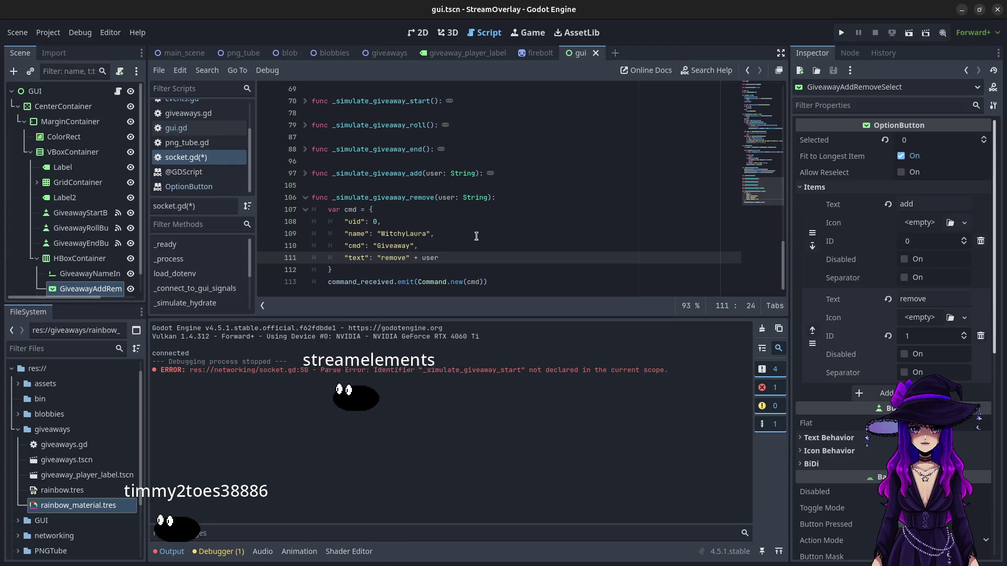
pyautogui.click(461, 234)
pyautogui.hotkey('ctrl', 's')
# Step: Fold and unfold _simulate_giveaway_remove to review it
pyautogui.click(305, 200)
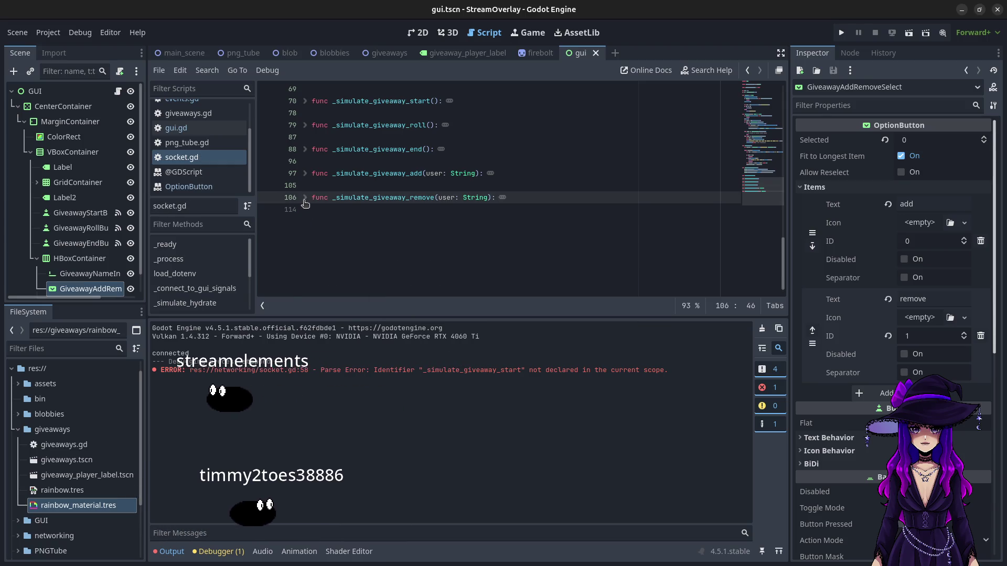
pyautogui.click(305, 199)
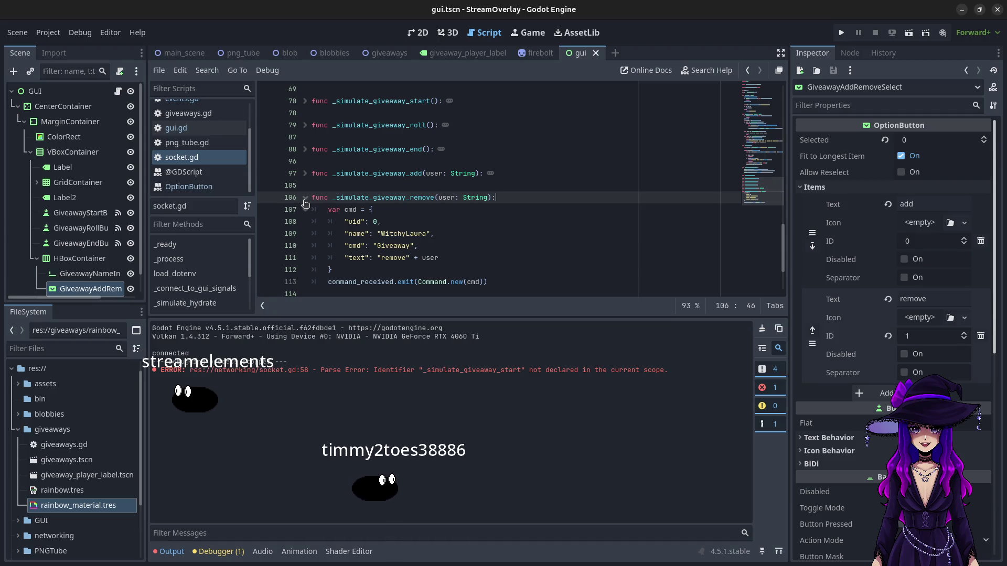
pyautogui.click(304, 200)
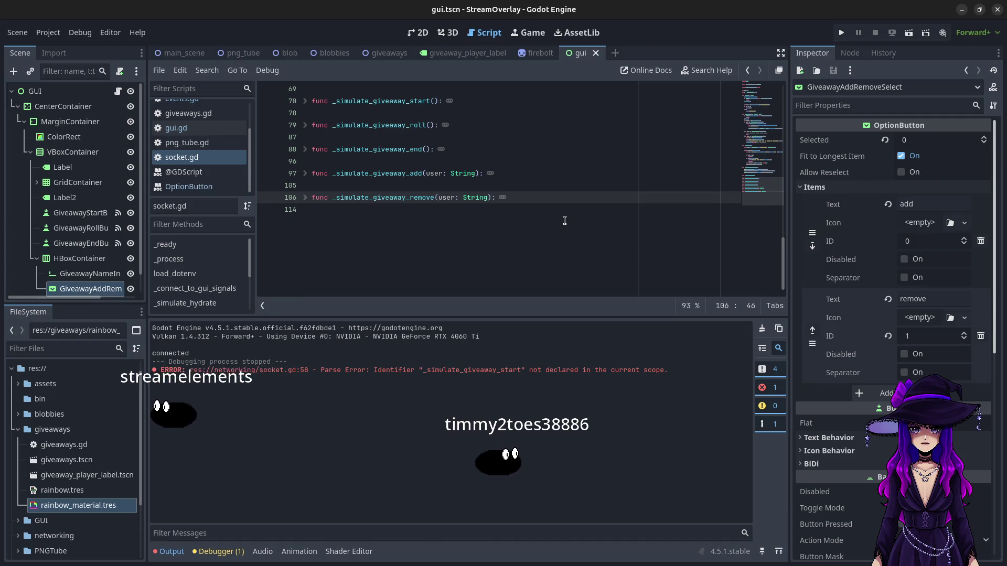
pyautogui.scroll(5, 561, 219)
pyautogui.scroll(-1, 561, 219)
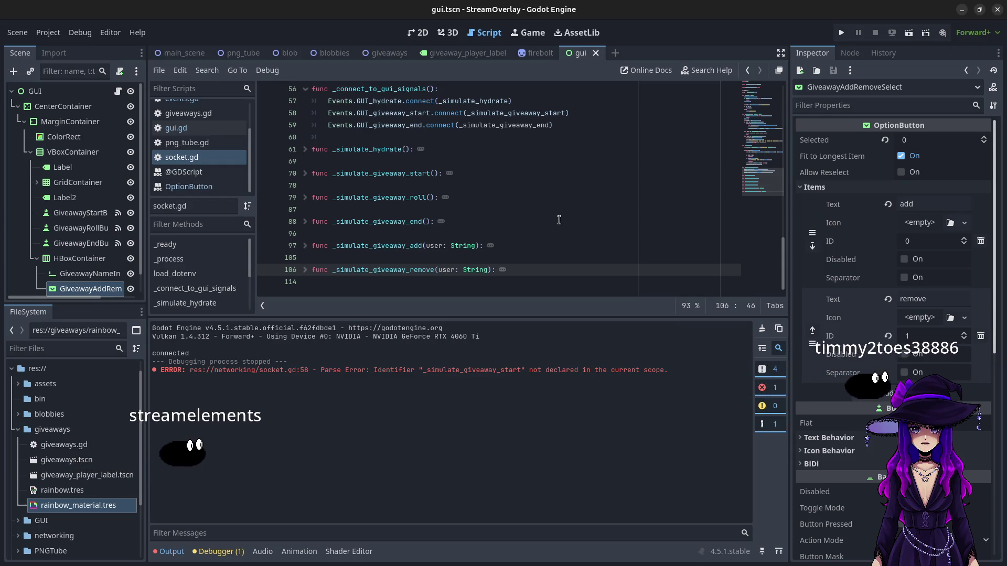
pyautogui.click(305, 270)
pyautogui.scroll(-2, 371, 256)
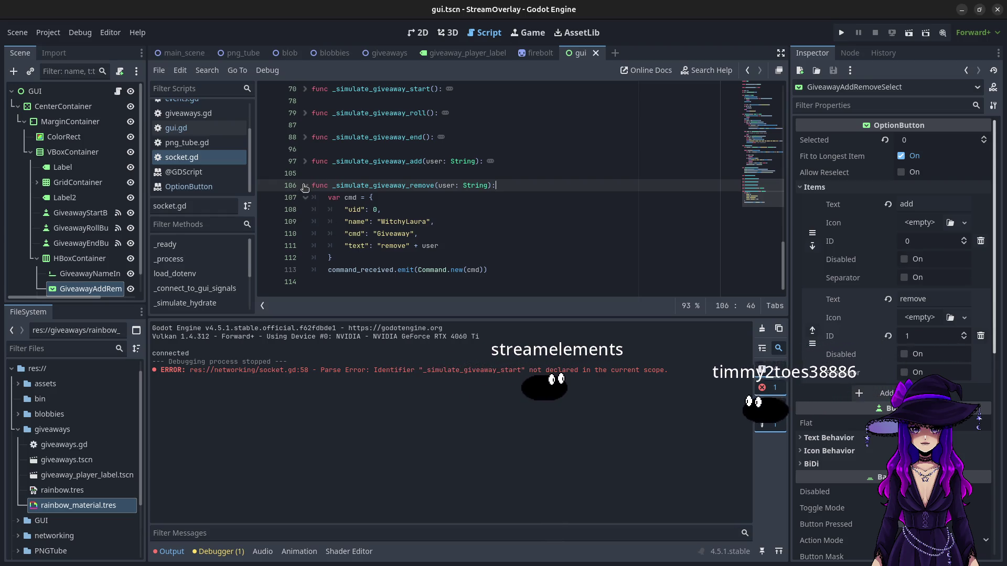
pyautogui.click(305, 186)
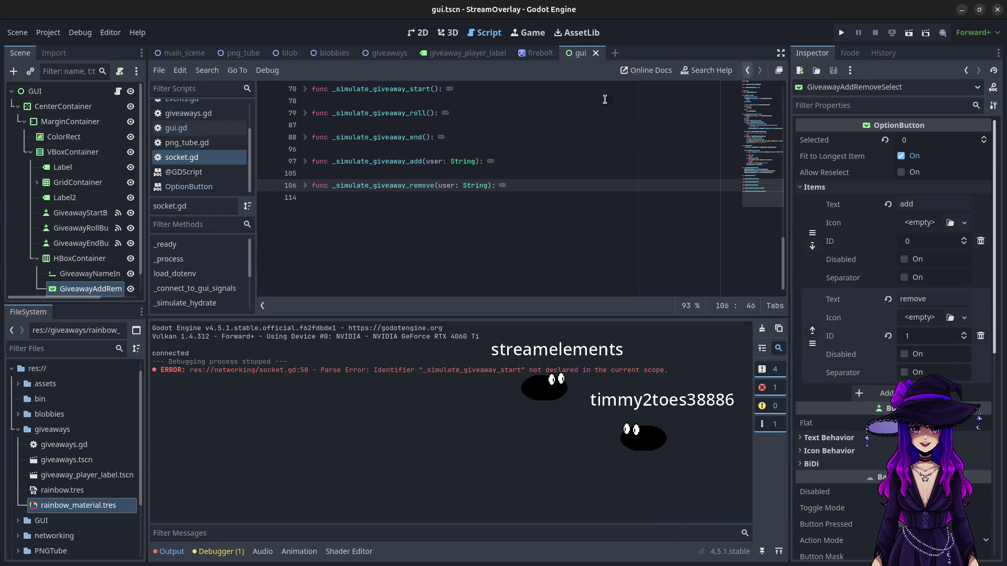
pyautogui.scroll(15, 464, 170)
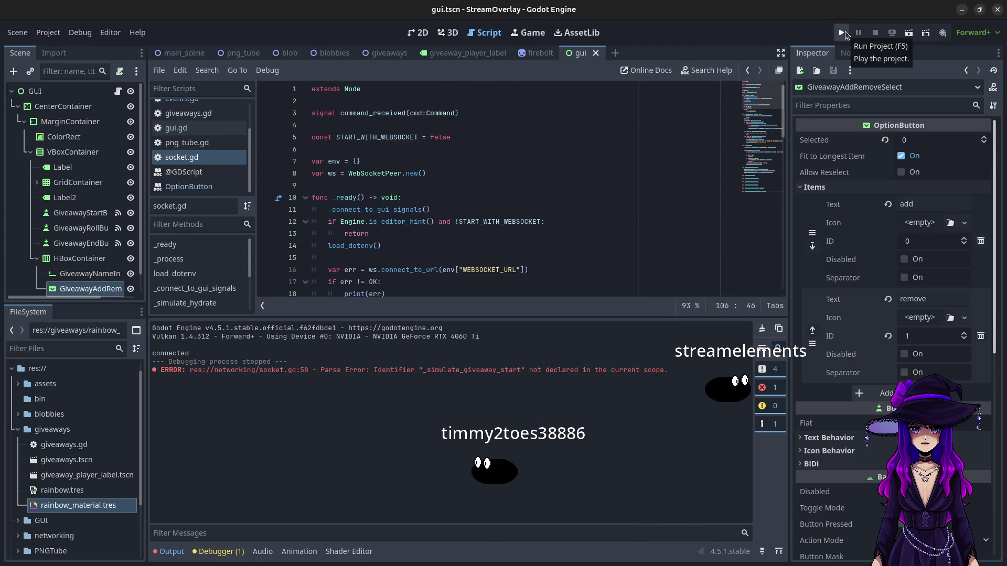
# Step: Run the overlay, start a giveaway and submit the player name 'test'
pyautogui.click(843, 32)
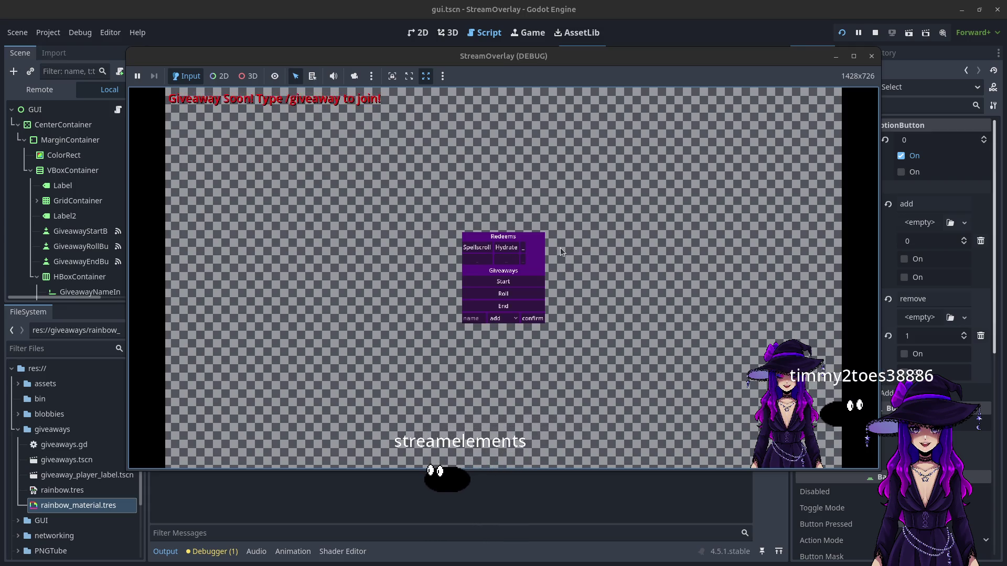
pyautogui.click(514, 285)
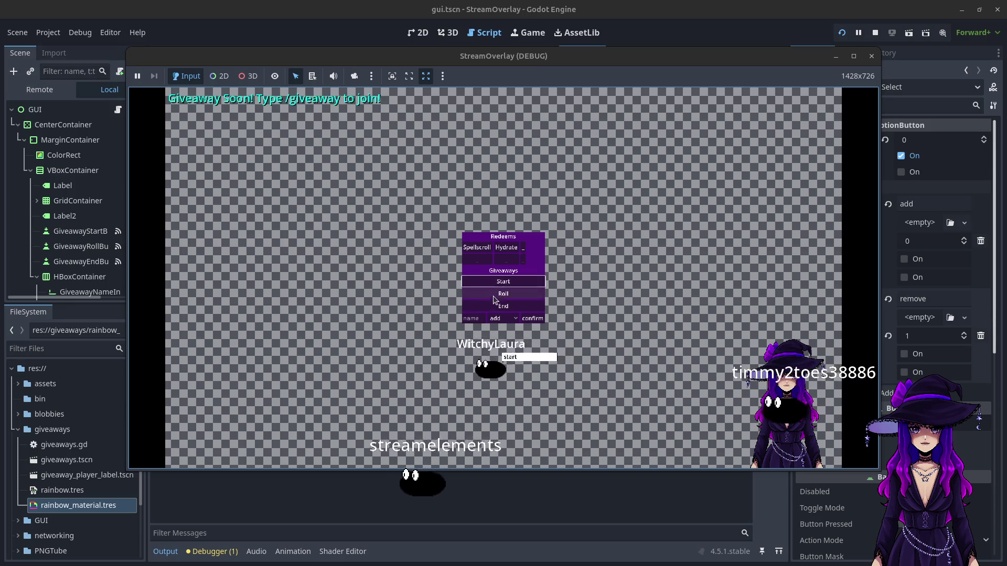
pyautogui.click(476, 320)
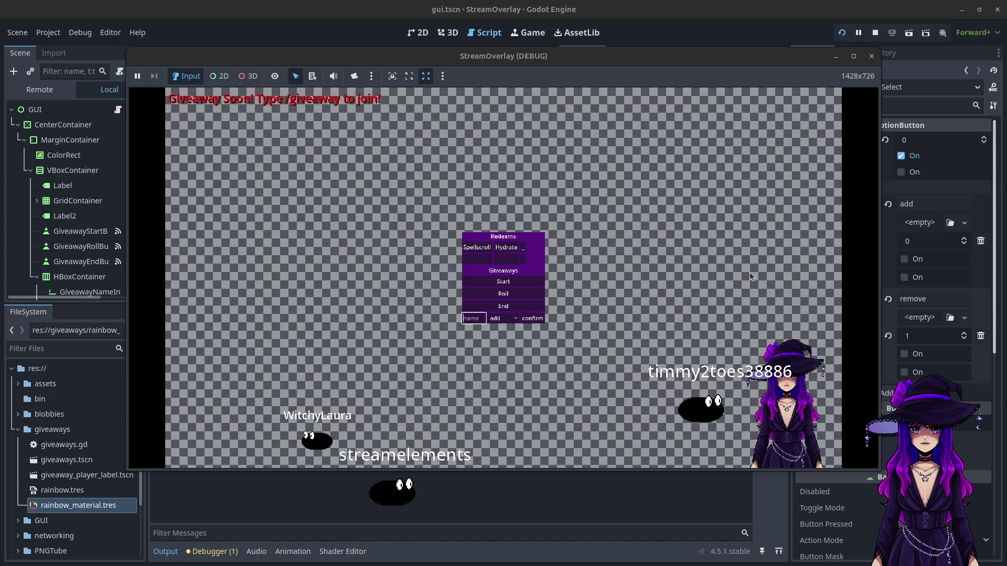
pyautogui.write('test')
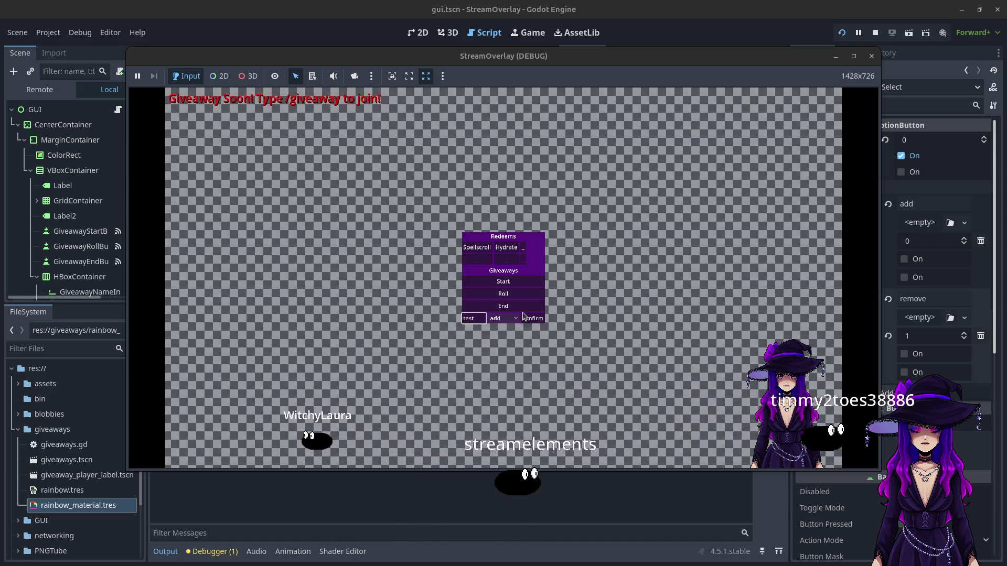
pyautogui.click(530, 317)
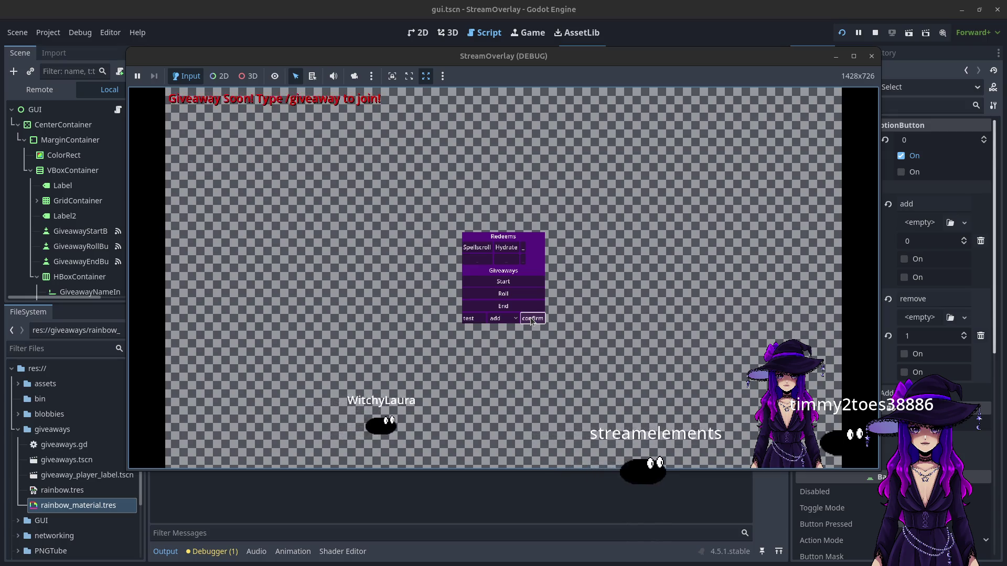
# Step: Change the player name to 'testd', keep the add action, then stop the overlay
pyautogui.click(485, 318)
pyautogui.write('d')
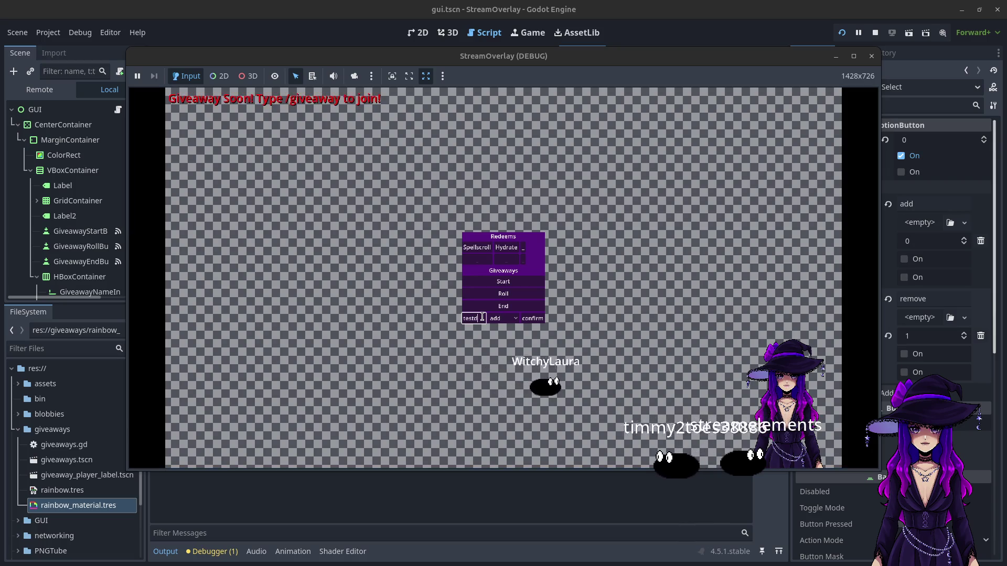
pyautogui.click(532, 318)
pyautogui.click(506, 320)
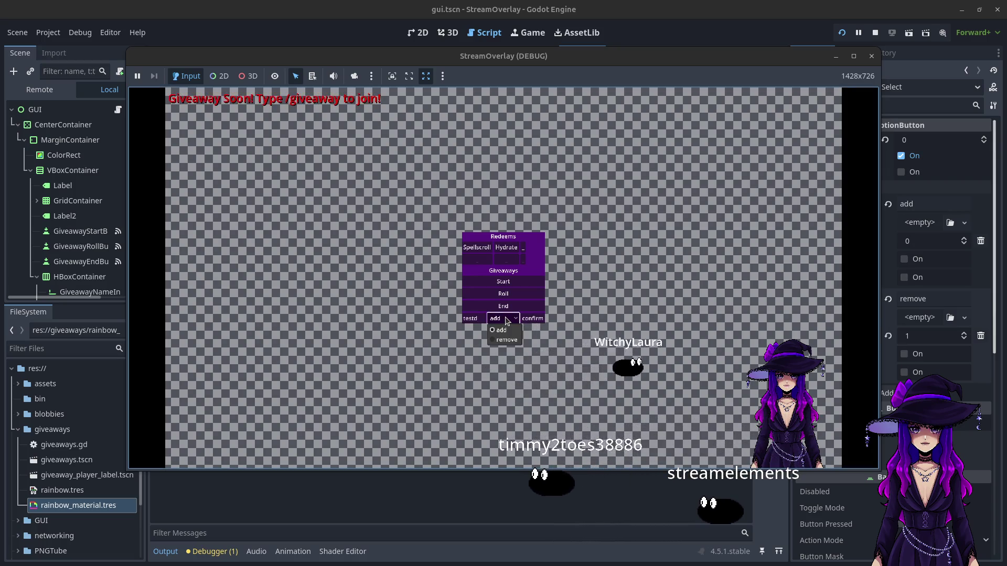
pyautogui.click(338, 61)
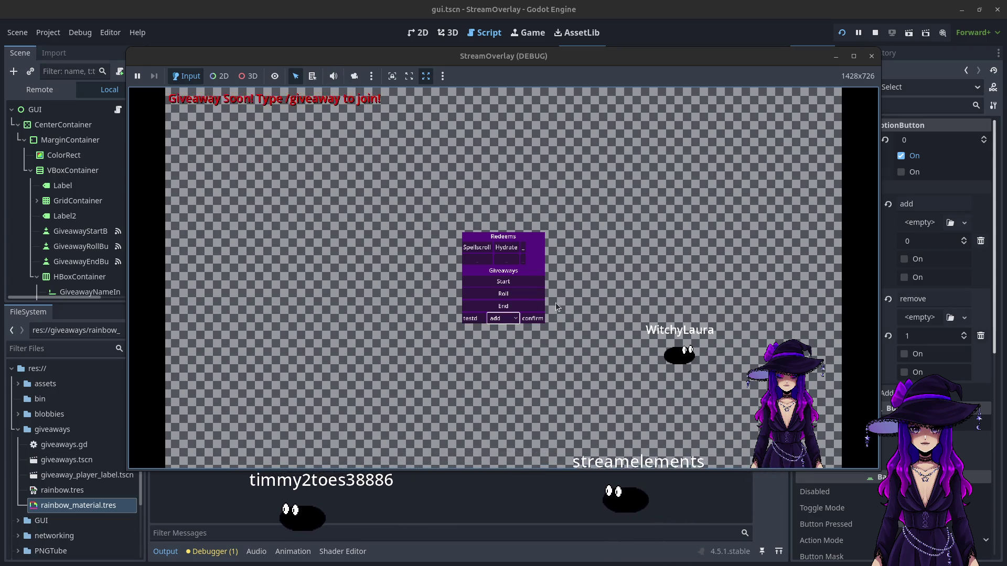
pyautogui.click(886, 30)
# Step: Expand _simulate_giveaway_start and review command.gd's command types
pyautogui.scroll(-10, 430, 201)
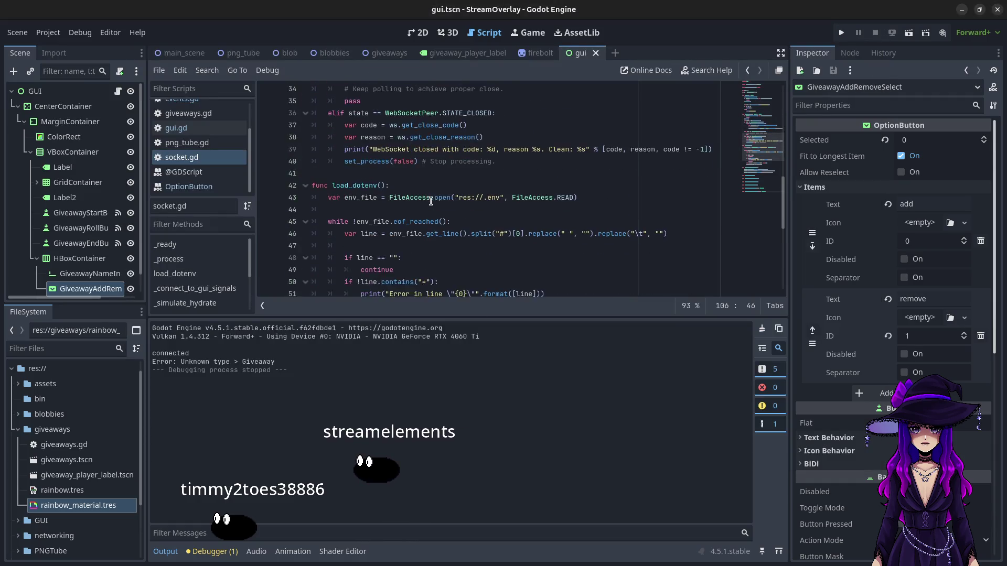
pyautogui.scroll(-5, 431, 201)
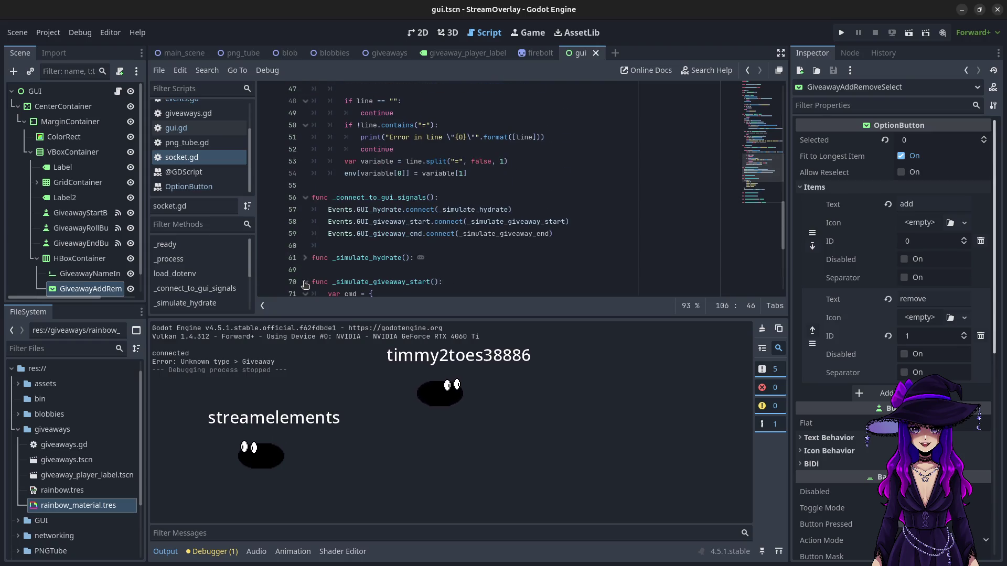
pyautogui.click(304, 282)
pyautogui.scroll(-3, 451, 243)
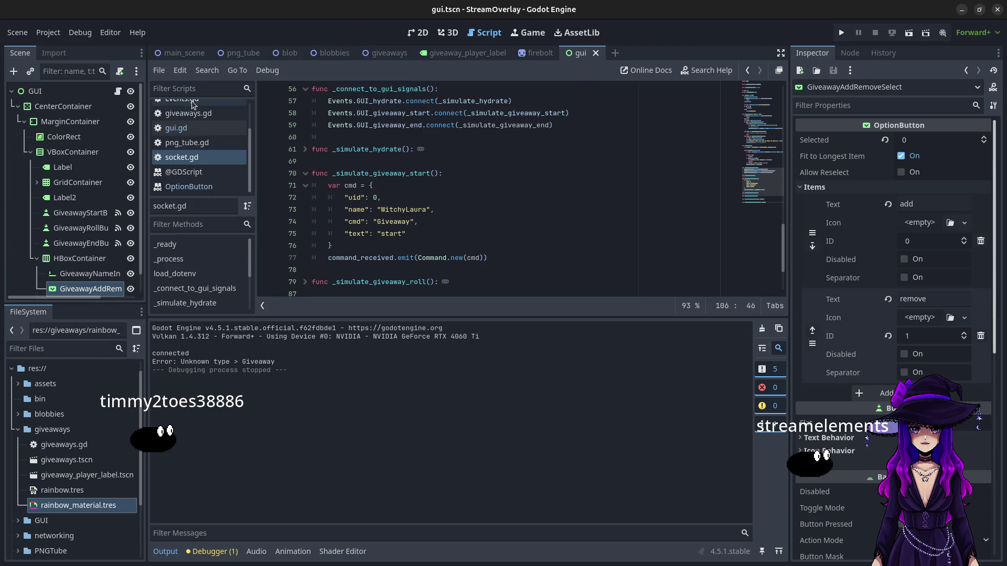
pyautogui.scroll(2, 204, 145)
pyautogui.click(188, 119)
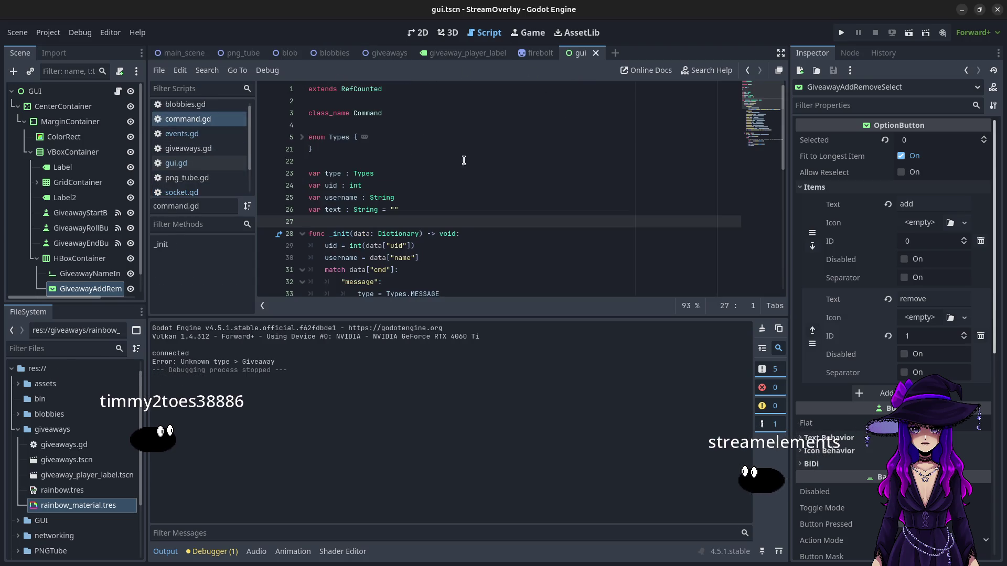
pyautogui.scroll(-5, 486, 165)
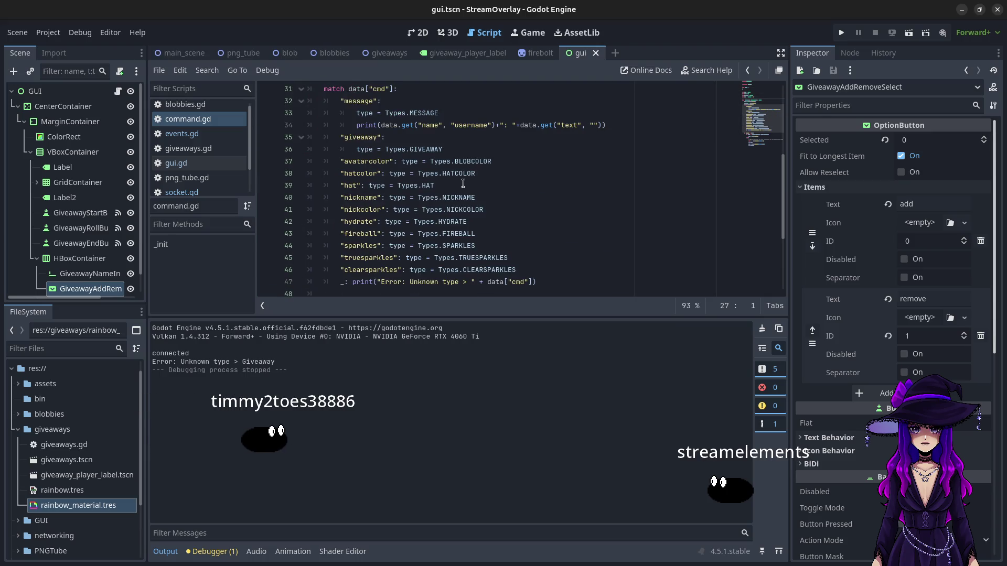
pyautogui.scroll(1, 435, 185)
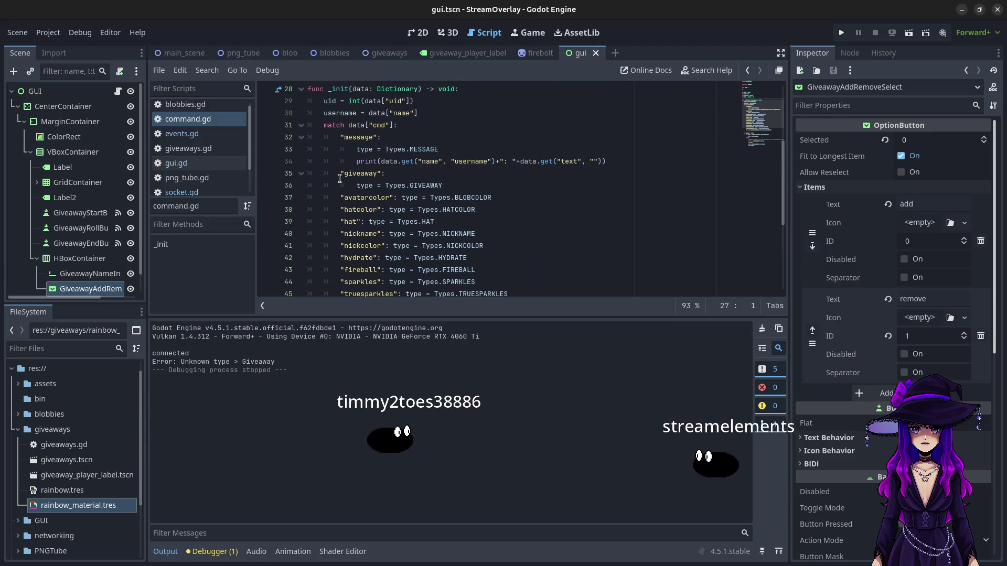
# Step: In socket.gd, place the caret on the 'Giveaway' cmd value on line 74 and open project-wide find and replace
pyautogui.click(449, 54)
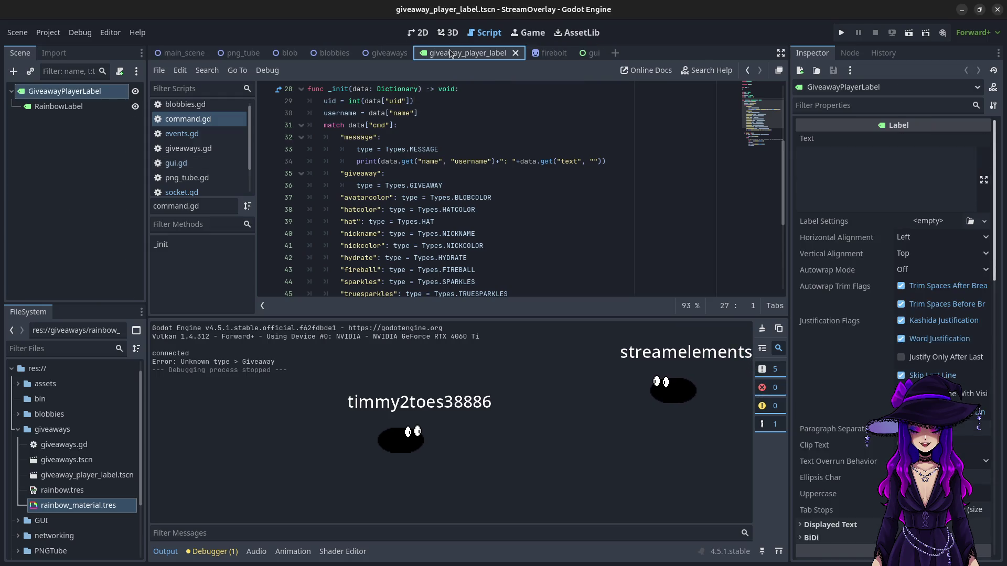
pyautogui.click(383, 55)
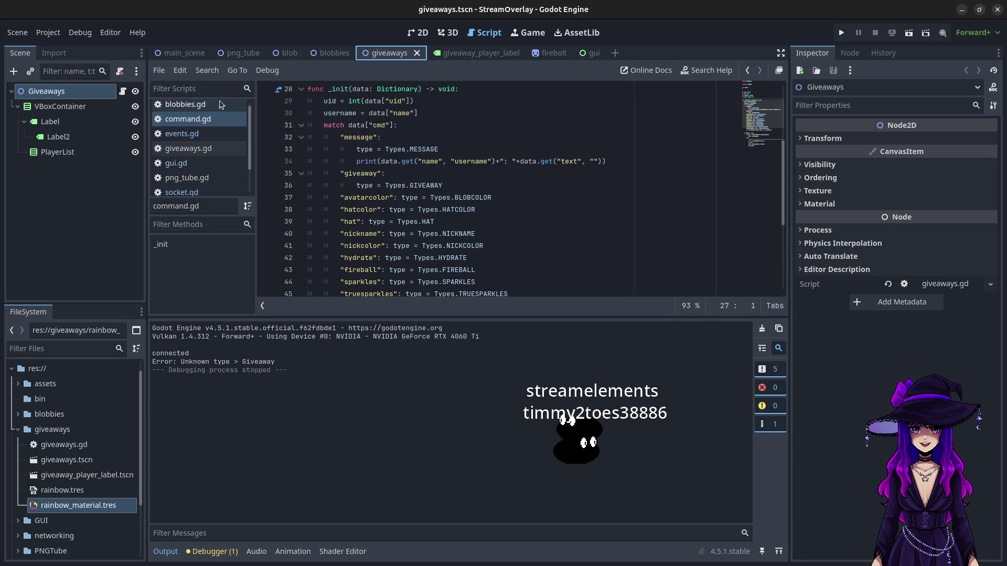
pyautogui.scroll(-2, 201, 153)
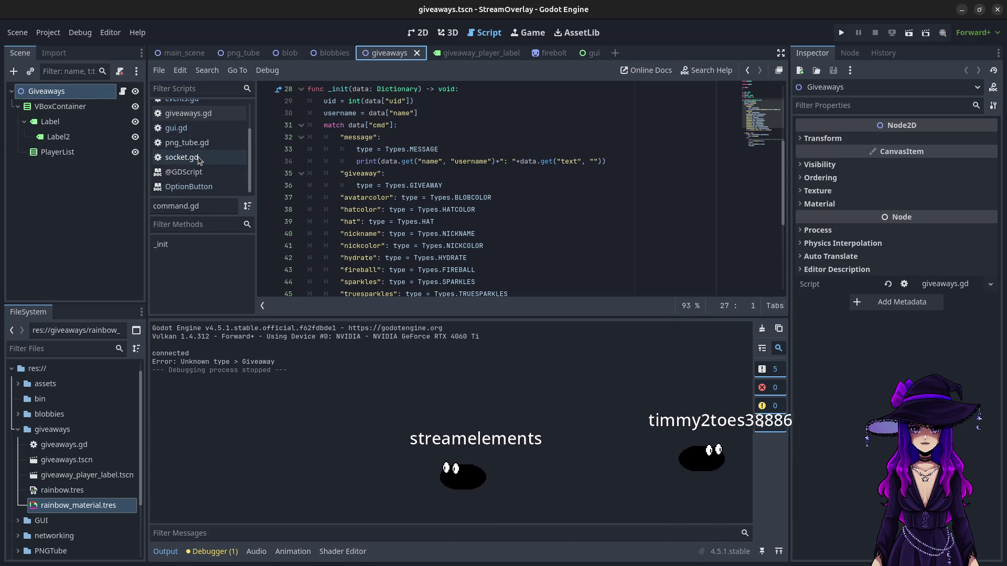
pyautogui.click(200, 158)
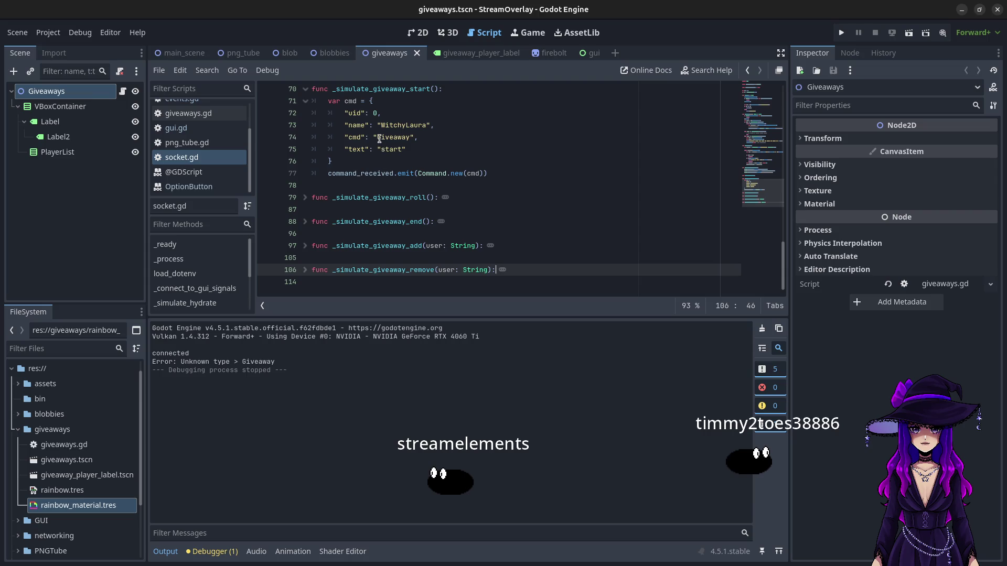
pyautogui.click(379, 138)
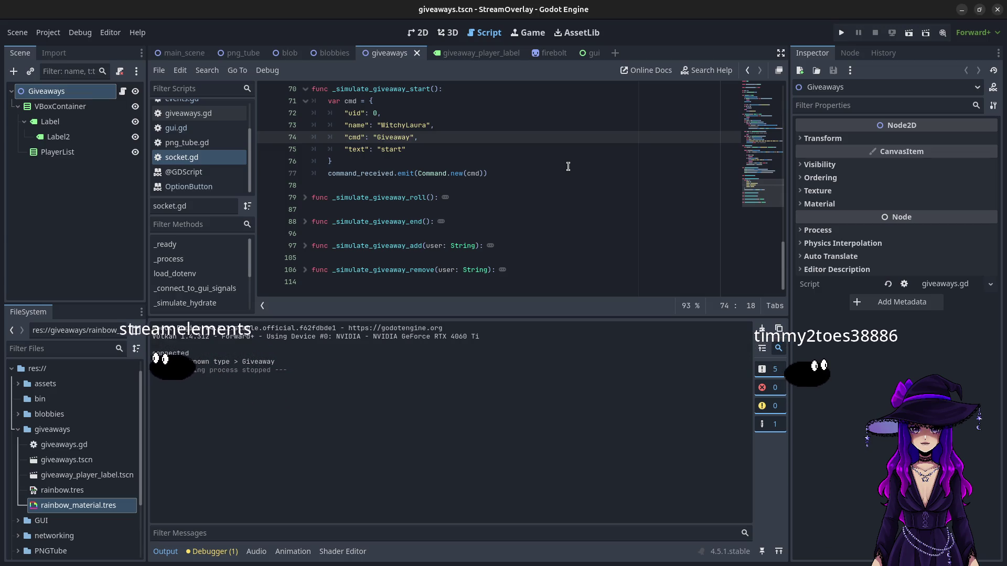
pyautogui.hotkey('ctrl', 'shift', 'r')
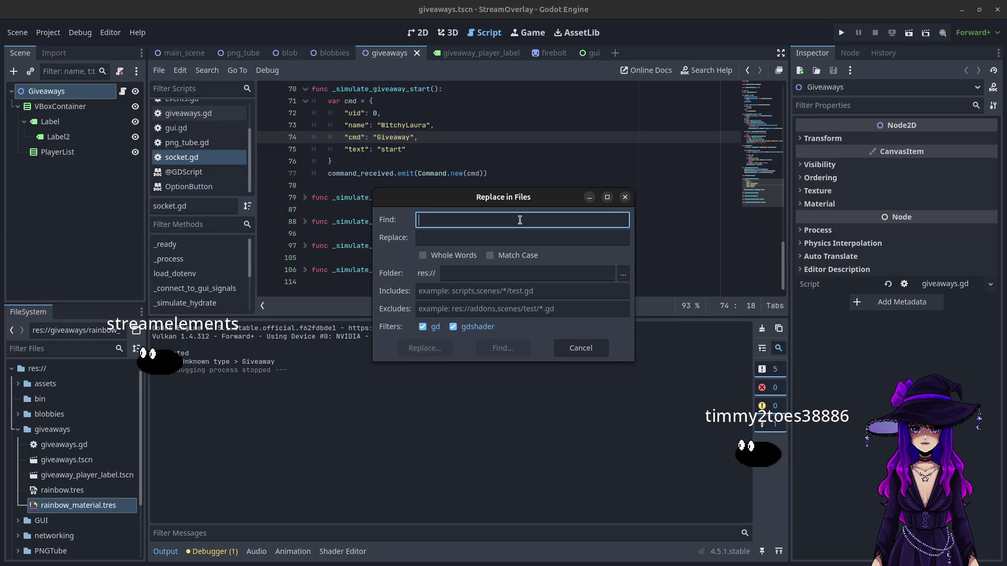
# Step: Replace every 'Giveaway' in the project with lowercase 'giveaway', then rerun the project
pyautogui.write('"')
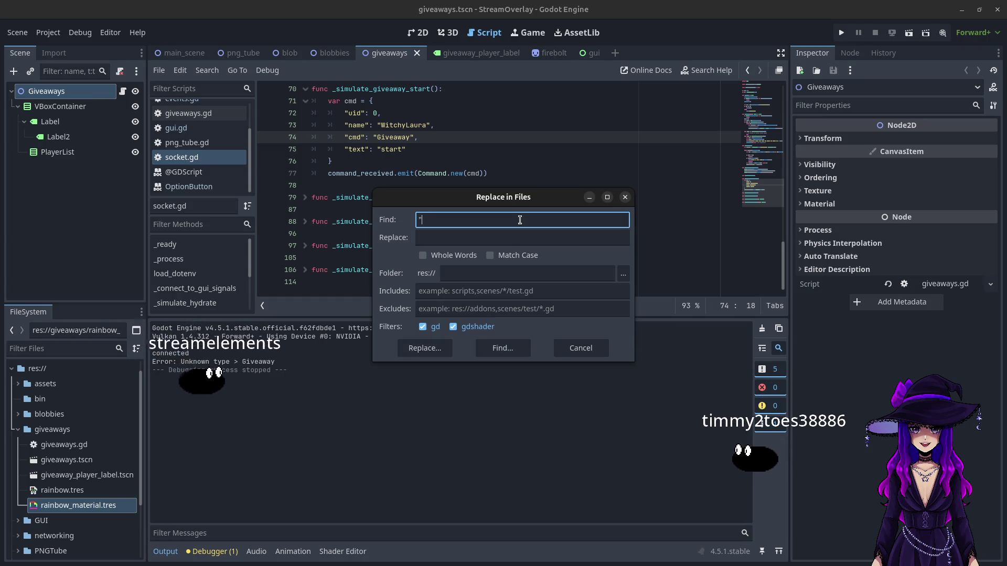
pyautogui.write('y"')
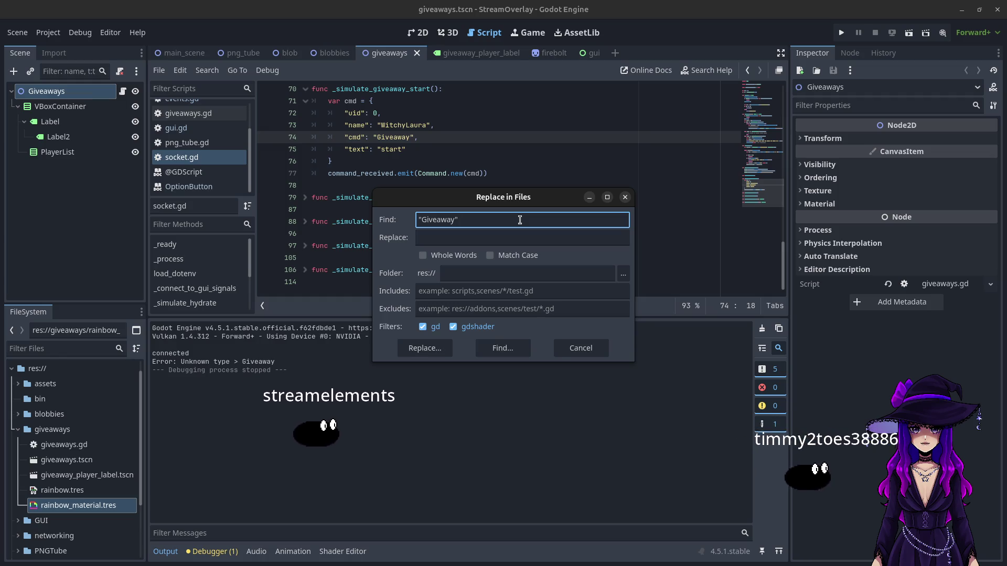
pyautogui.press('Tab')
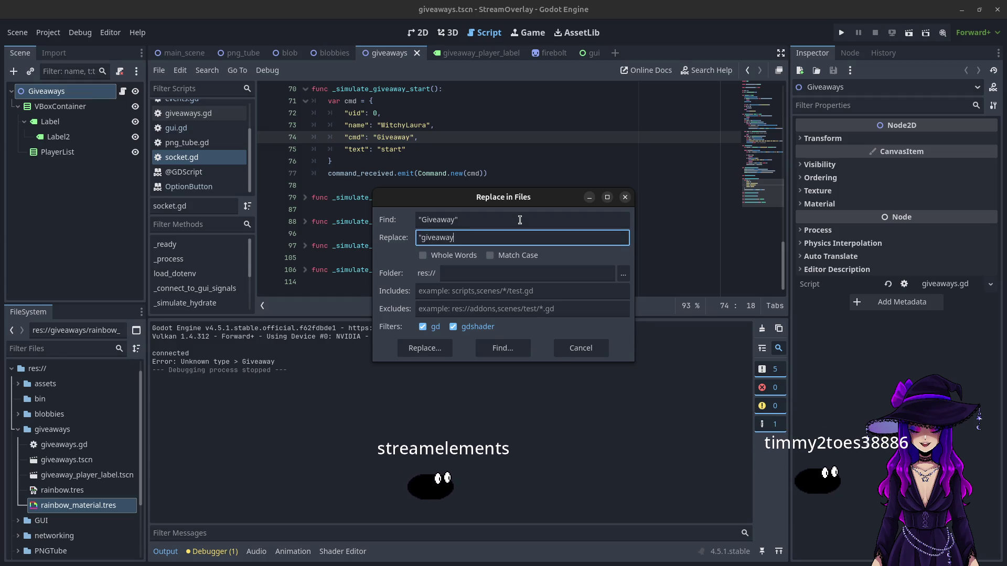
pyautogui.click(426, 348)
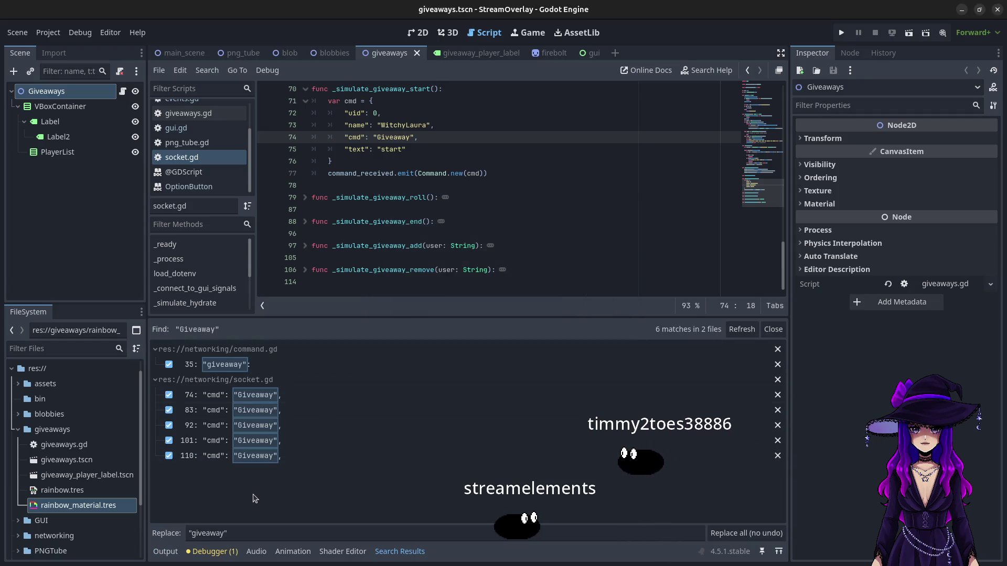
pyautogui.click(744, 533)
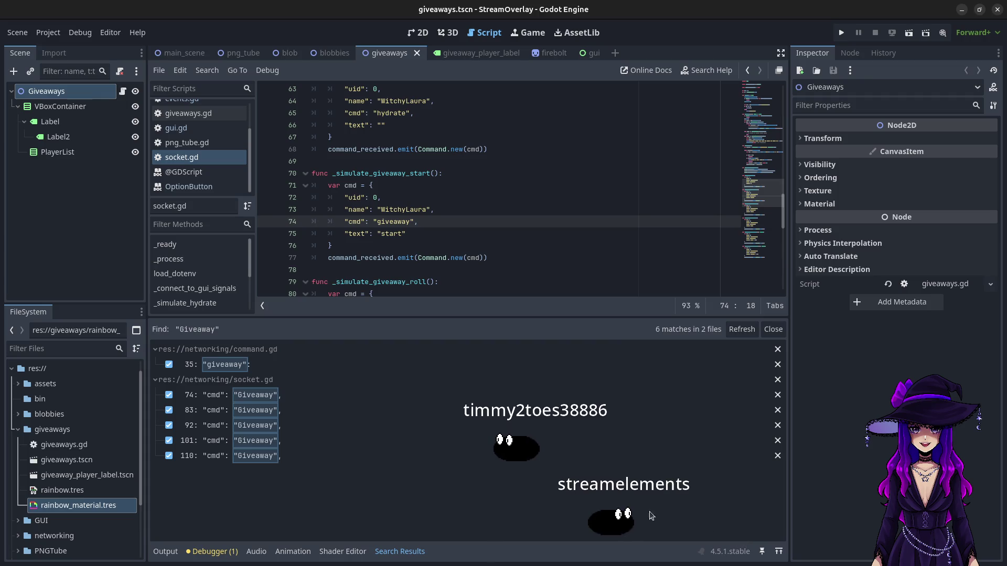
pyautogui.click(773, 329)
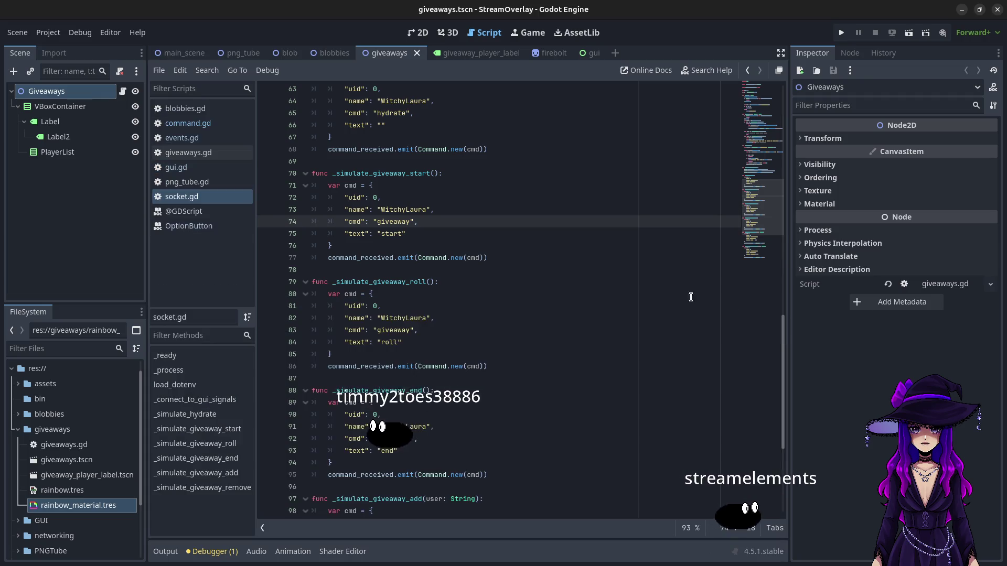
pyautogui.click(455, 269)
pyautogui.click(841, 33)
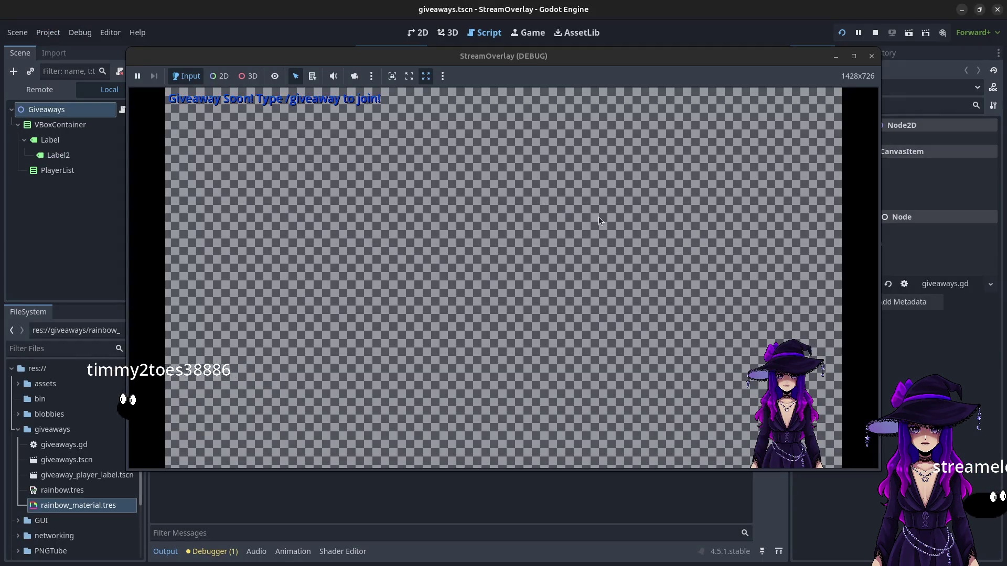
# Step: Start a giveaway, add player 'test', then end it, triggering the get_children null-value error
pyautogui.rightClick(497, 278)
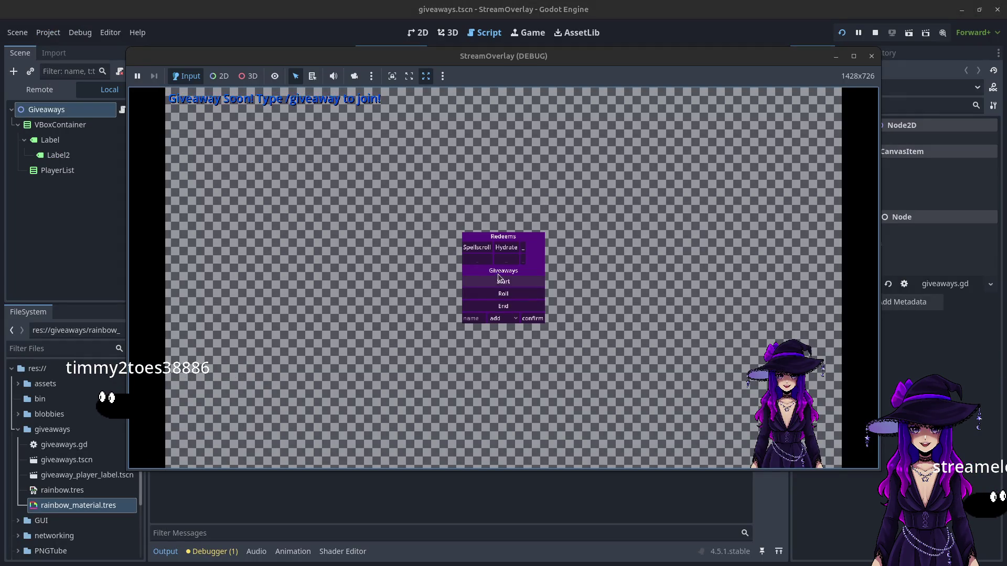
pyautogui.click(475, 316)
pyautogui.write('test')
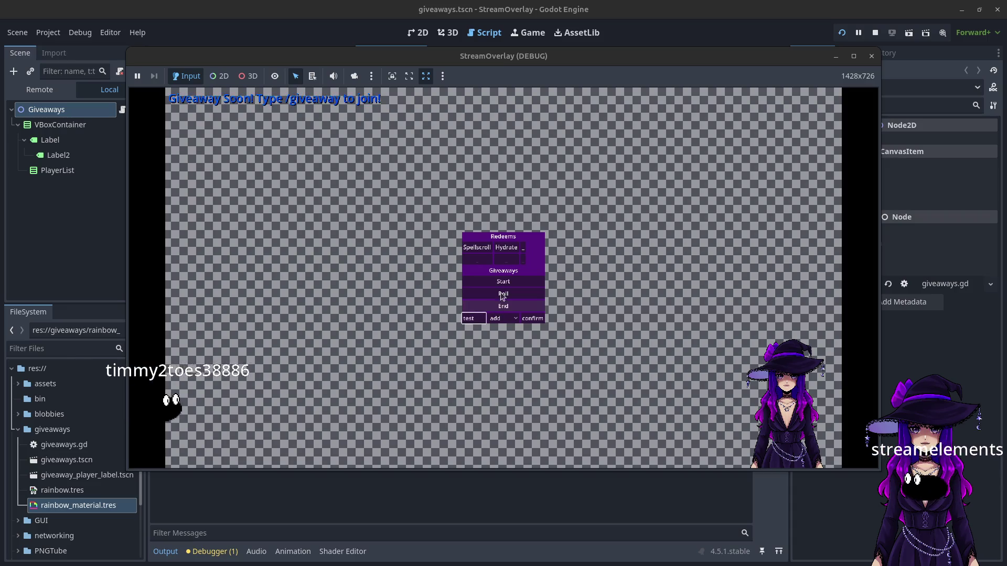
pyautogui.click(504, 286)
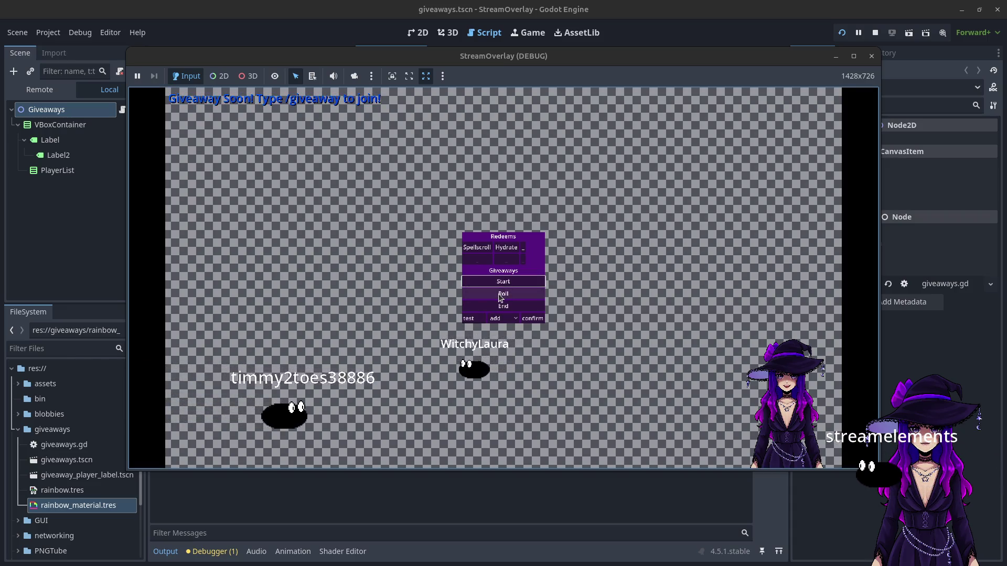
pyautogui.click(524, 318)
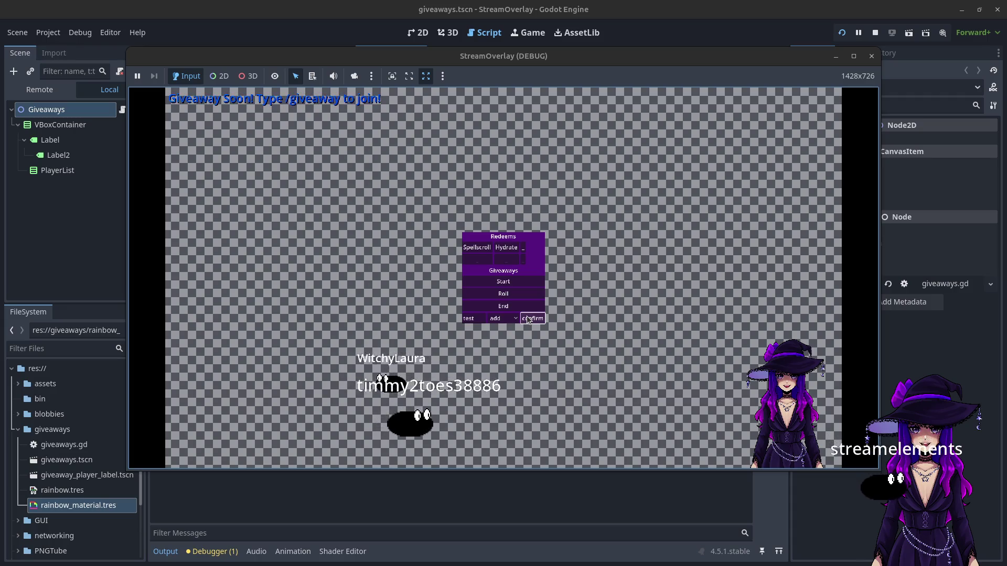
pyautogui.moveTo(237, 56)
pyautogui.mouseDown()
pyautogui.moveTo(381, 84)
pyautogui.moveTo(337, 86)
pyautogui.mouseUp()
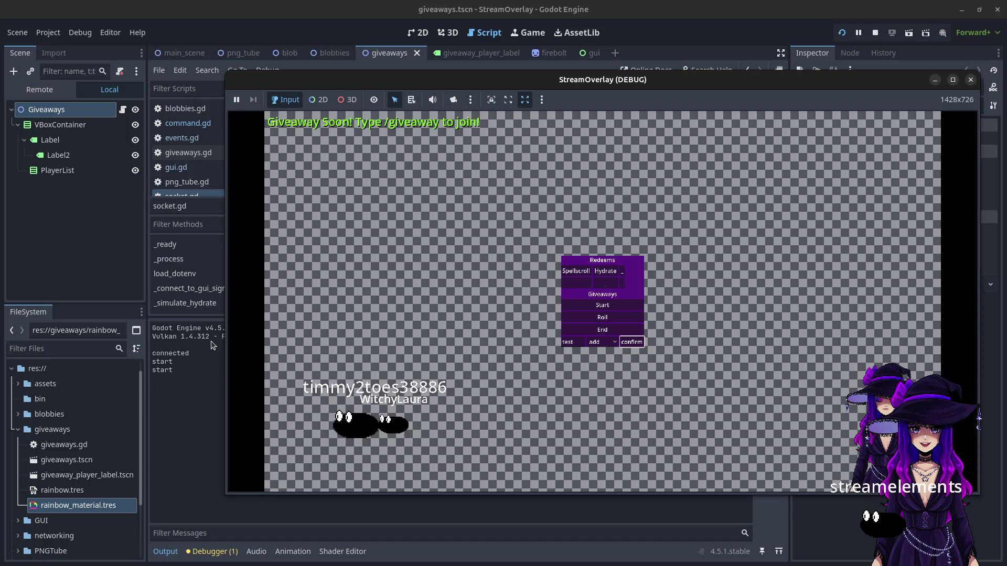
pyautogui.click(593, 330)
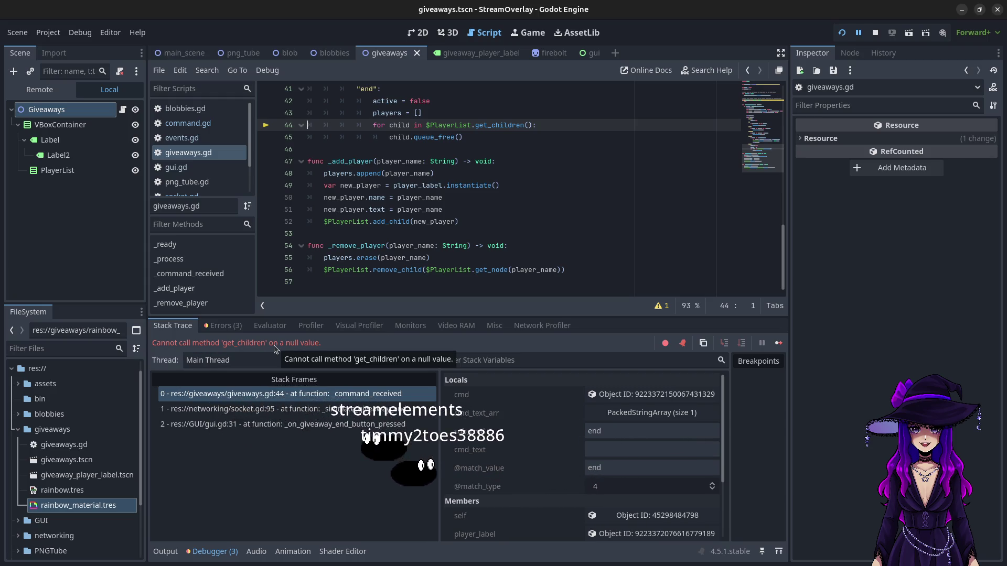
# Step: Review giveaways.gd's start case, selecting its active = true line
pyautogui.scroll(5, 473, 192)
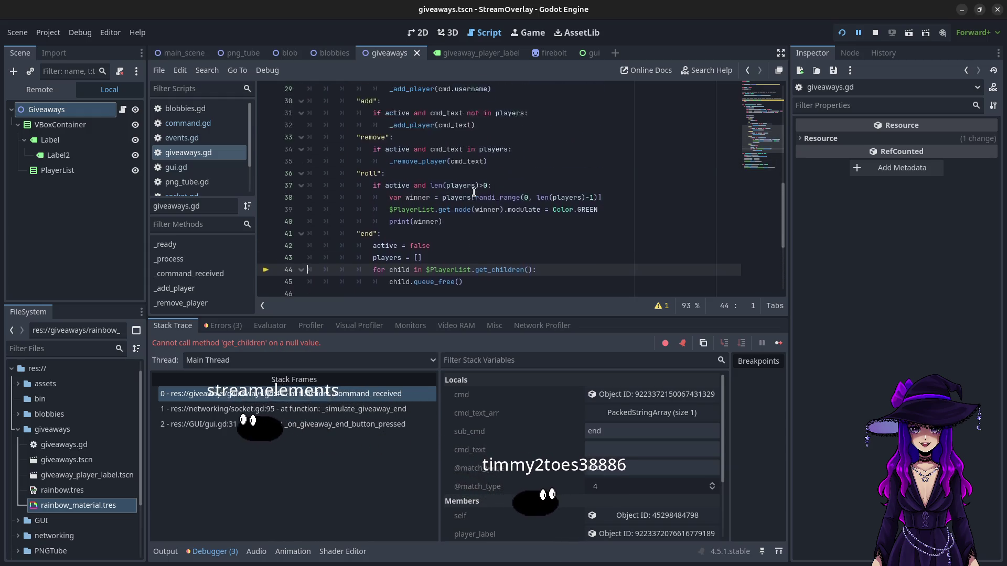
pyautogui.scroll(-2, 469, 202)
pyautogui.scroll(2, 459, 216)
pyautogui.scroll(3, 459, 217)
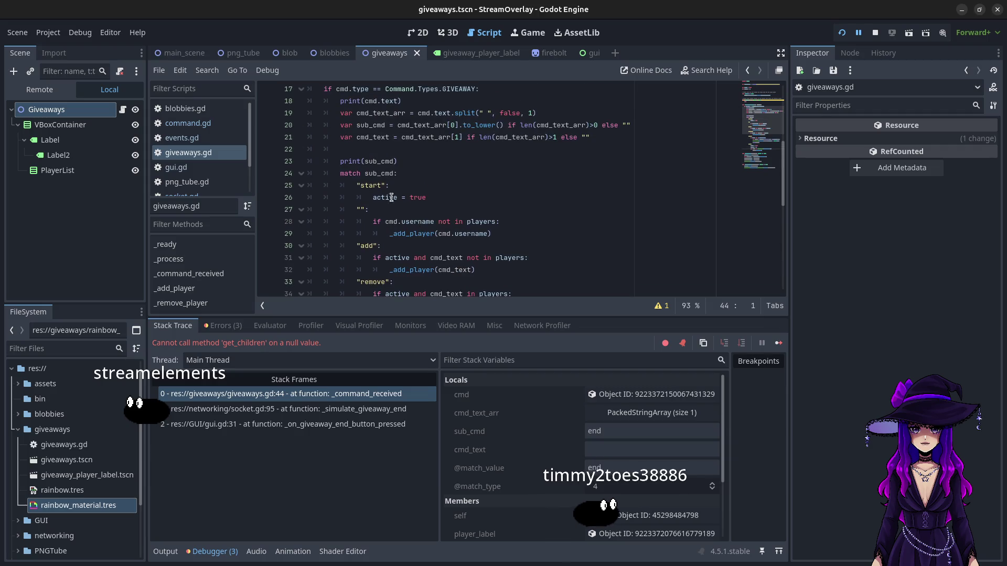
pyautogui.tripleClick(378, 197)
pyautogui.scroll(-4, 413, 208)
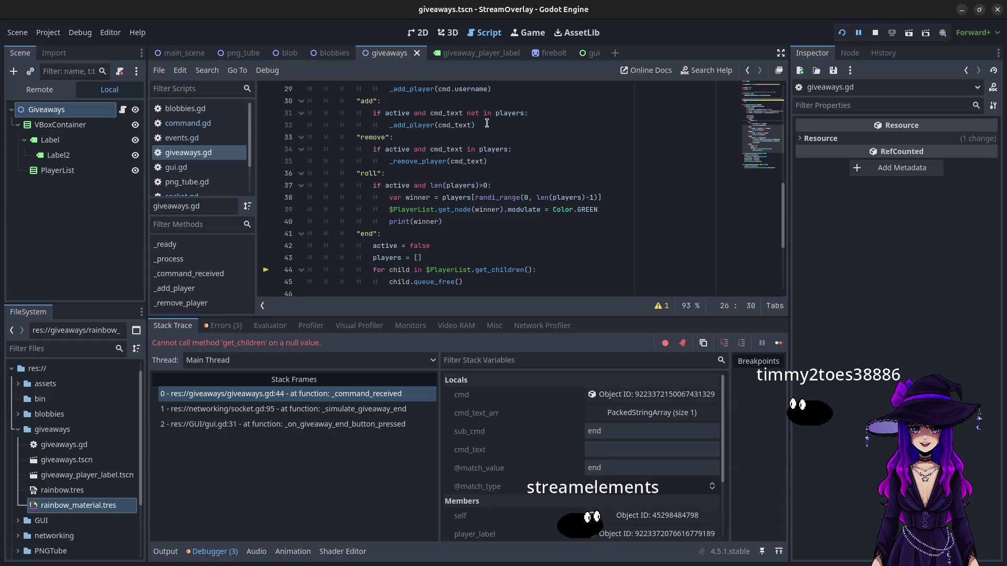
# Step: Check the remove and end cases, jump to _process, then open command.gd
pyautogui.moveTo(439, 145)
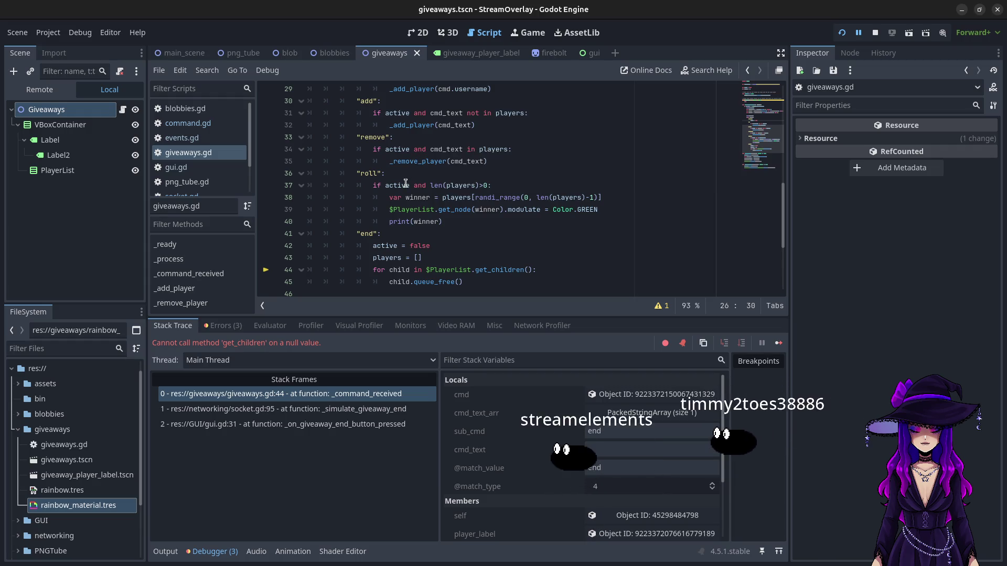
pyautogui.moveTo(388, 186)
pyautogui.click(523, 164)
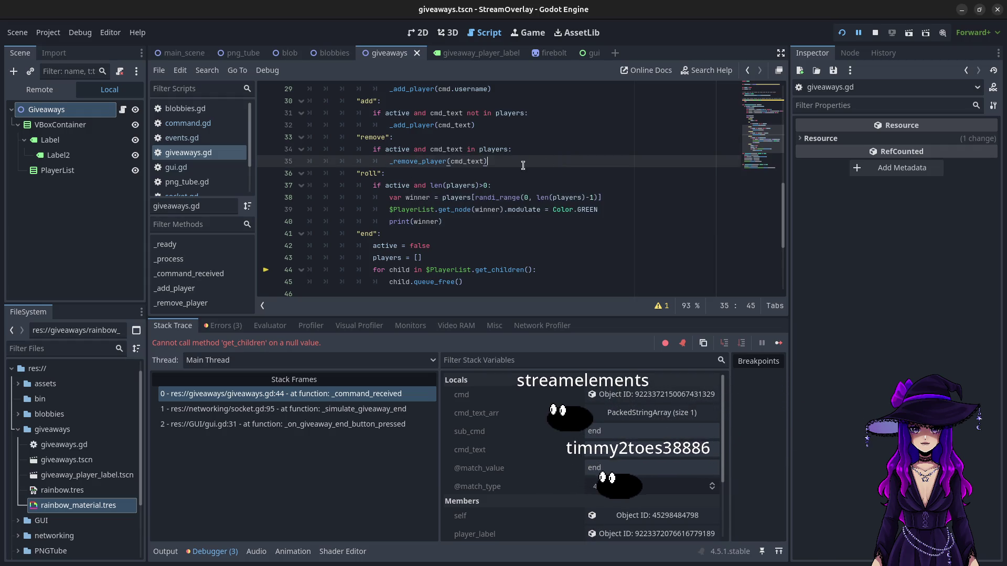
pyautogui.click(508, 228)
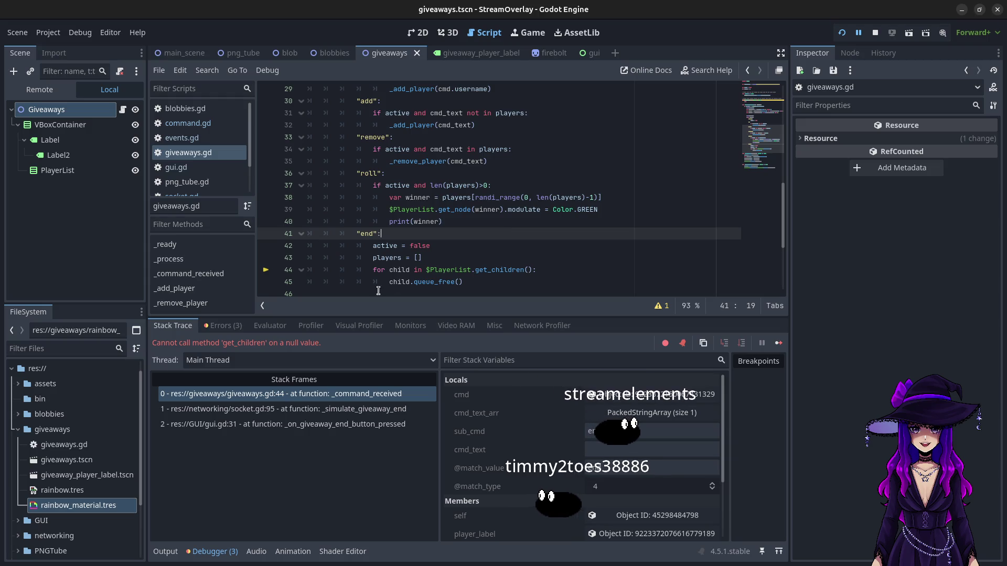
pyautogui.scroll(-1, 539, 249)
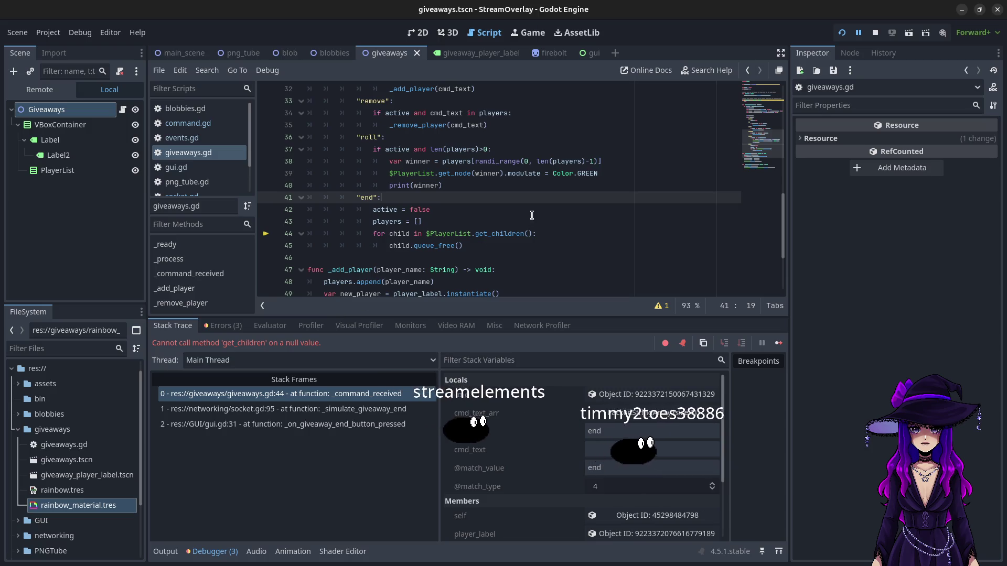
pyautogui.scroll(6, 532, 216)
pyautogui.scroll(-2, 514, 201)
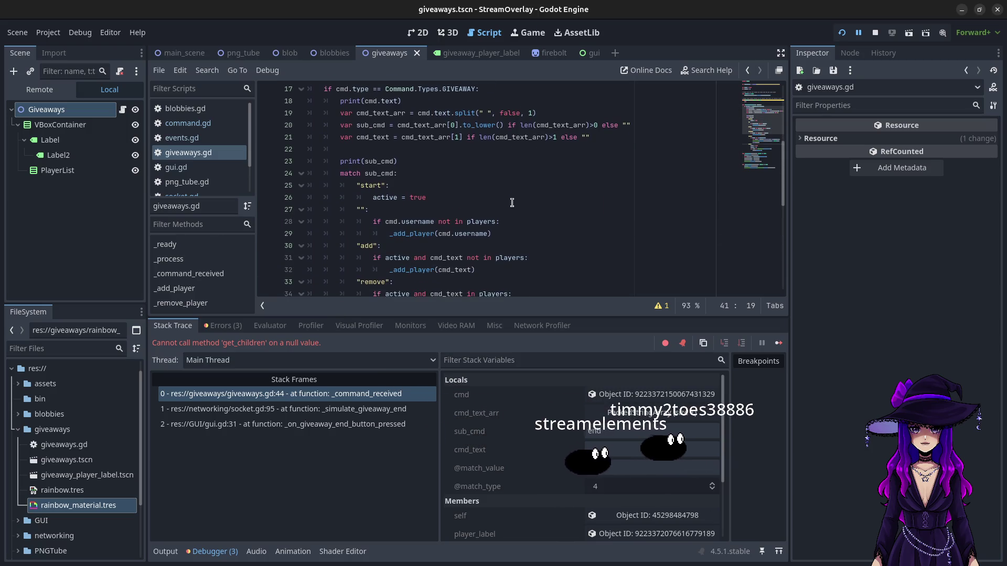
pyautogui.click(168, 259)
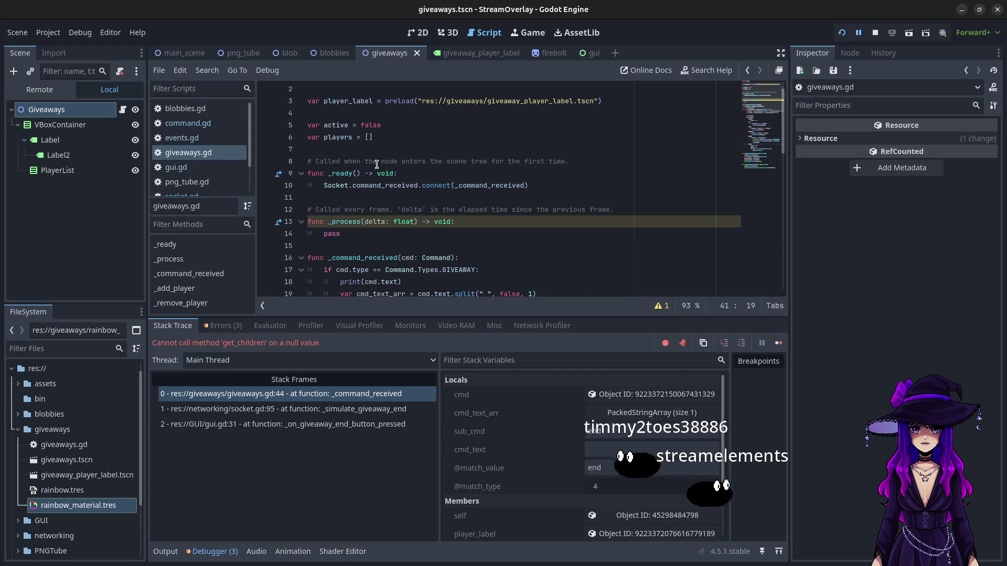
pyautogui.click(188, 123)
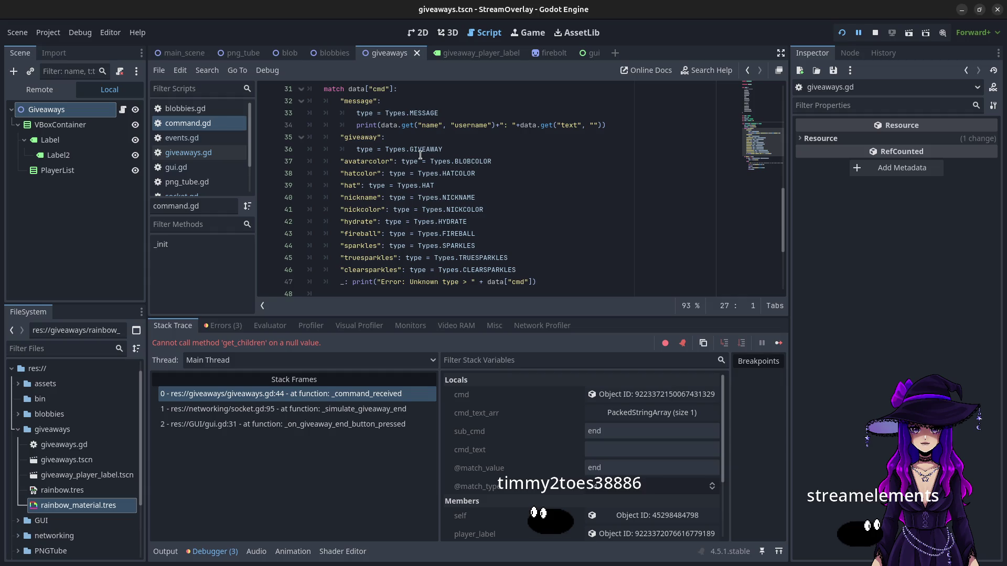
pyautogui.click(383, 152)
pyautogui.scroll(-3, 446, 152)
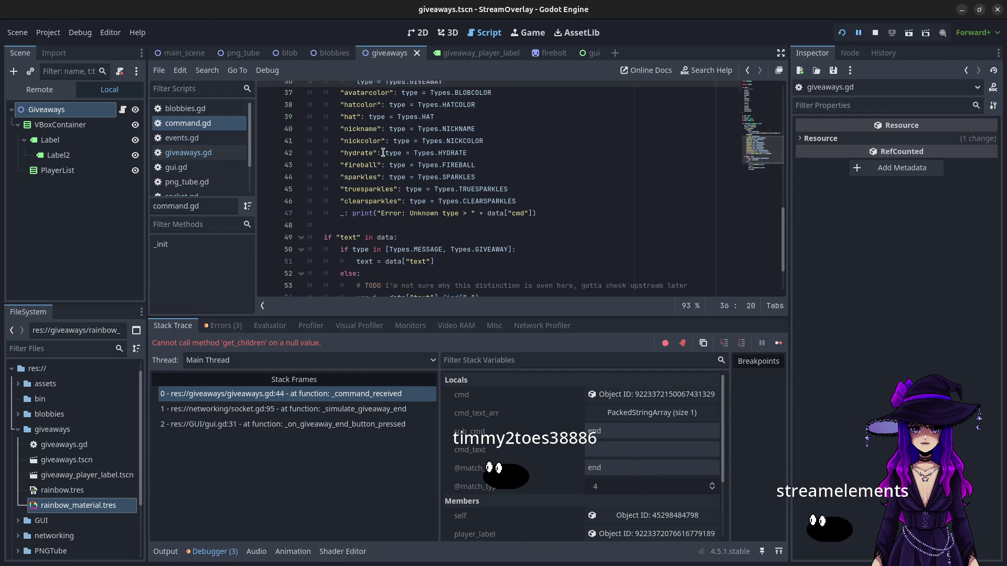
pyautogui.scroll(2, 506, 151)
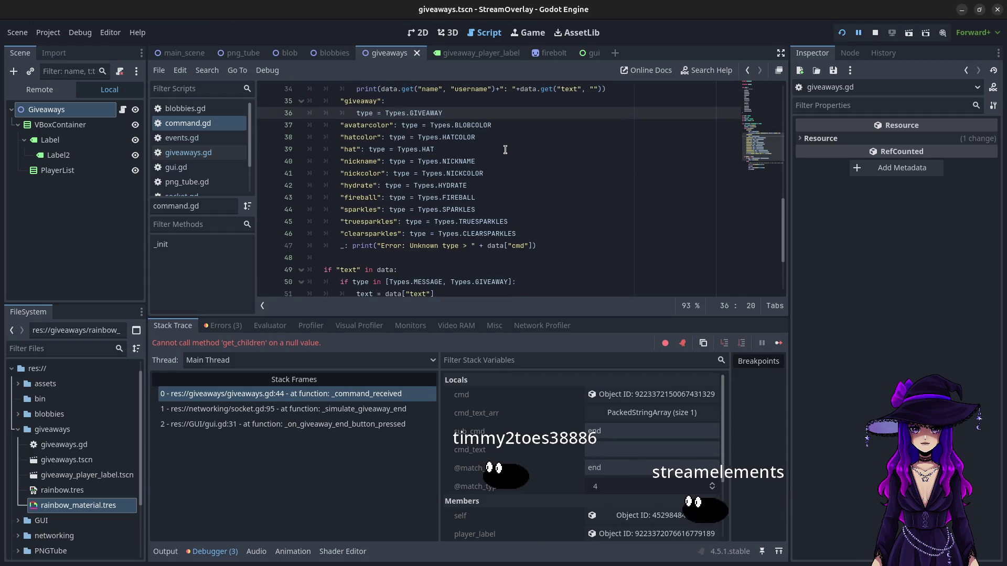
pyautogui.scroll(-2, 505, 149)
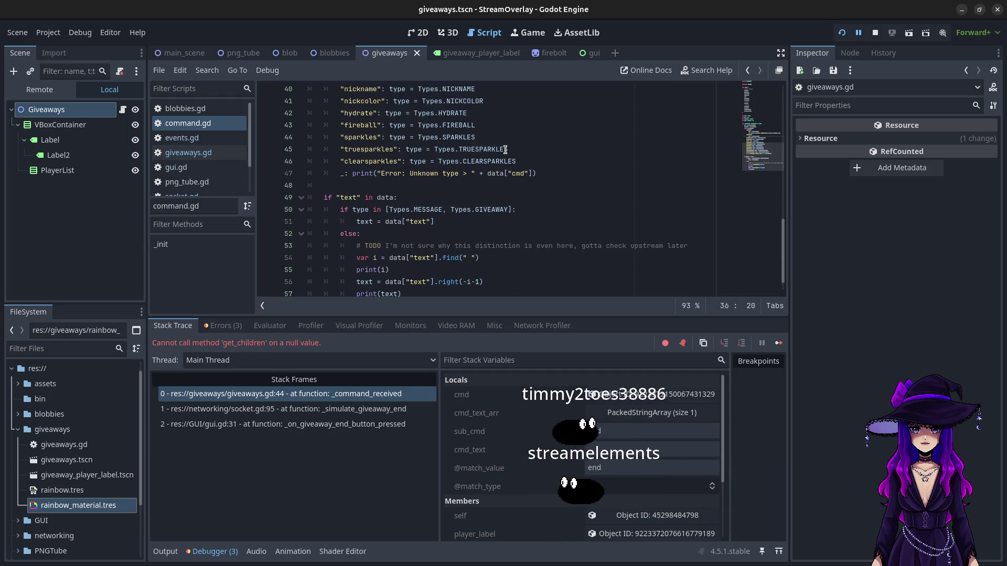
pyautogui.scroll(3, 500, 155)
pyautogui.scroll(-3, 494, 159)
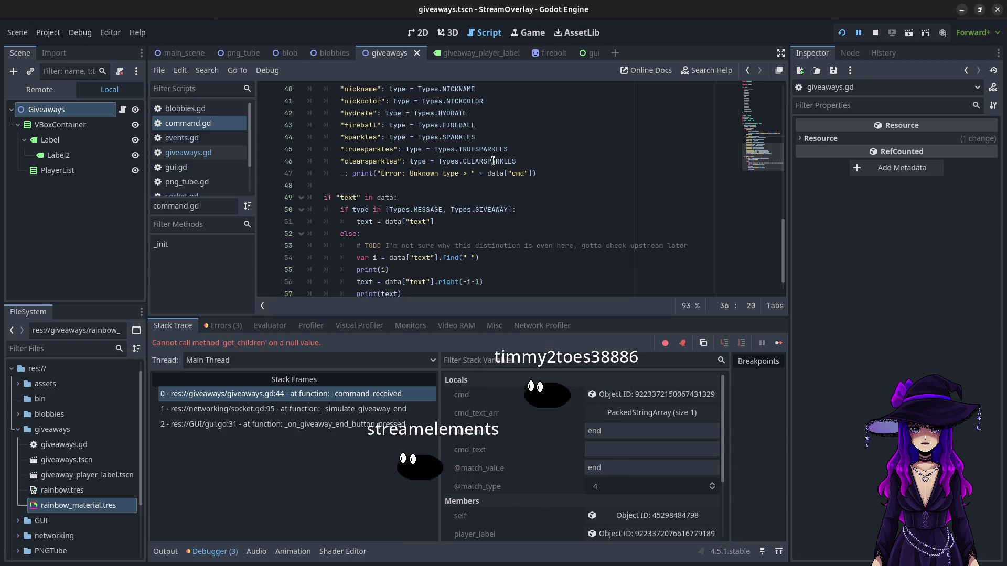
pyautogui.click(444, 209)
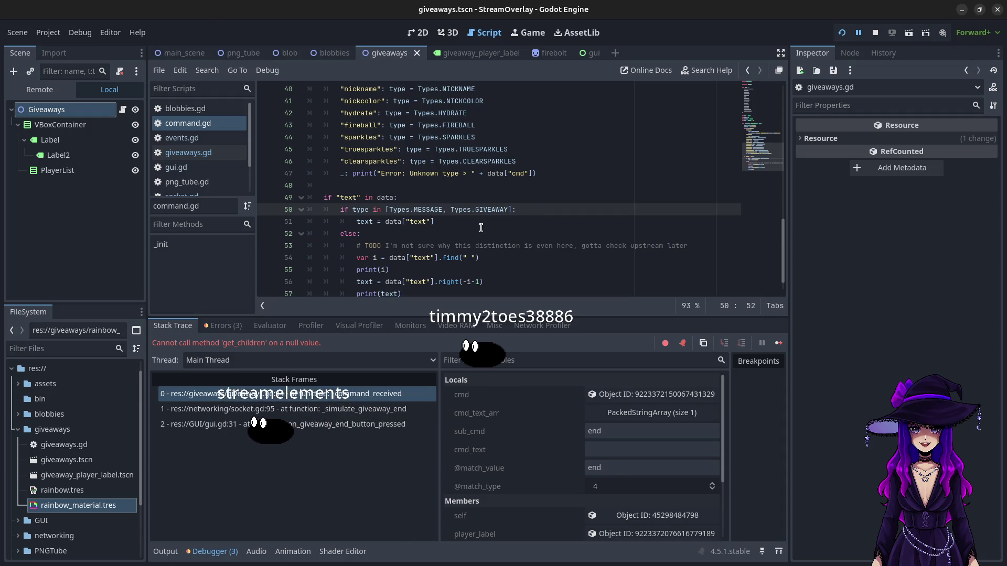
pyautogui.click(480, 228)
pyautogui.scroll(-1, 467, 225)
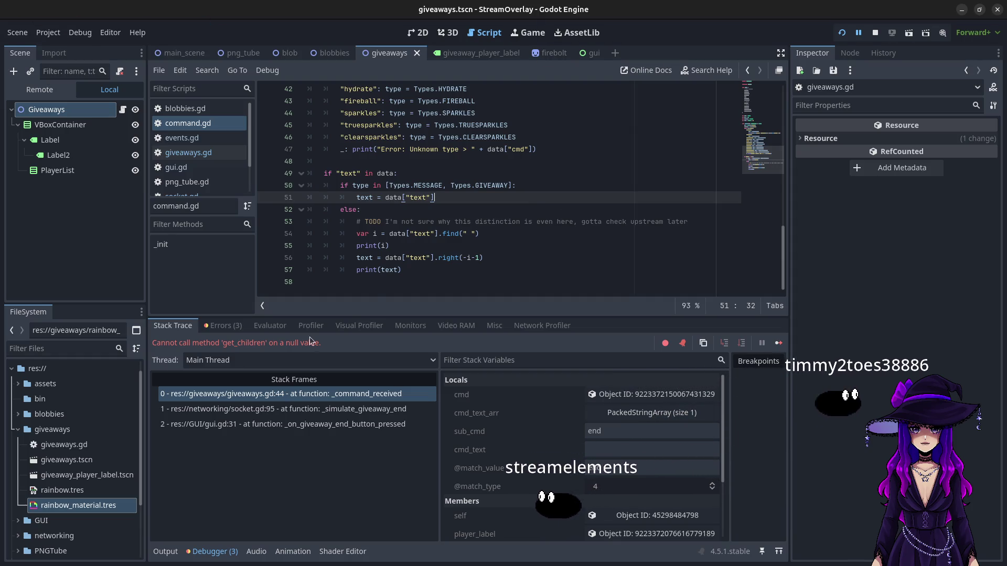
pyautogui.moveTo(485, 257)
pyautogui.mouseDown()
pyautogui.moveTo(450, 258)
pyautogui.moveTo(390, 223)
pyautogui.mouseUp()
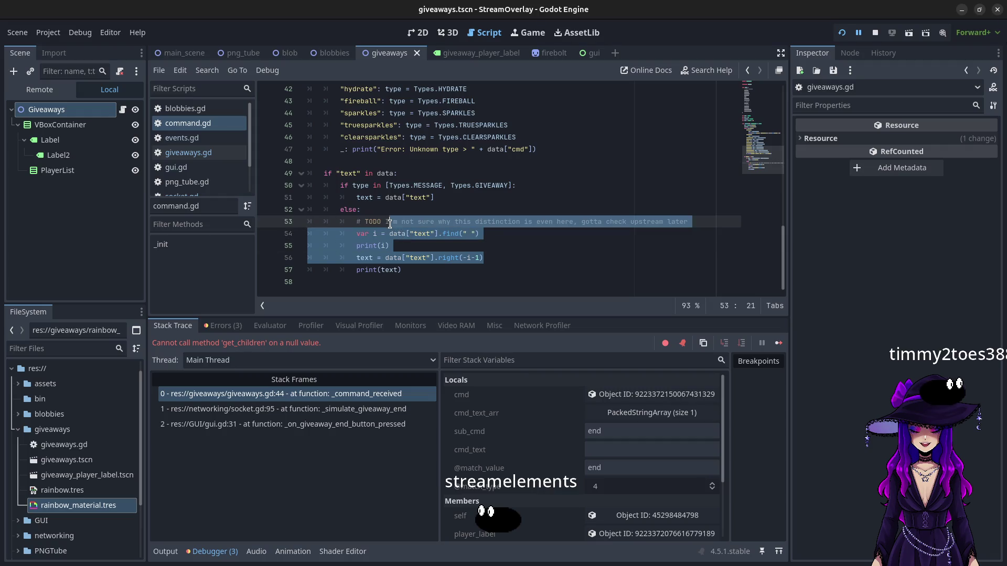
pyautogui.scroll(3, 516, 250)
pyautogui.scroll(3, 534, 246)
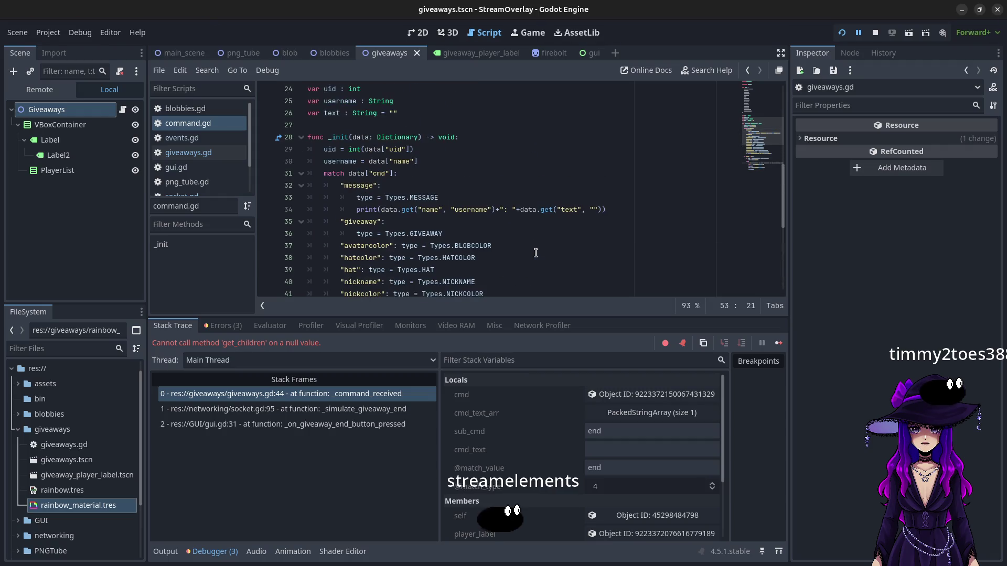
pyautogui.scroll(-3, 526, 224)
pyautogui.scroll(4, 512, 232)
pyautogui.scroll(-1, 501, 220)
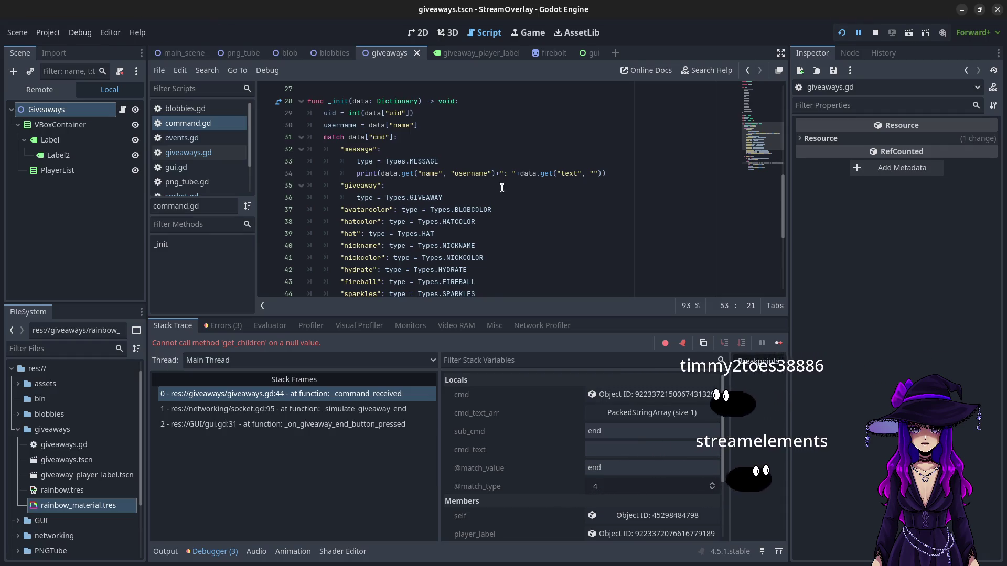
pyautogui.scroll(-2, 474, 166)
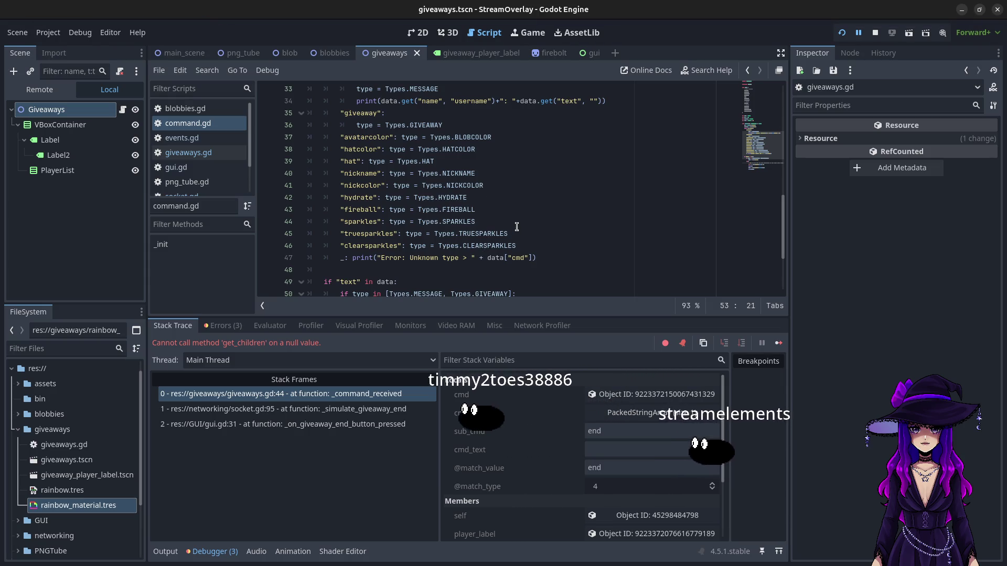
pyautogui.scroll(1, 514, 227)
pyautogui.scroll(1, 517, 218)
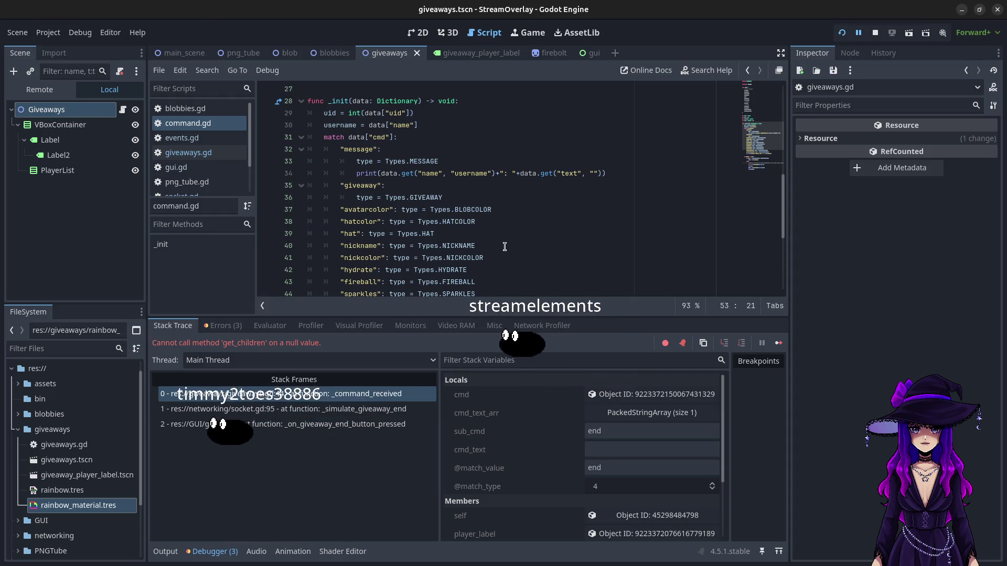
pyautogui.click(502, 187)
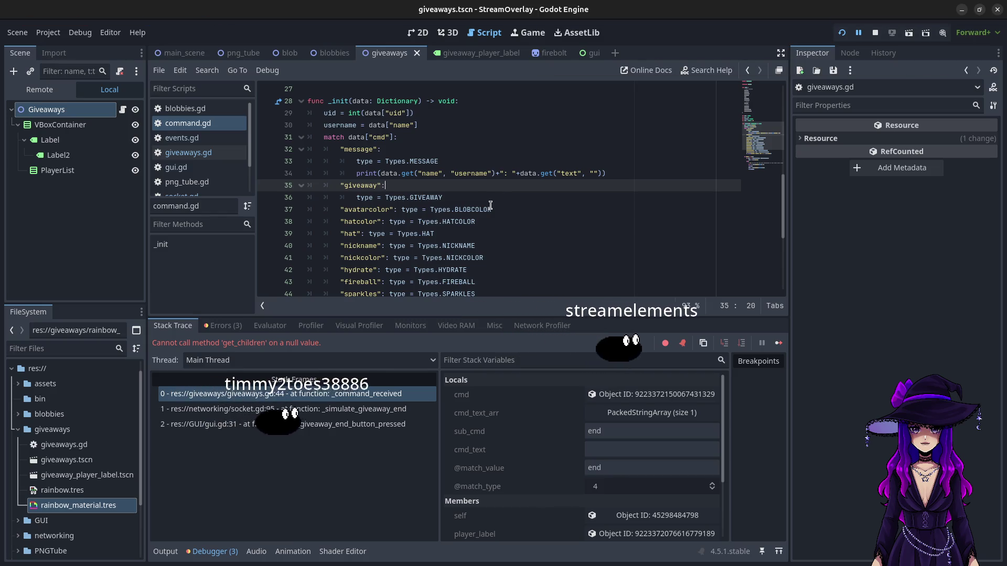
pyautogui.moveTo(490, 205)
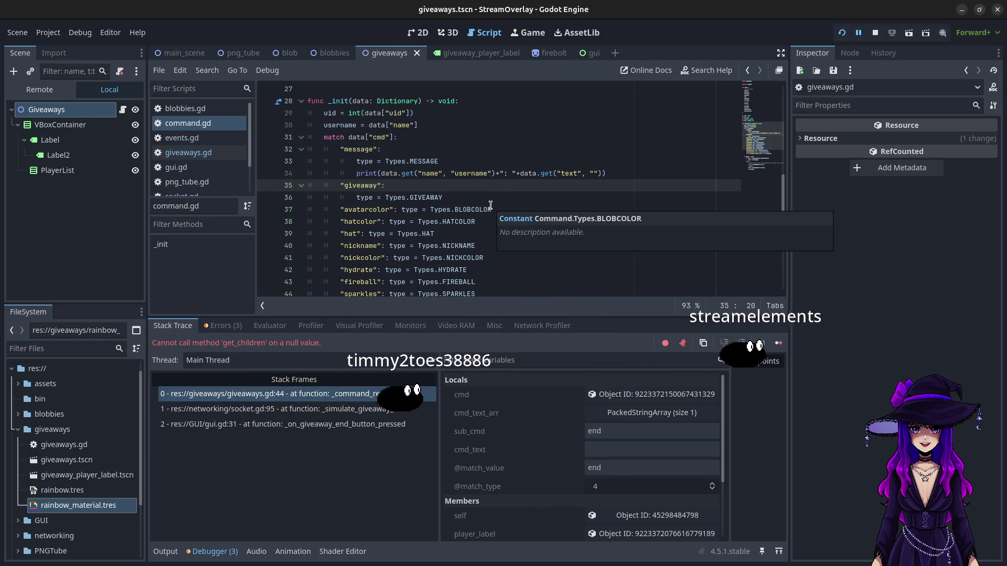
pyautogui.click(479, 203)
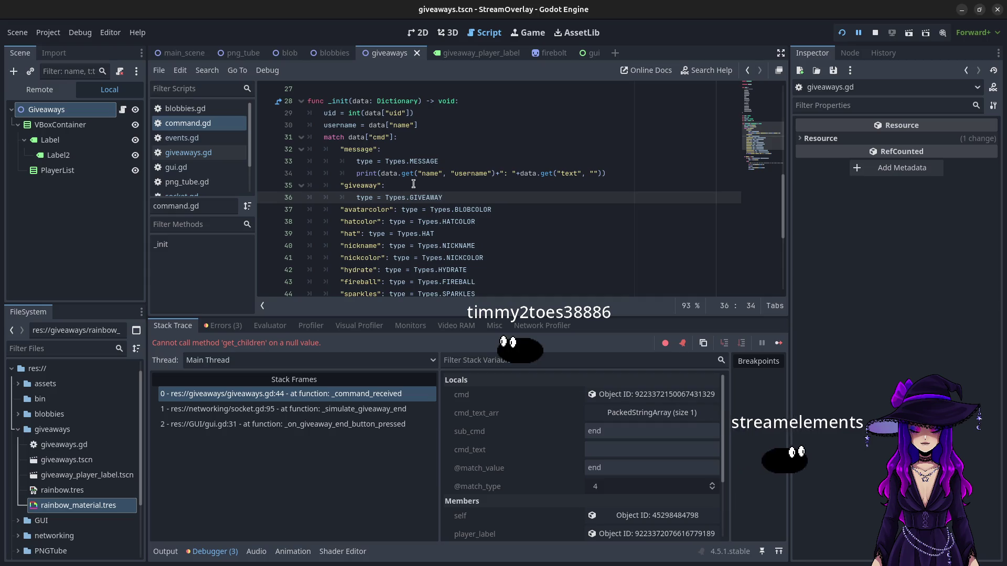
pyautogui.scroll(-5, 459, 193)
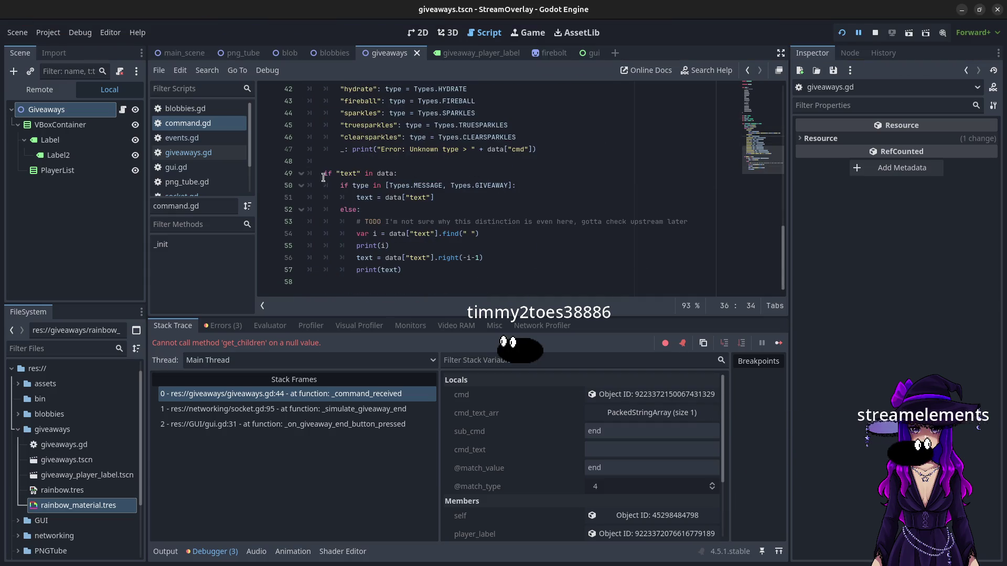
pyautogui.click(451, 197)
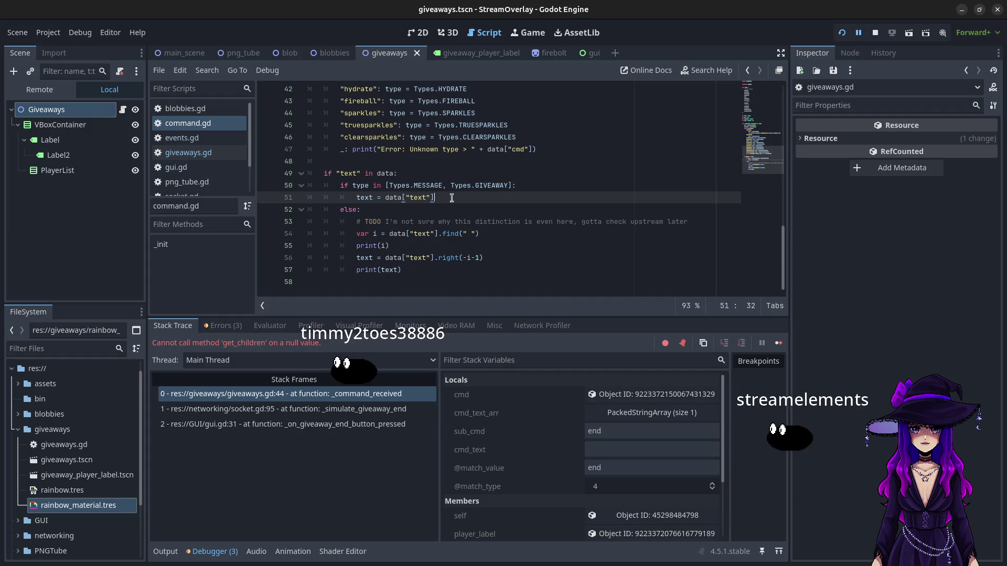
pyautogui.scroll(4, 459, 195)
pyautogui.scroll(-1, 464, 193)
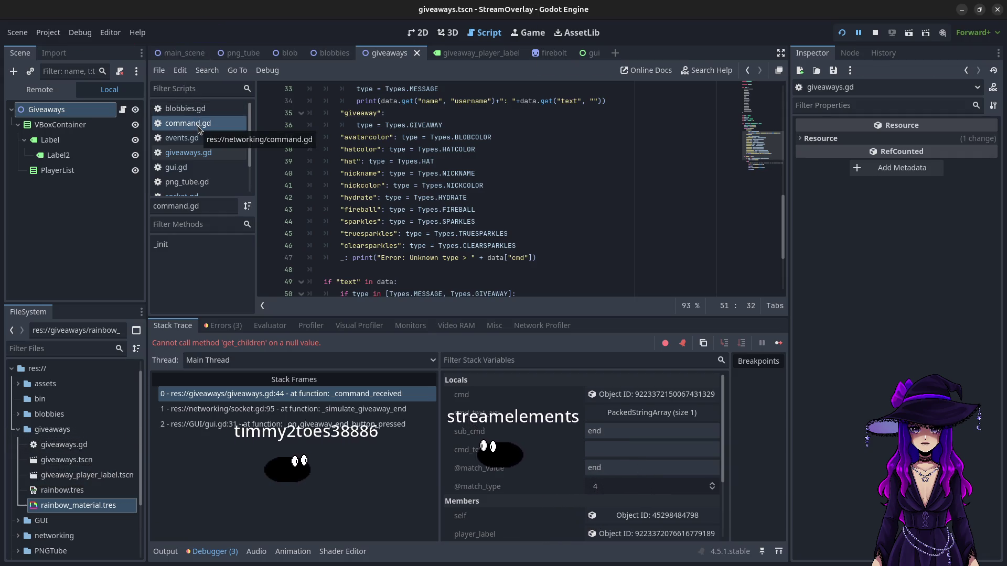
pyautogui.scroll(-1, 439, 147)
pyautogui.scroll(-1, 439, 147)
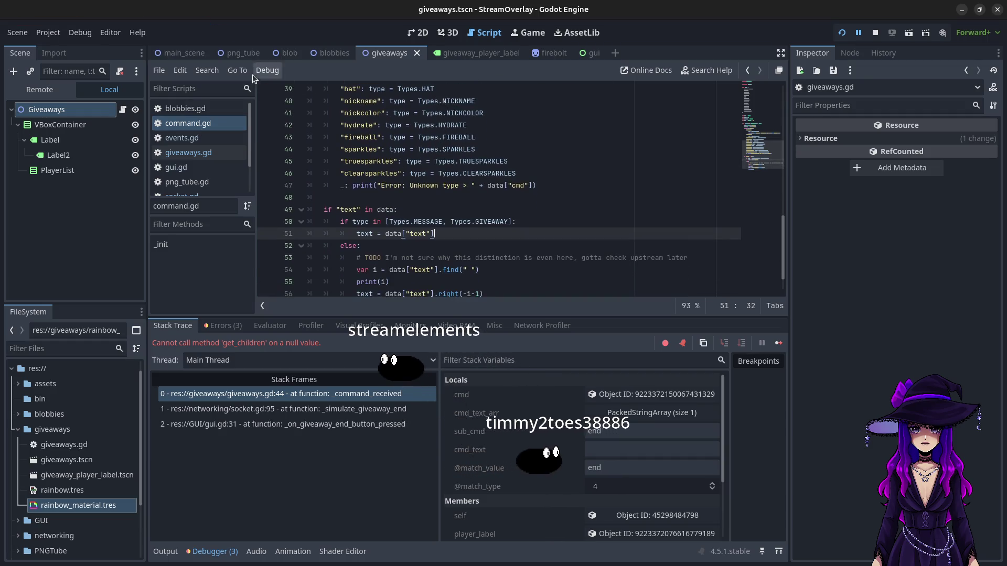
# Step: Back in giveaways.gd, select cmd_text on the _add_player(cmd_text) line to inspect its value
pyautogui.click(188, 152)
pyautogui.scroll(-2, 517, 165)
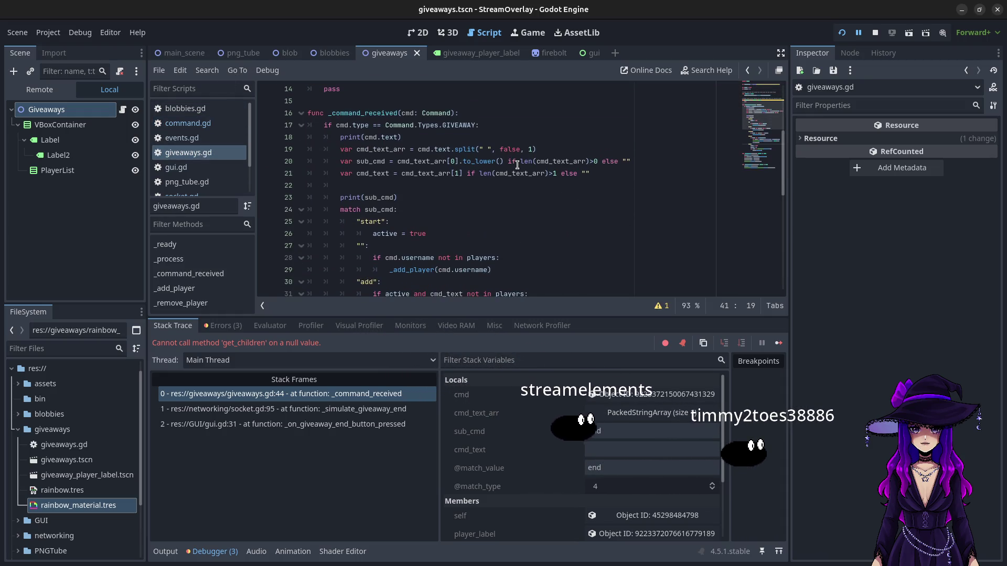
pyautogui.scroll(-2, 446, 140)
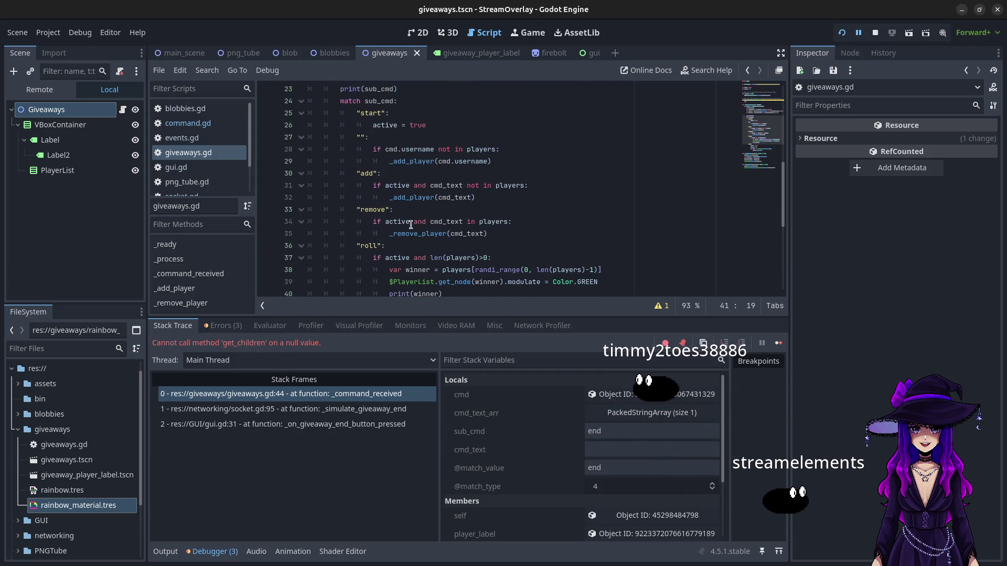
pyautogui.scroll(-1, 394, 226)
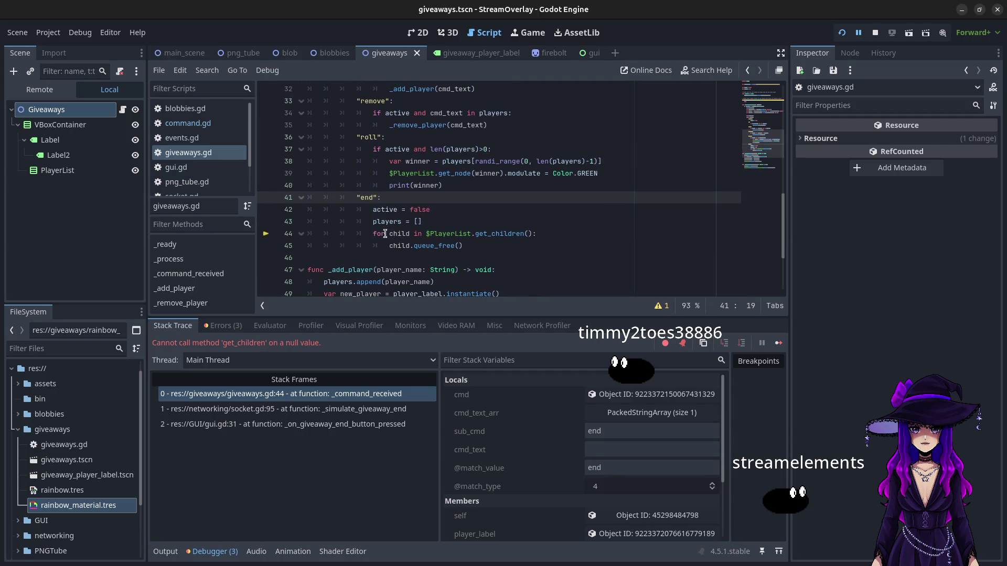
pyautogui.scroll(1, 406, 219)
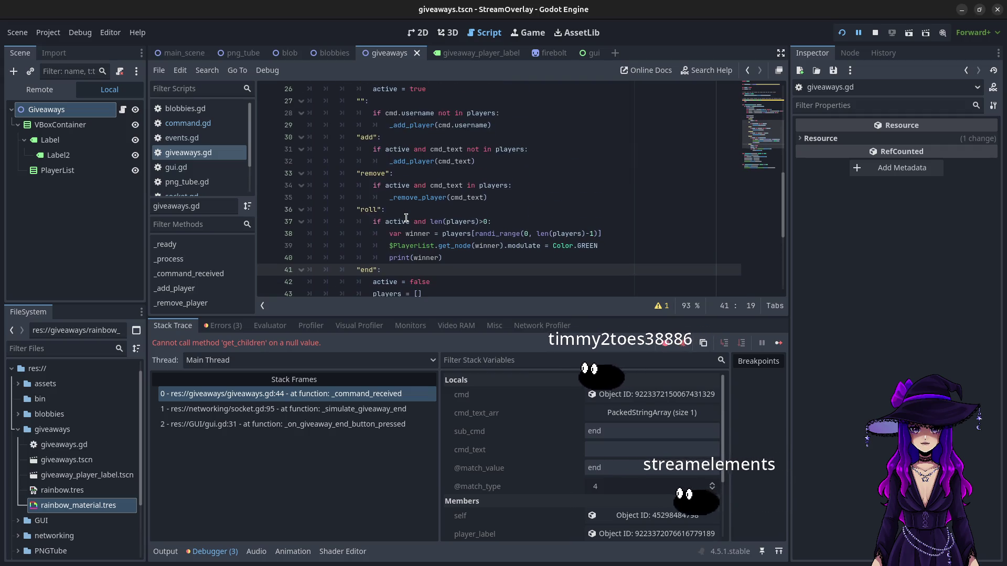
pyautogui.scroll(3, 407, 218)
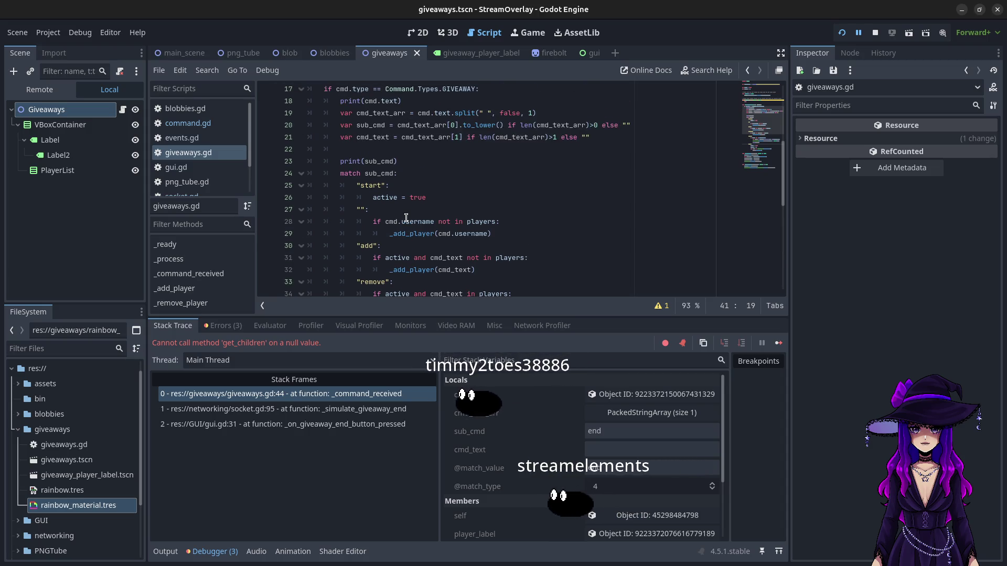
pyautogui.scroll(-2, 411, 214)
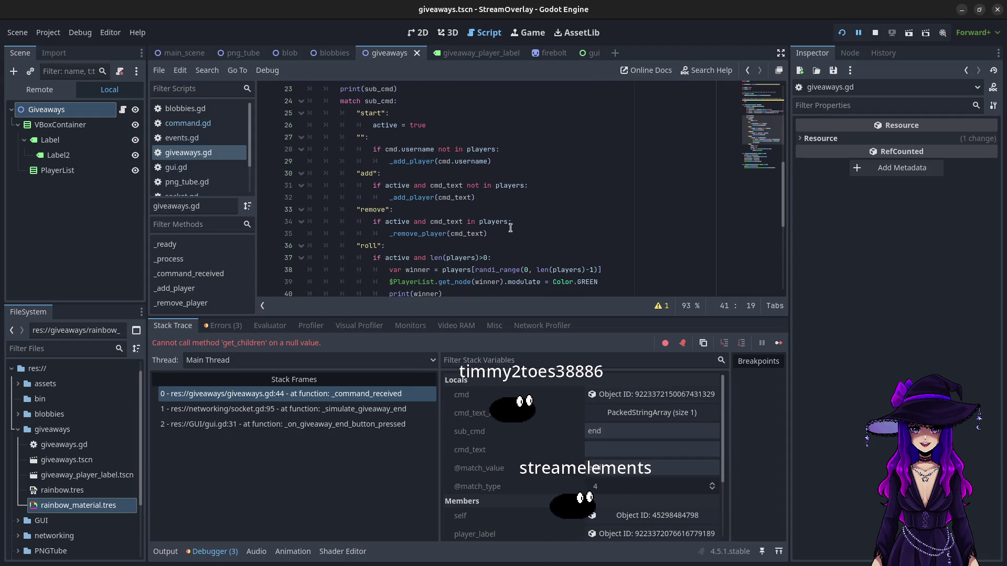
pyautogui.click(478, 198)
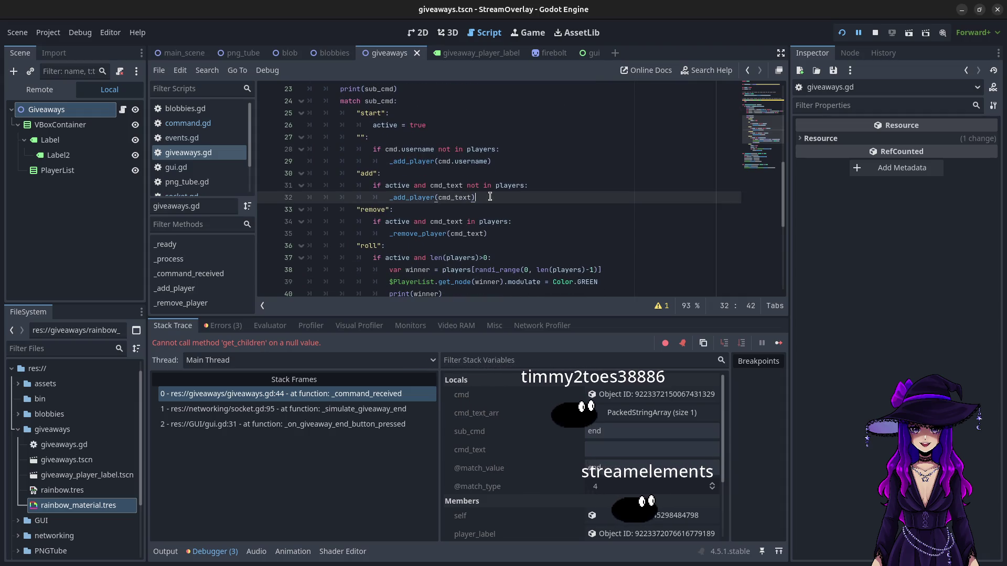
pyautogui.doubleClick(456, 187)
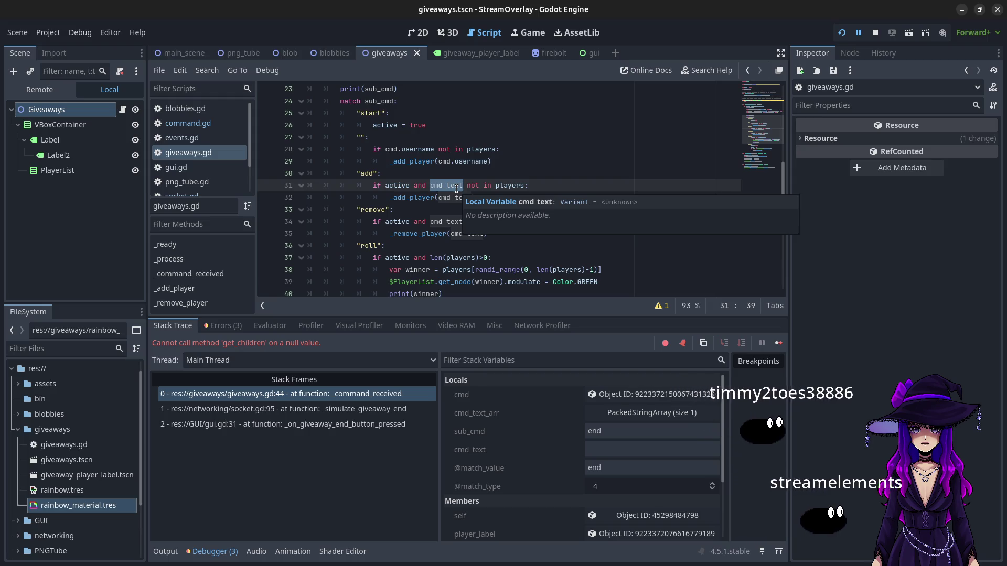
# Step: Inspect cmd_text_arr in line 21's len() check, then open command.gd
pyautogui.moveTo(501, 185)
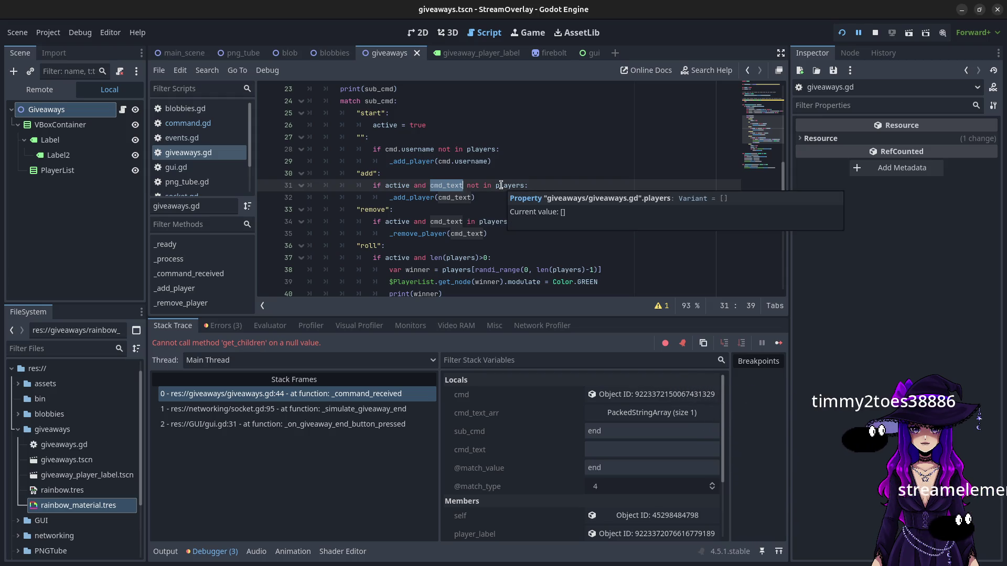
pyautogui.scroll(2, 498, 184)
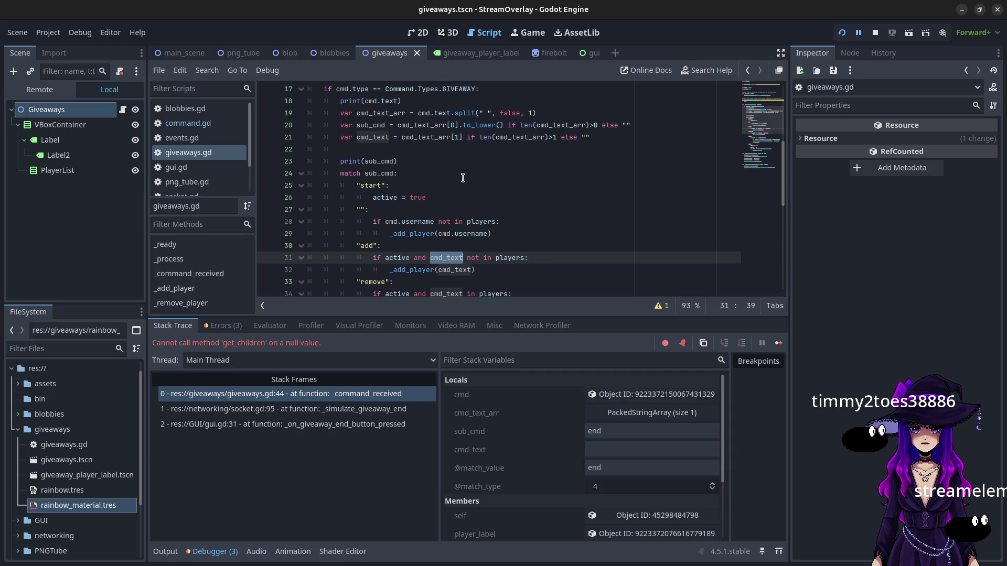
pyautogui.moveTo(401, 137); pyautogui.dragTo(599, 136)
pyautogui.click(526, 136)
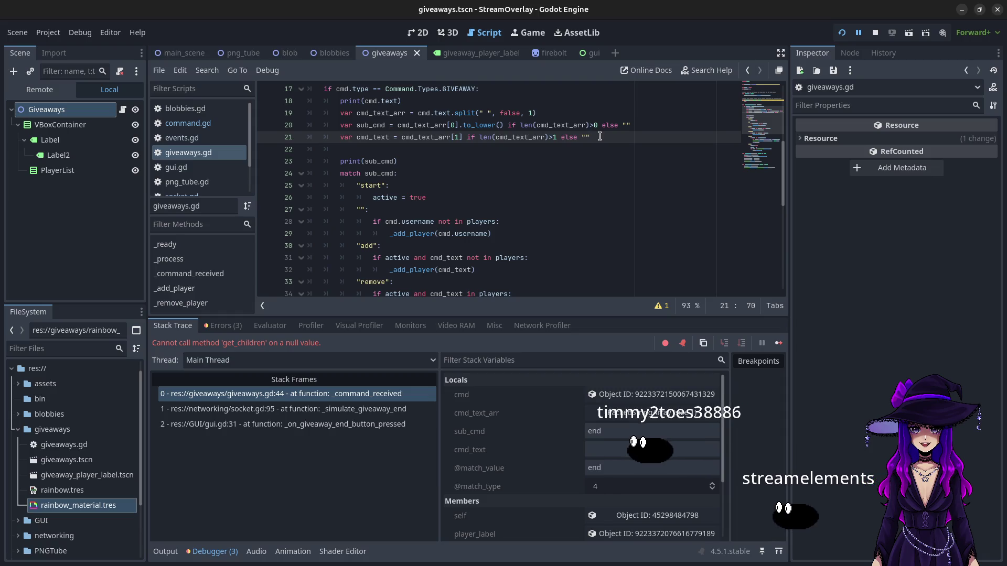
pyautogui.doubleClick(526, 136)
pyautogui.moveTo(525, 136)
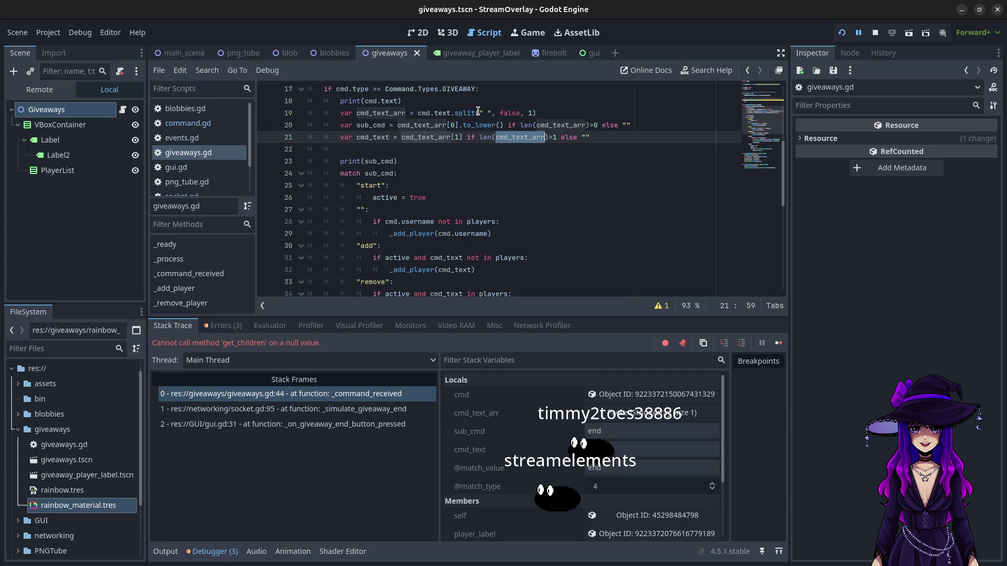
pyautogui.click(200, 117)
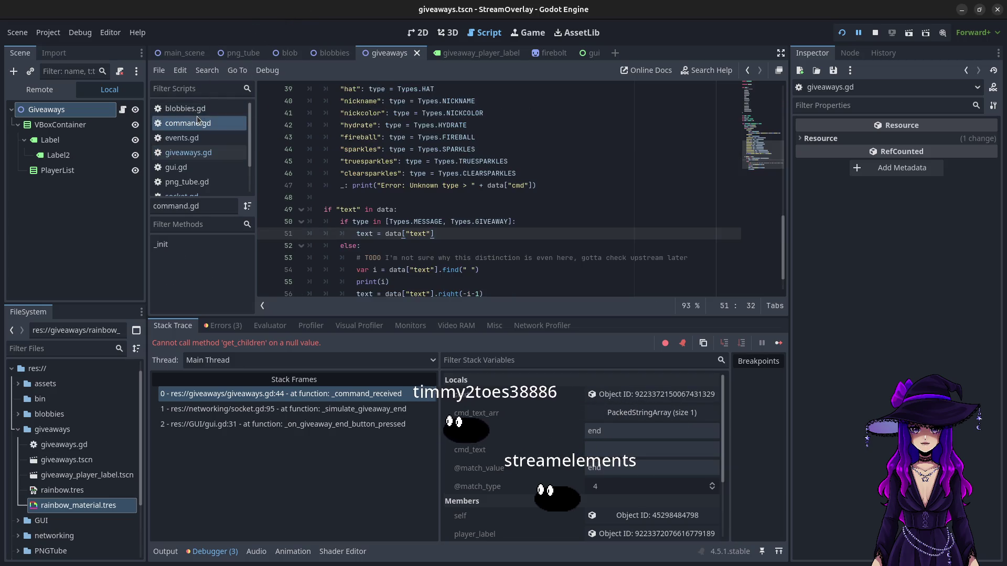
pyautogui.scroll(3, 330, 190)
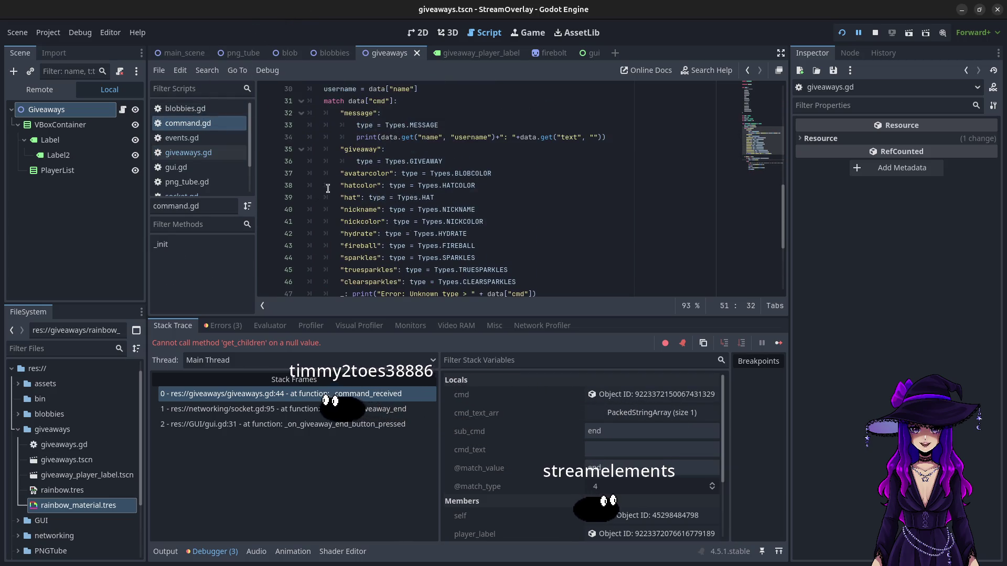
pyautogui.scroll(-2, 215, 152)
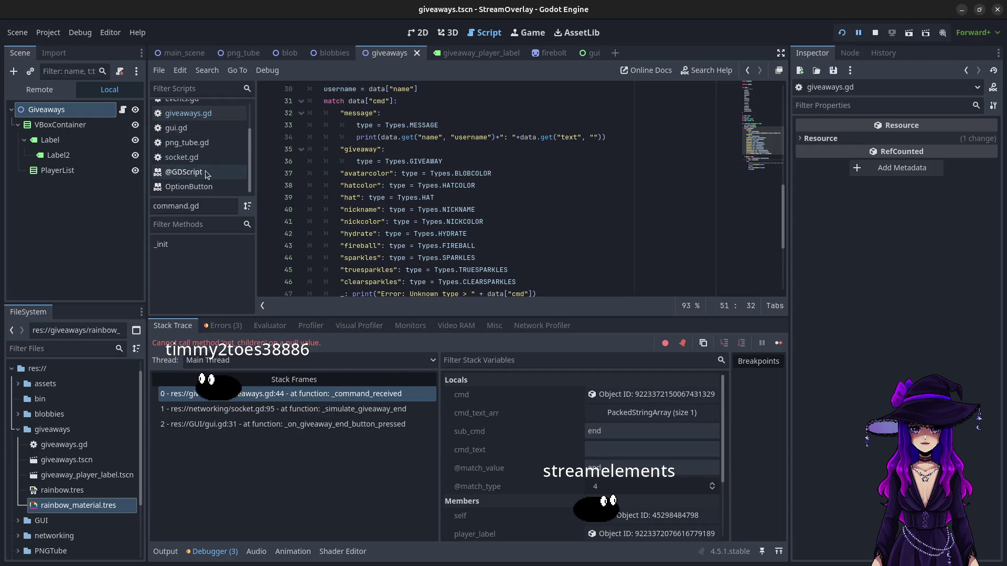
# Step: Give the simulated 'add' and 'remove' texts in socket.gd a trailing space, then relaunch the overlay
pyautogui.click(184, 157)
pyautogui.scroll(-10, 384, 204)
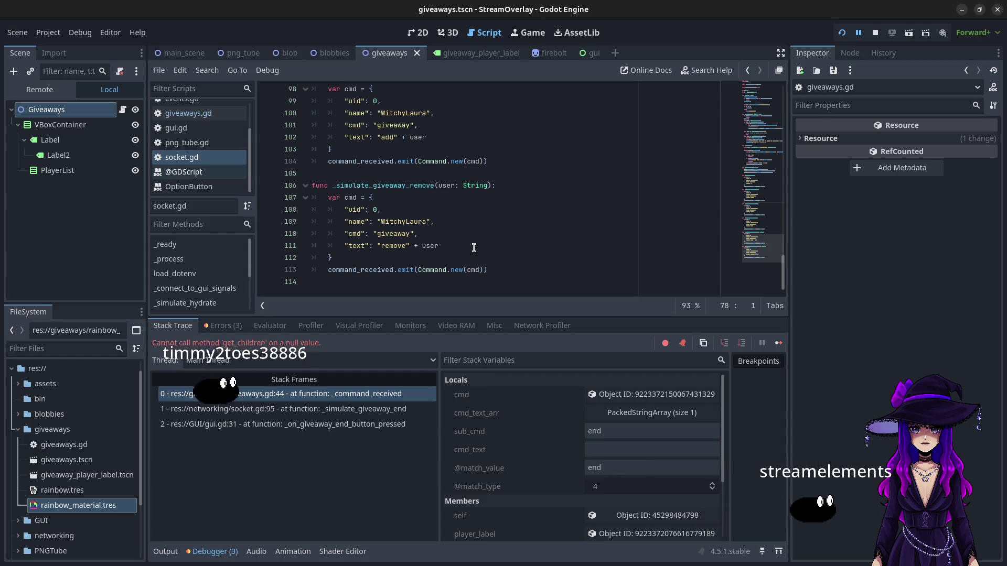
pyautogui.click(404, 244)
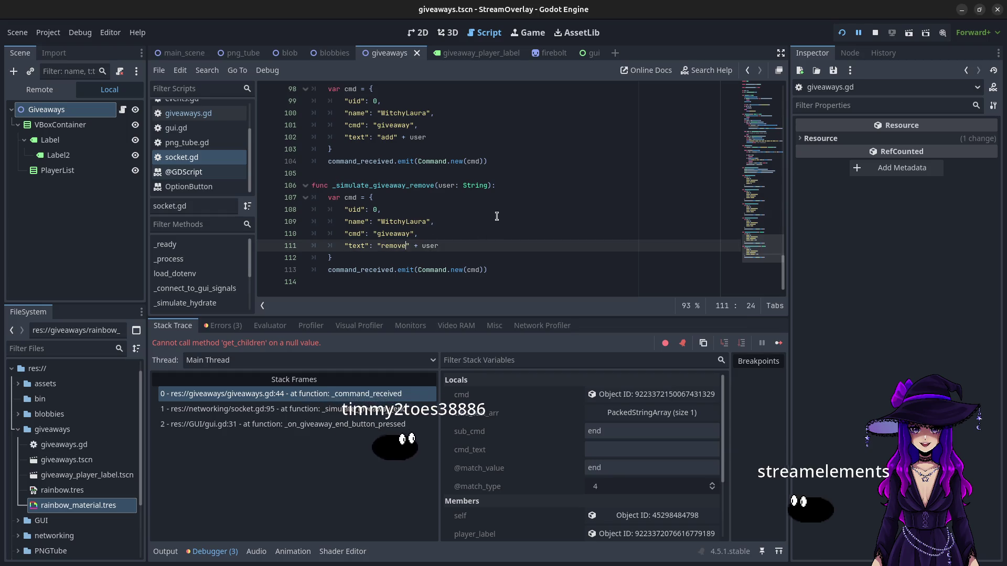
pyautogui.click(397, 137)
pyautogui.scroll(3, 438, 168)
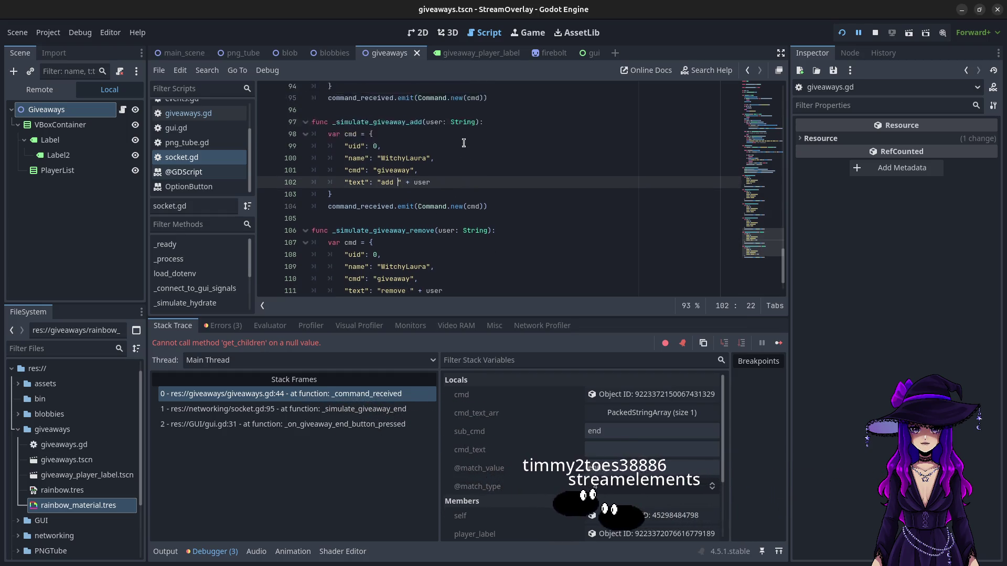
pyautogui.scroll(2, 438, 169)
pyautogui.click(446, 184)
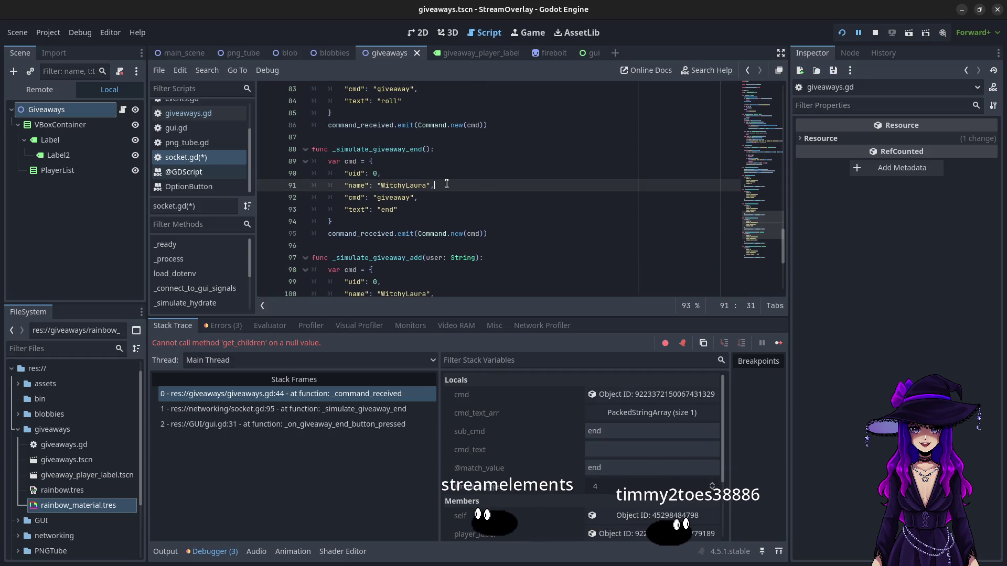
pyautogui.scroll(2, 446, 185)
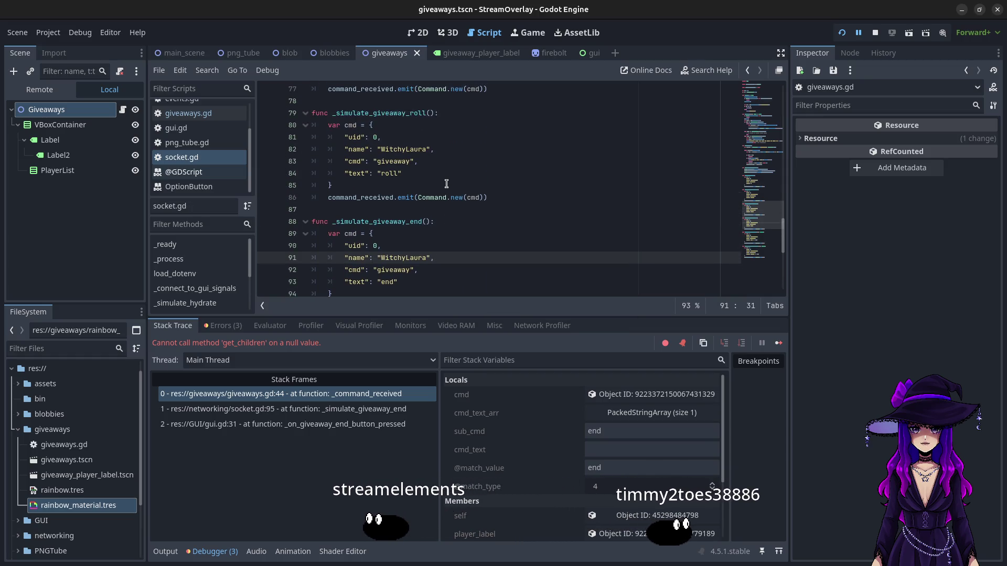
pyautogui.scroll(1, 446, 184)
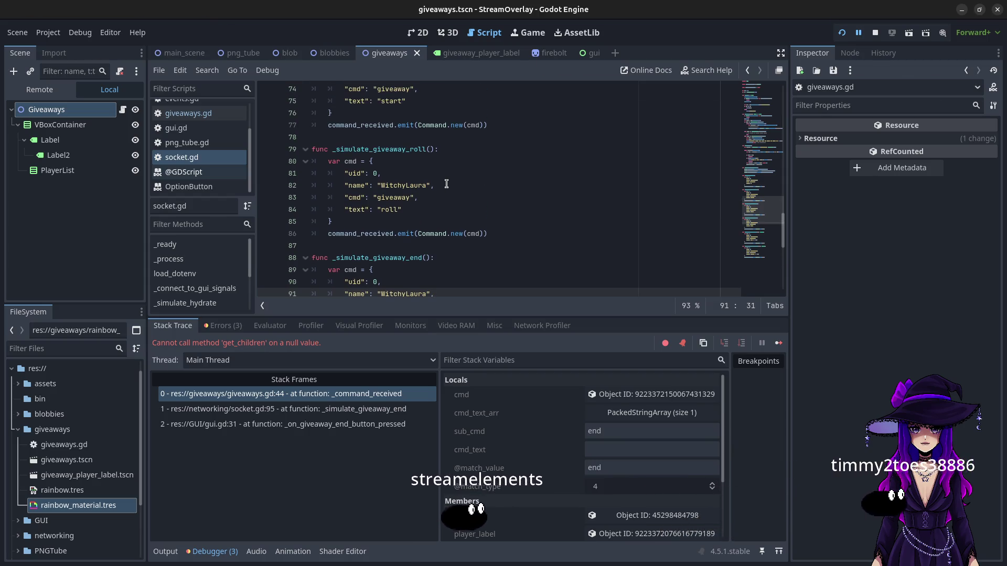
pyautogui.click(842, 32)
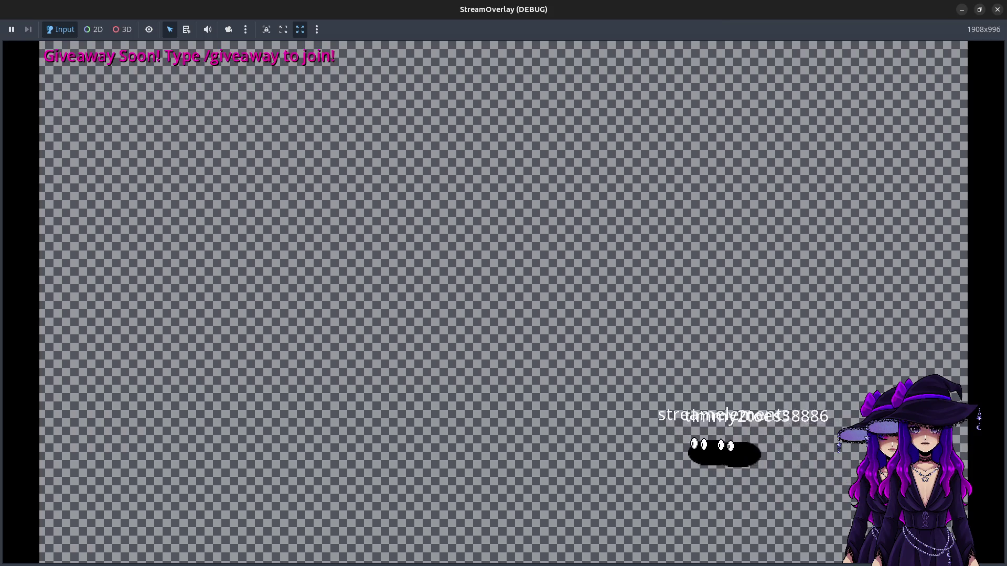
# Step: Restore the maximized overlay debug window beside the script editor
pyautogui.hotkey('alt', 'Tab')
pyautogui.hotkey('alt', 'Tab')
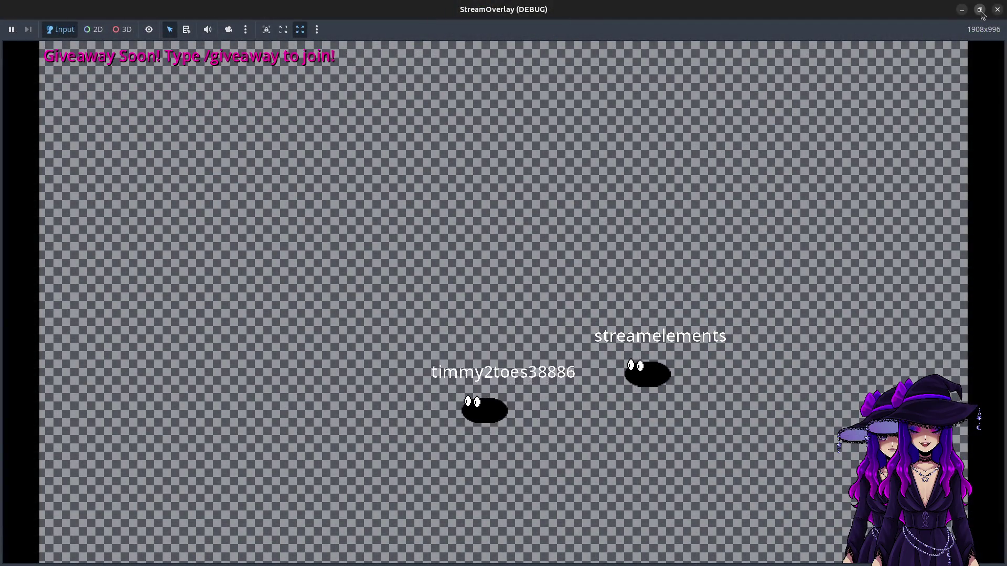
pyautogui.doubleClick(965, 16)
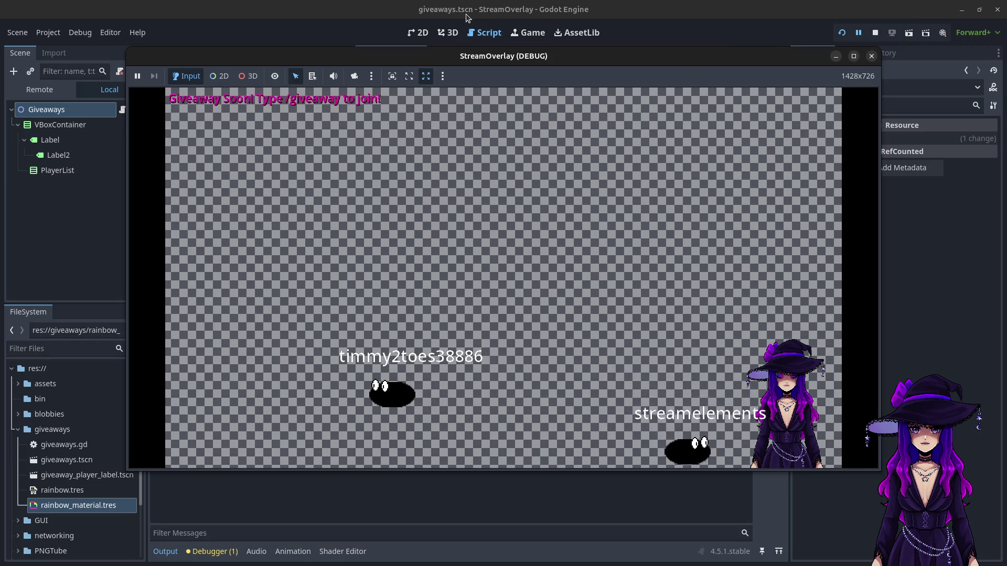
pyautogui.click(452, 23)
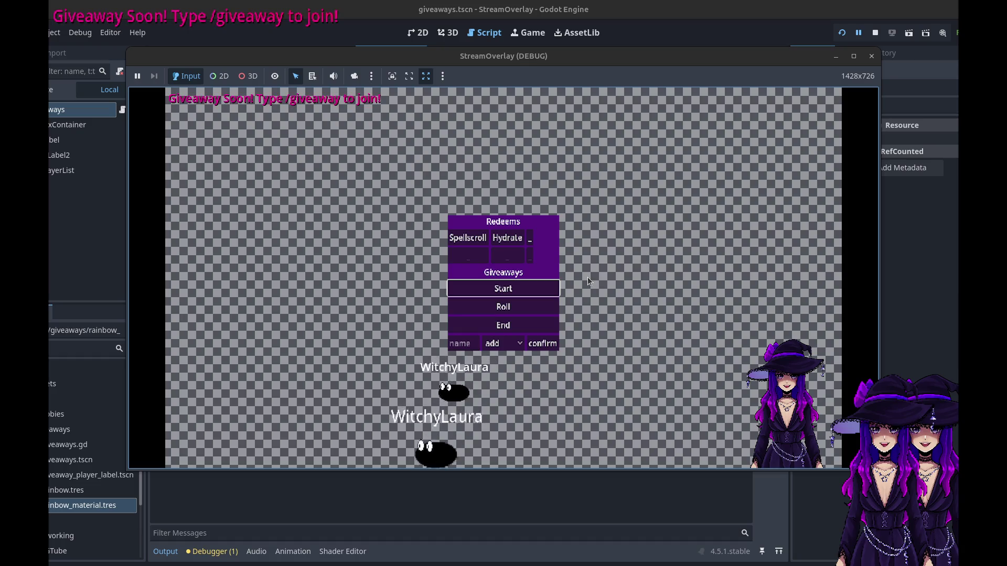
# Step: Submit add entries for players 'test' and 'test2', then close the debug window
pyautogui.click(463, 343)
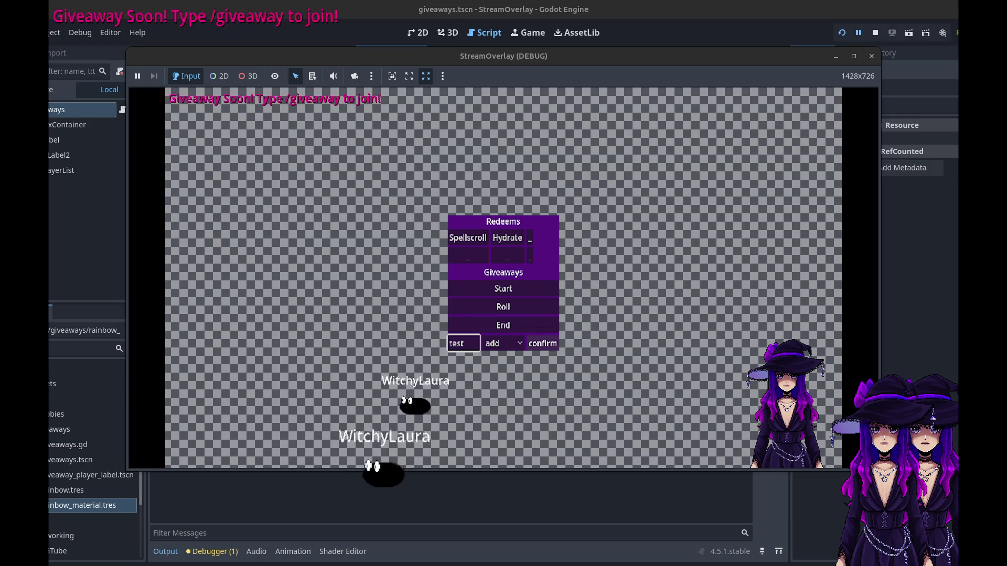
pyautogui.click(542, 343)
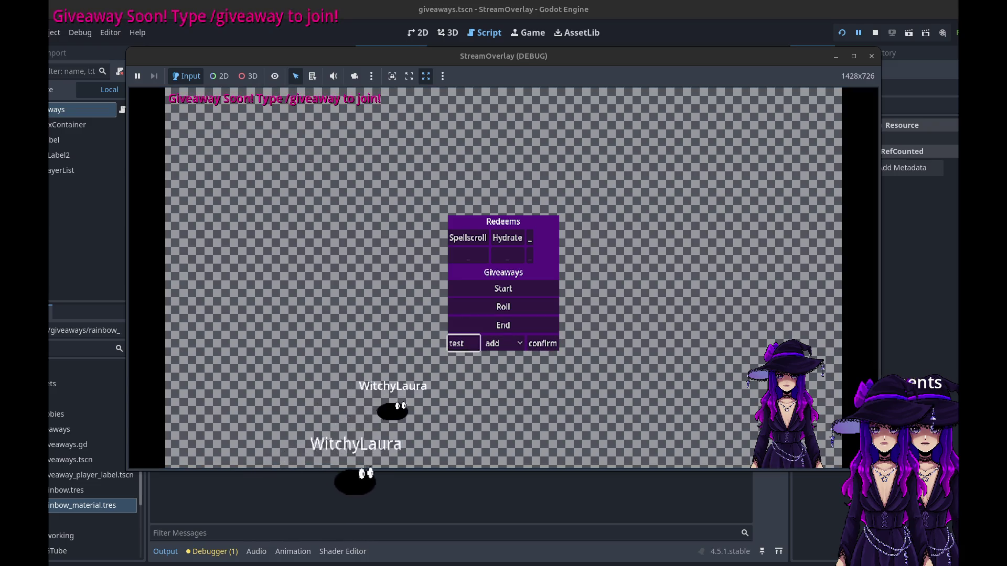
pyautogui.write('2')
pyautogui.click(542, 343)
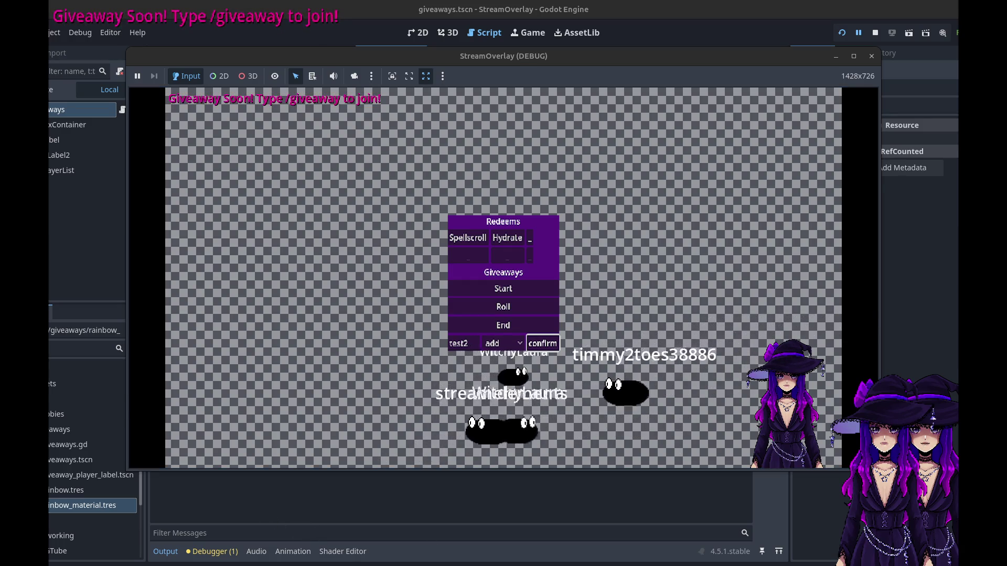
pyautogui.click(924, 282)
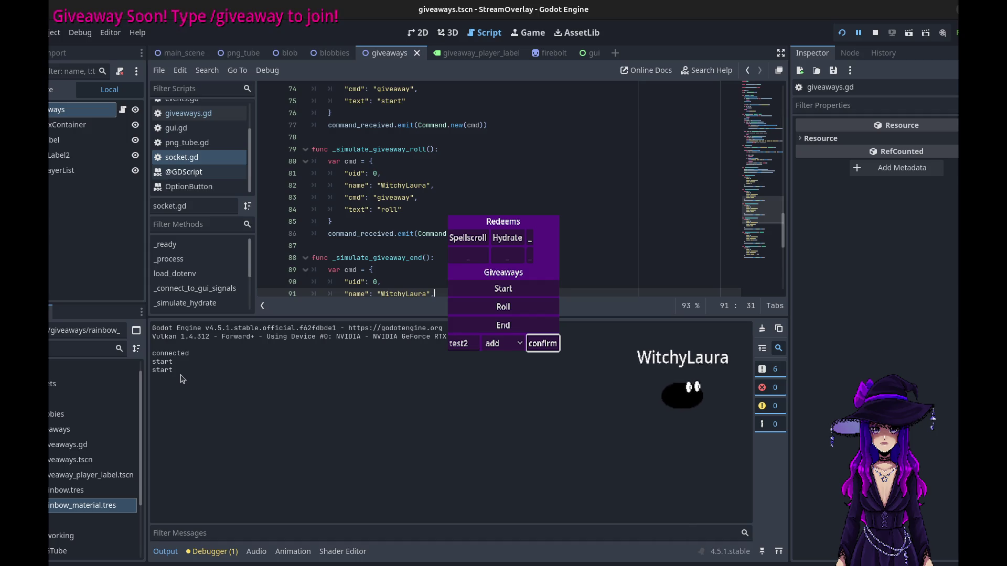
# Step: After line 58, connect Events.GUI_giveaway_roll to _simulate_giveaway_roll
pyautogui.scroll(-2, 446, 189)
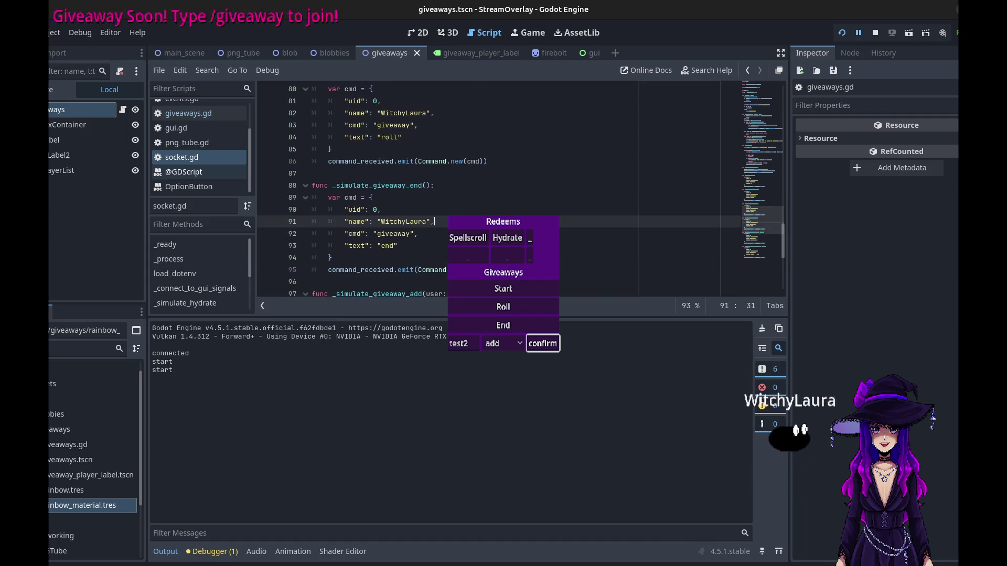
pyautogui.scroll(12, 472, 189)
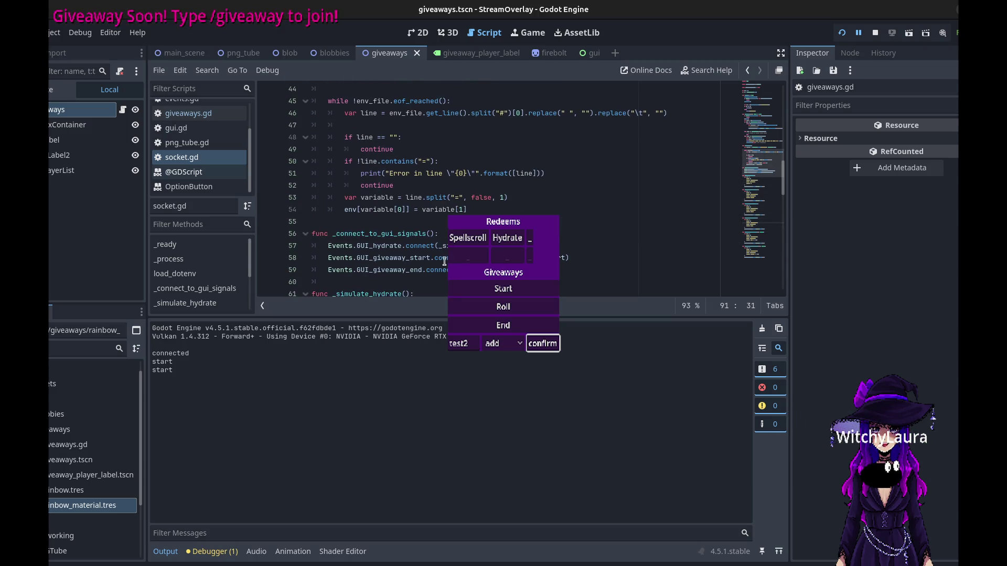
pyautogui.click(445, 257)
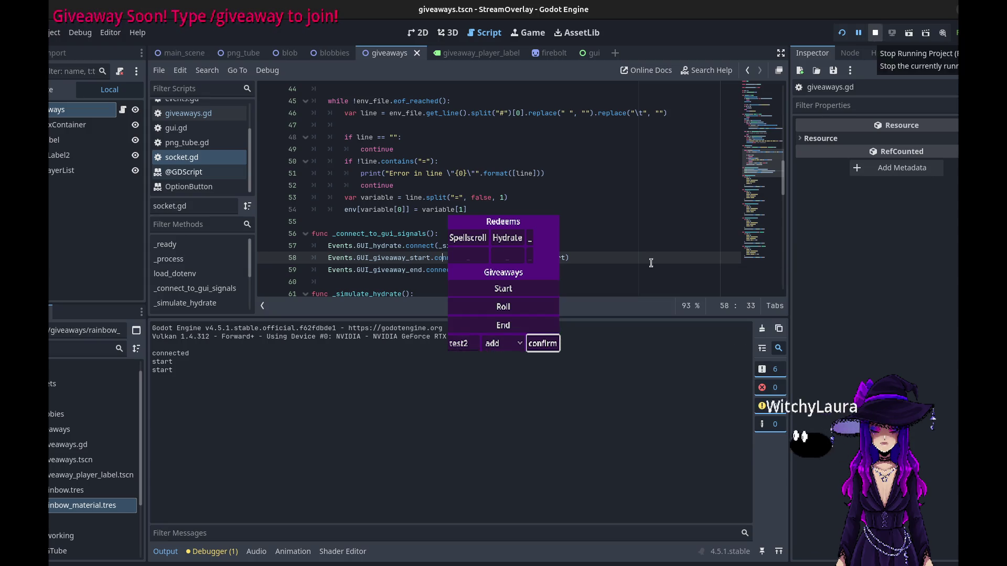
pyautogui.click(592, 254)
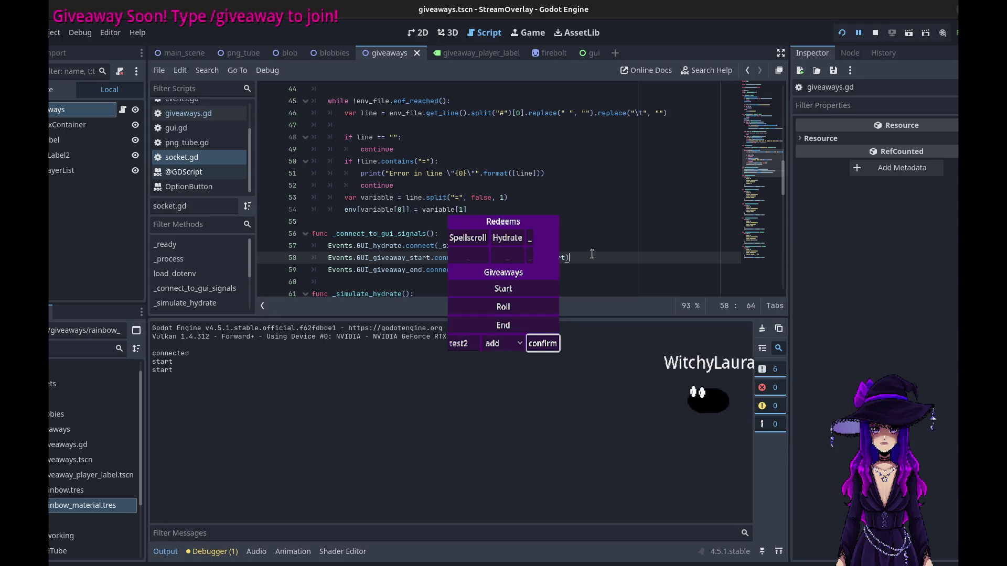
pyautogui.press('Return')
pyautogui.write('Eve')
pyautogui.write('.GUI_')
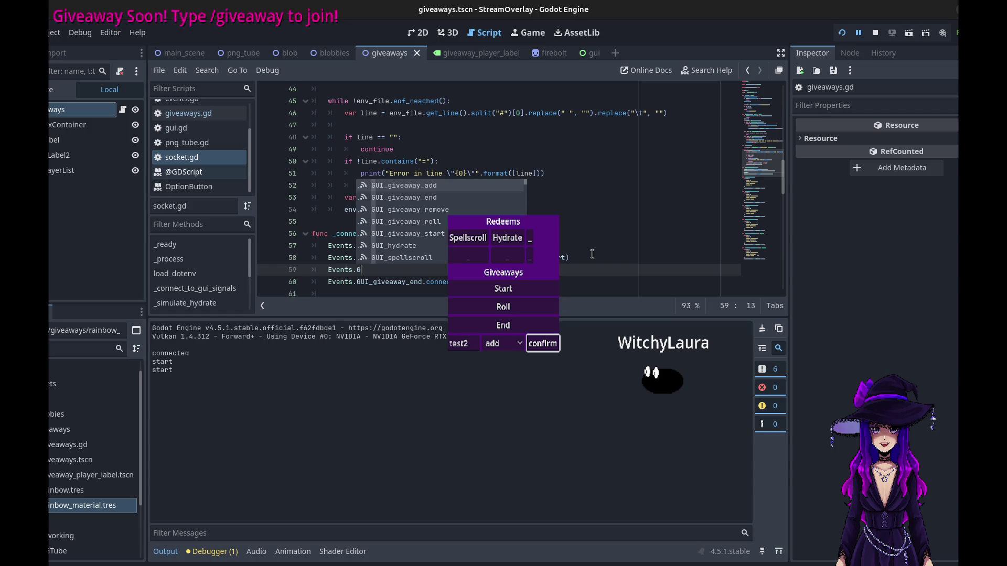
pyautogui.write('giveaway')
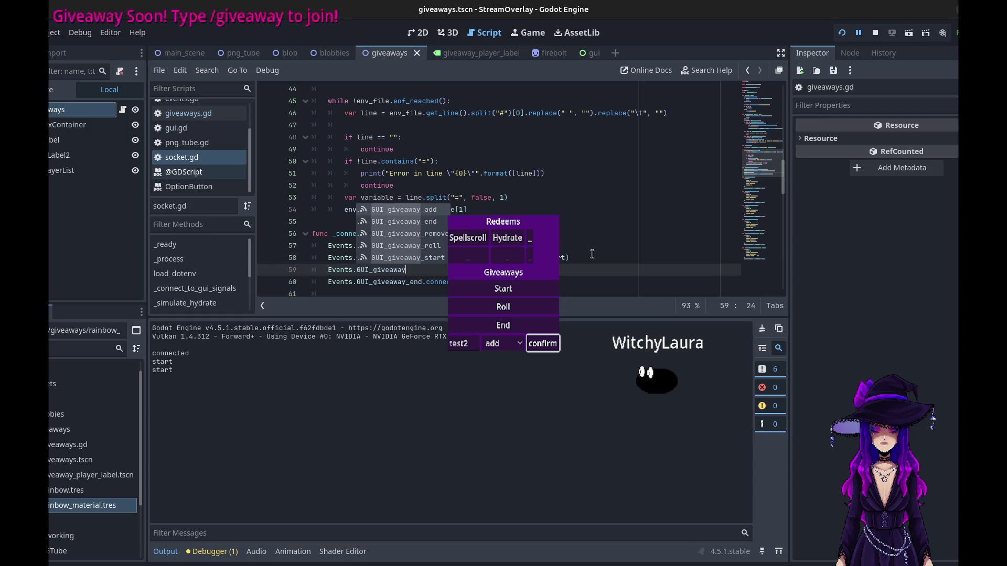
pyautogui.write('_roll.conn')
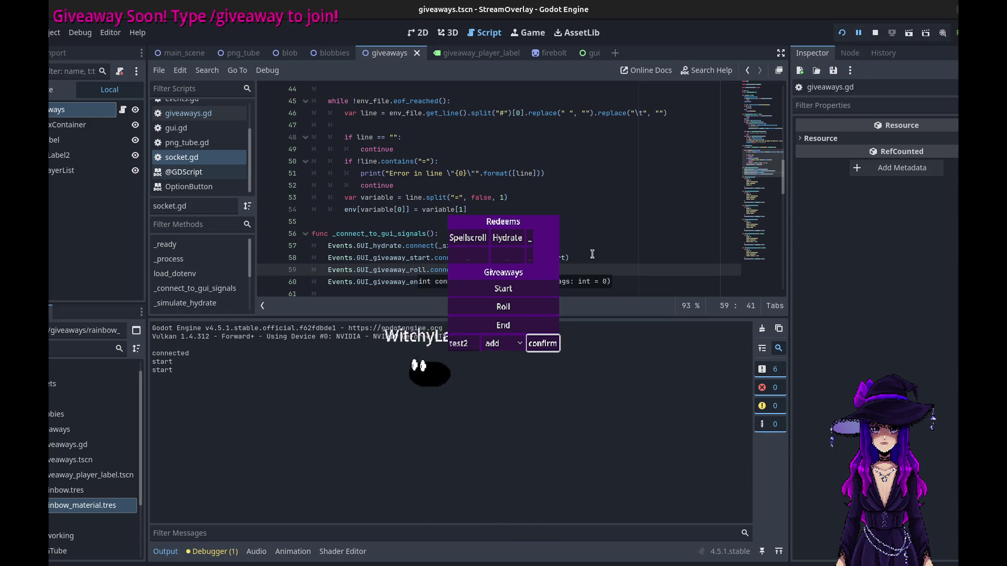
pyautogui.write('simulate_')
pyautogui.write('g')
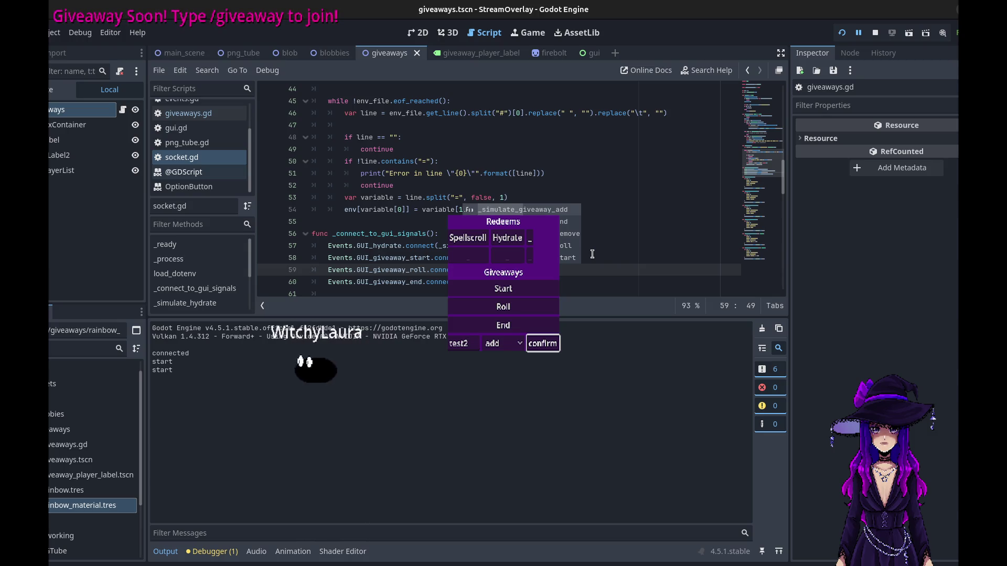
pyautogui.press('Down')
pyautogui.press('Down')
pyautogui.press('Down')
pyautogui.press('Return')
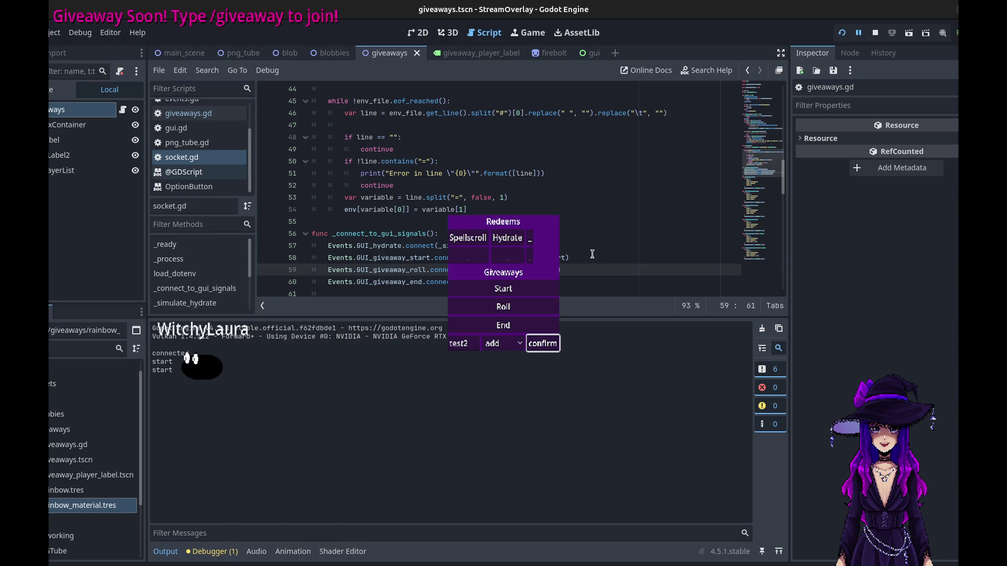
# Step: Connect Events.GUI_giveaway_add to _simulate_giveaway_add
pyautogui.press('Down')
pyautogui.press('Return')
pyautogui.scroll(-1, 552, 213)
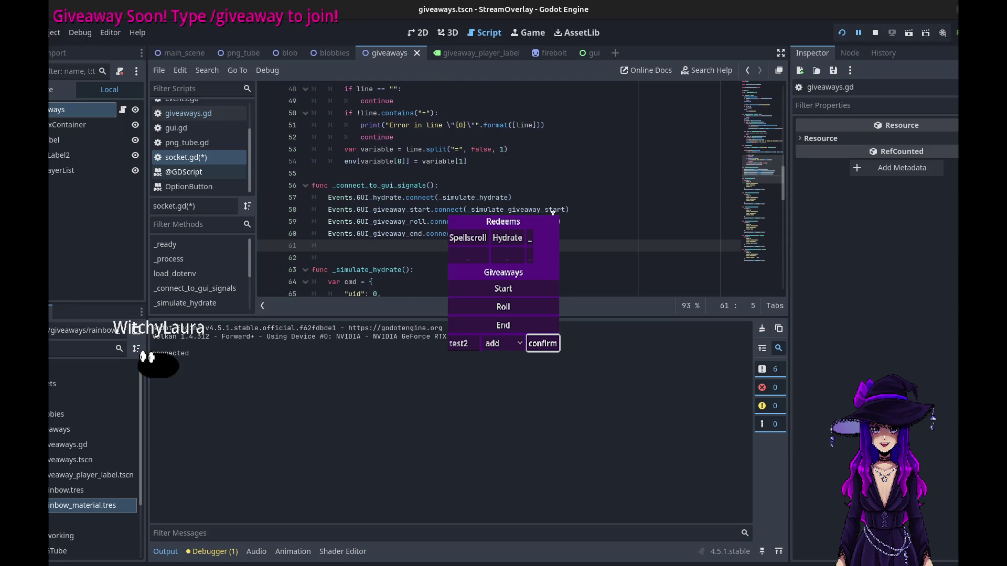
pyautogui.write('.GUI_givea')
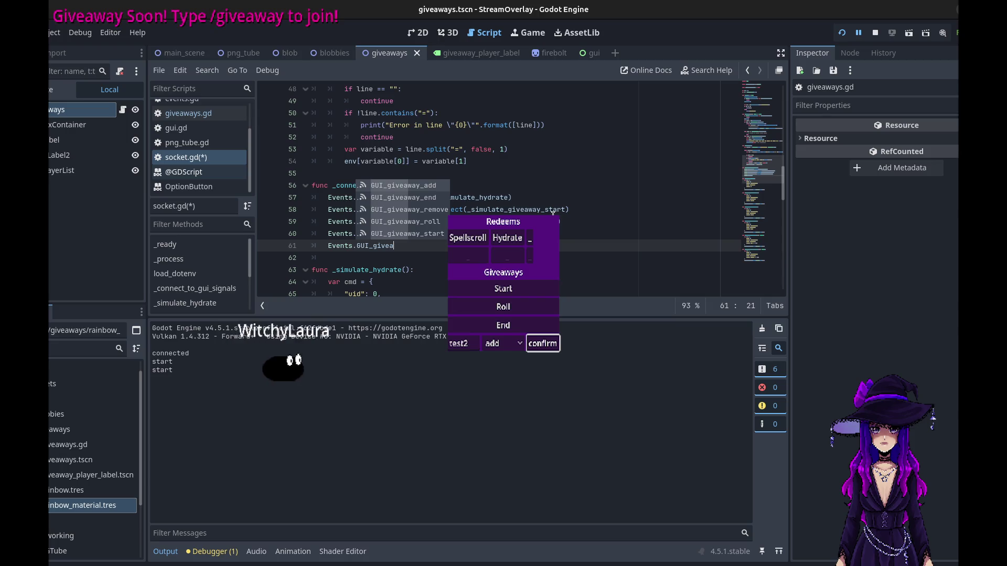
pyautogui.press('Escape')
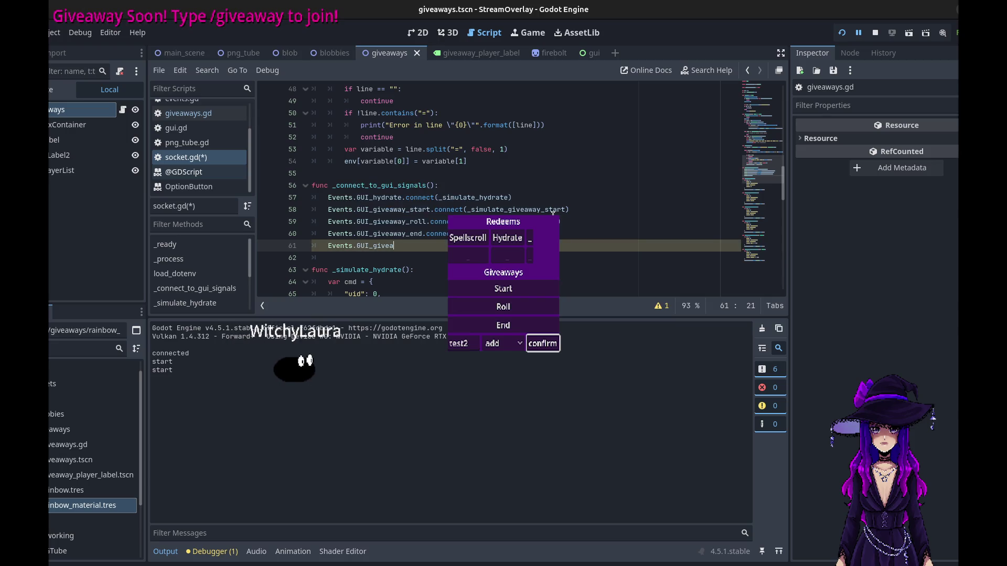
pyautogui.write('_')
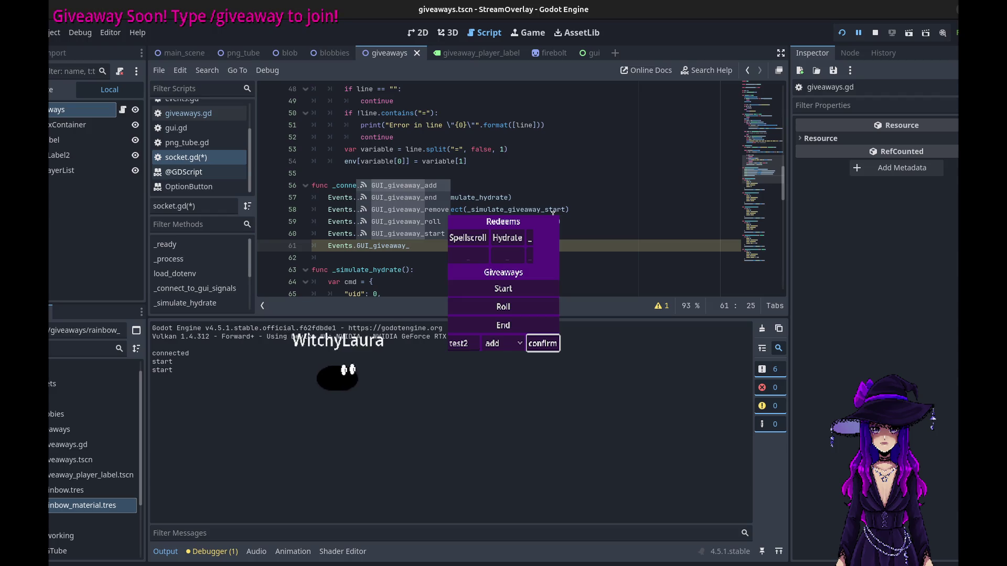
pyautogui.write('add.con')
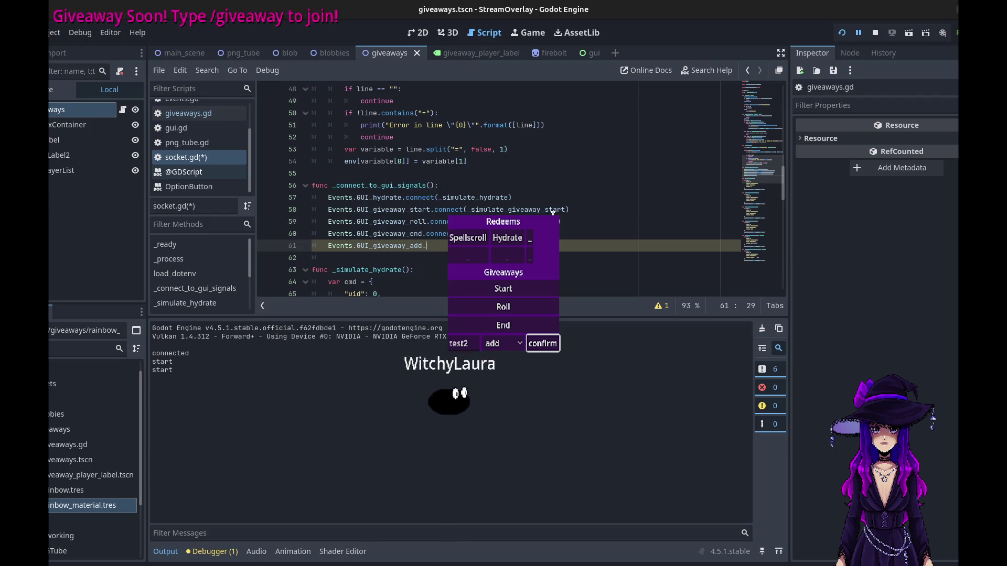
pyautogui.write('nect(_')
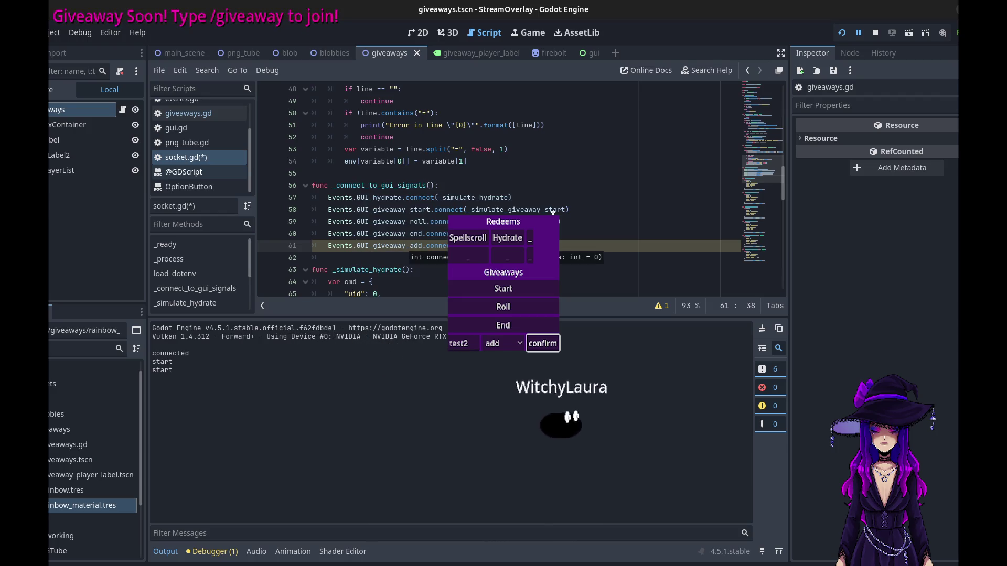
pyautogui.write('siate_giveaway_')
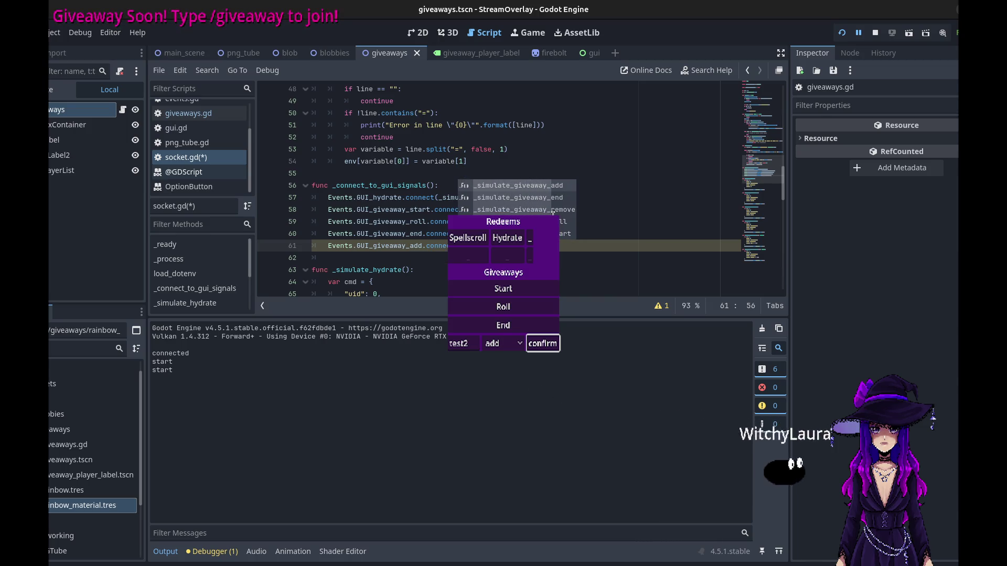
pyautogui.press('Return')
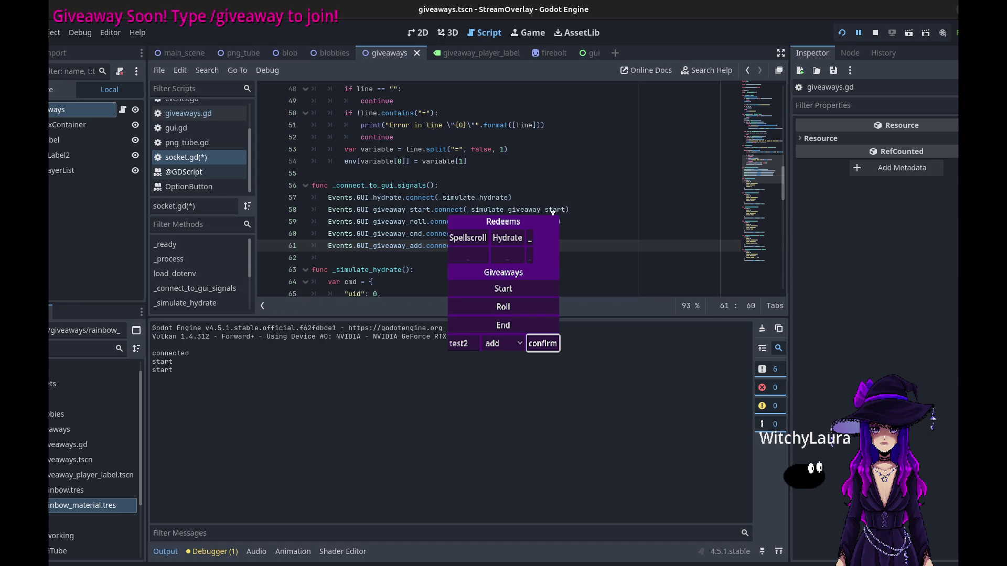
# Step: Connect Events.GUI_giveaway_remove to _simulate_giveaway_remove, save socket.gd and restart with F5
pyautogui.press('Return')
pyautogui.write('ts.GUI_g')
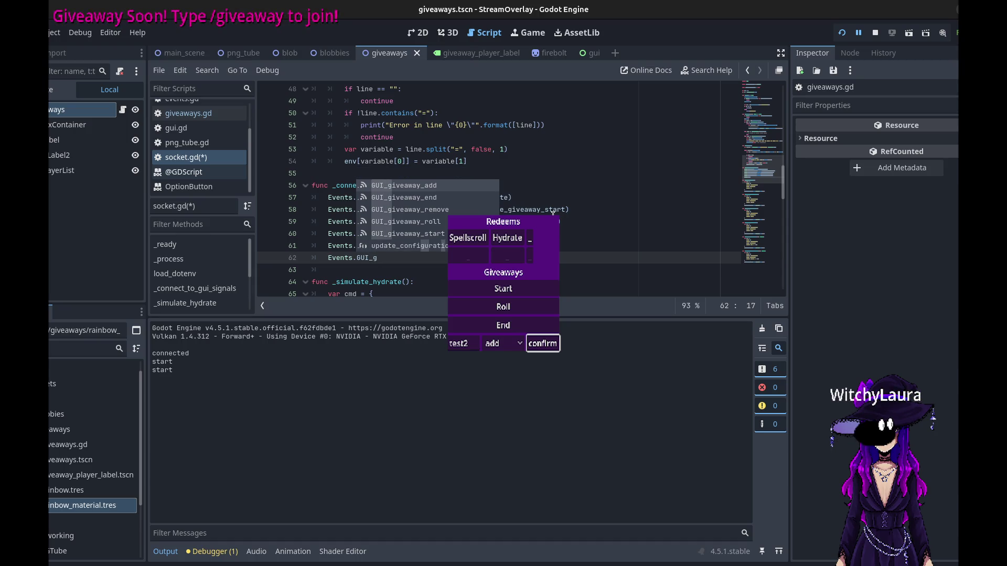
pyautogui.press('Down')
pyautogui.press('Down')
pyautogui.press('Return')
pyautogui.write('.con')
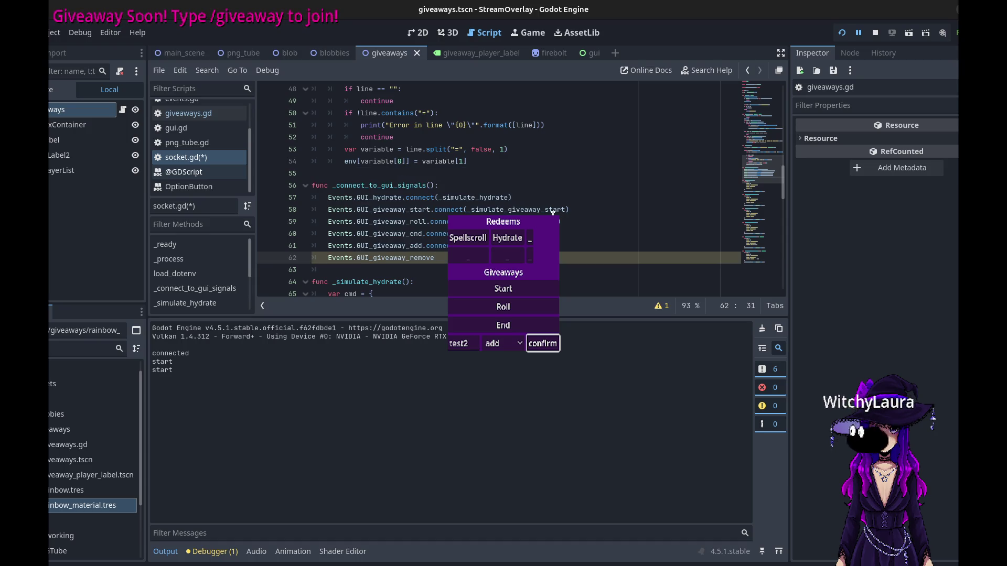
pyautogui.write('nect(_simul')
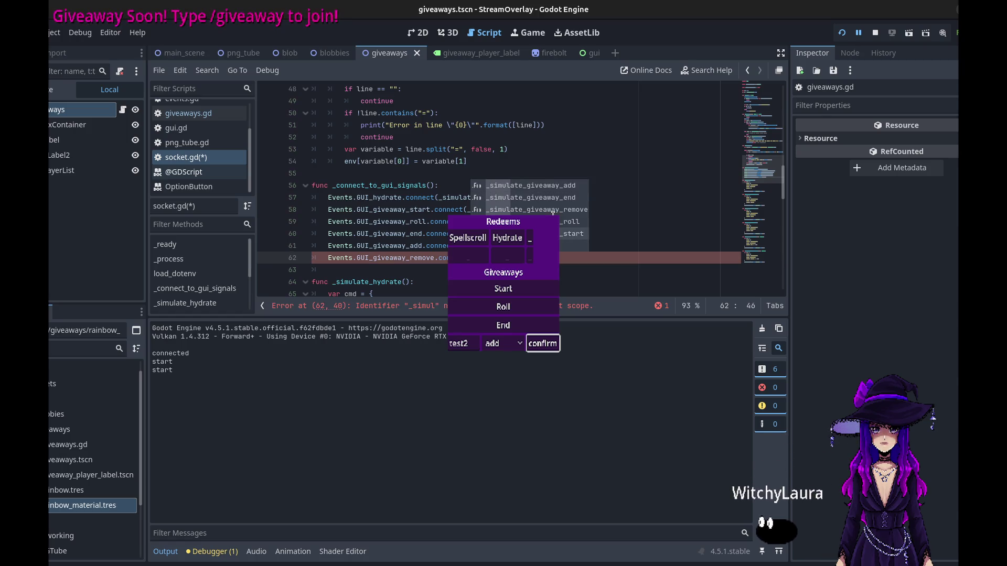
pyautogui.press('Return')
pyautogui.hotkey('ctrl', 's')
pyautogui.click(553, 215)
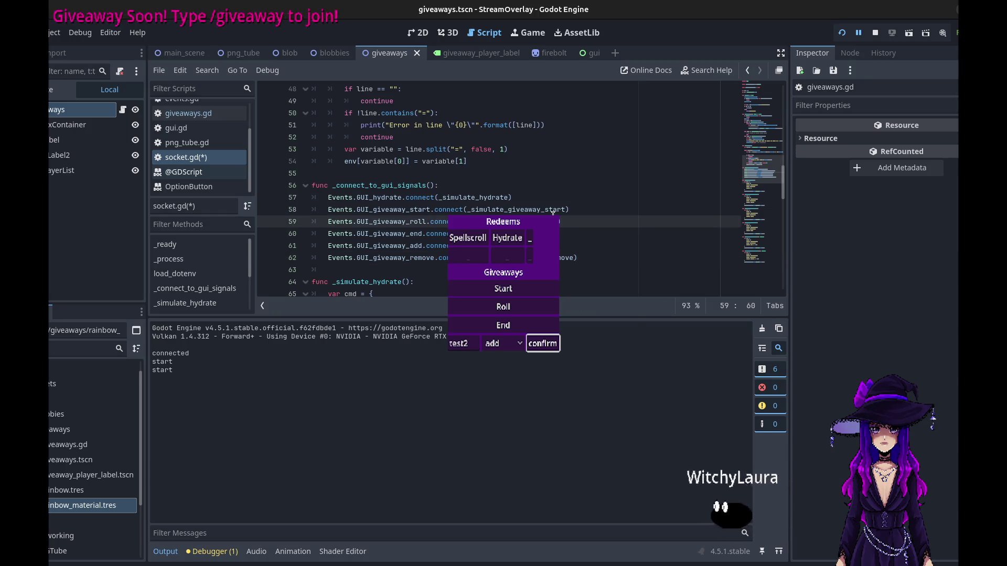
pyautogui.scroll(-2, 553, 212)
pyautogui.press('F5')
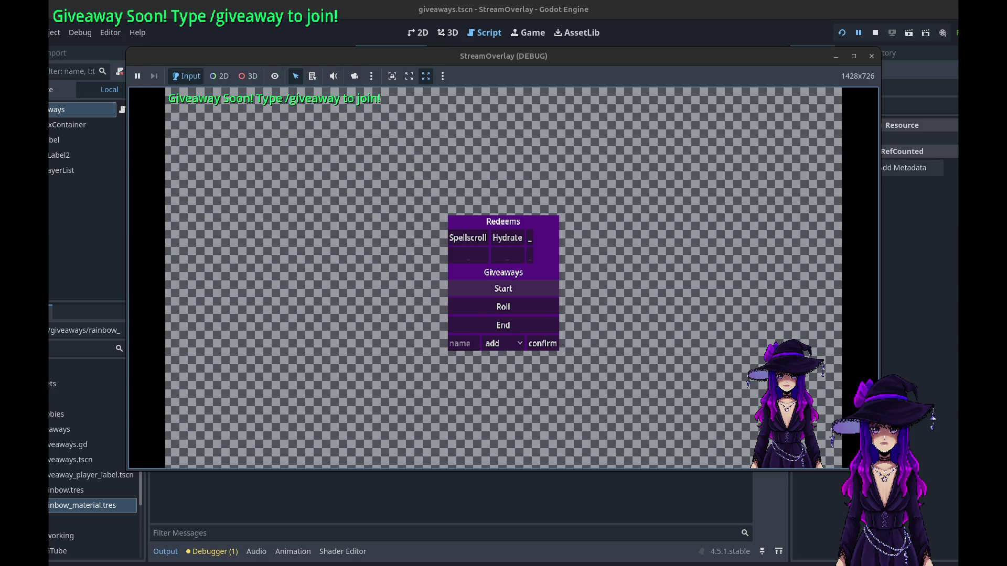
# Step: Start a giveaway and add player 'test', breaking on the null add_child error in _add_player
pyautogui.click(503, 289)
pyautogui.click(464, 344)
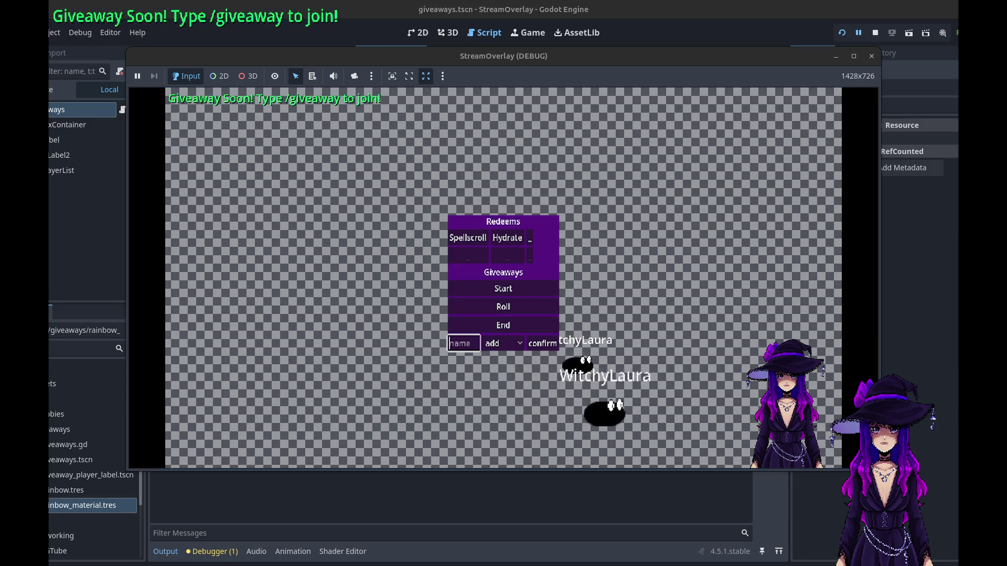
pyautogui.write('test')
pyautogui.click(542, 343)
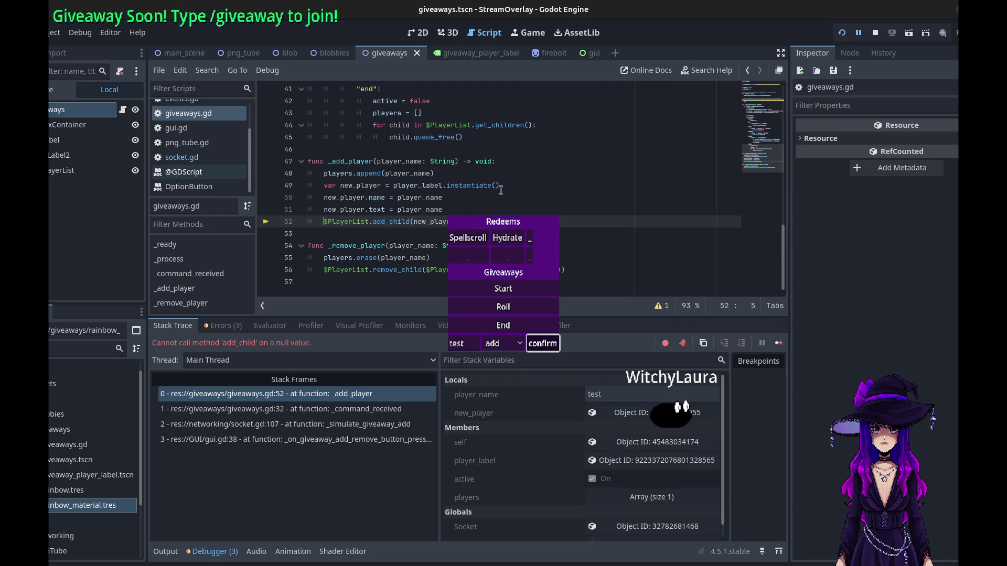
pyautogui.scroll(10, 458, 197)
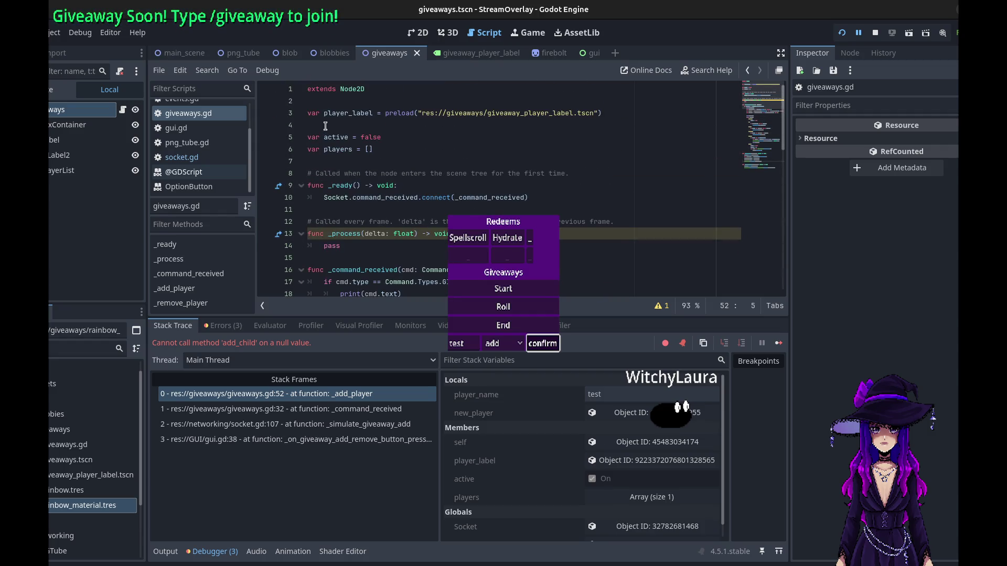
pyautogui.click(332, 96)
pyautogui.press('Return')
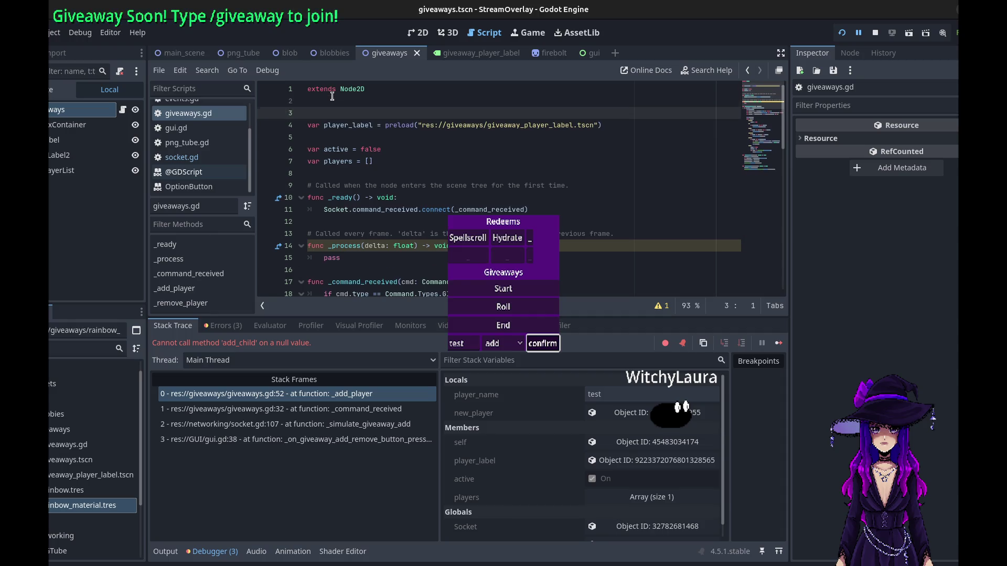
pyautogui.press('Return')
pyautogui.click(332, 96)
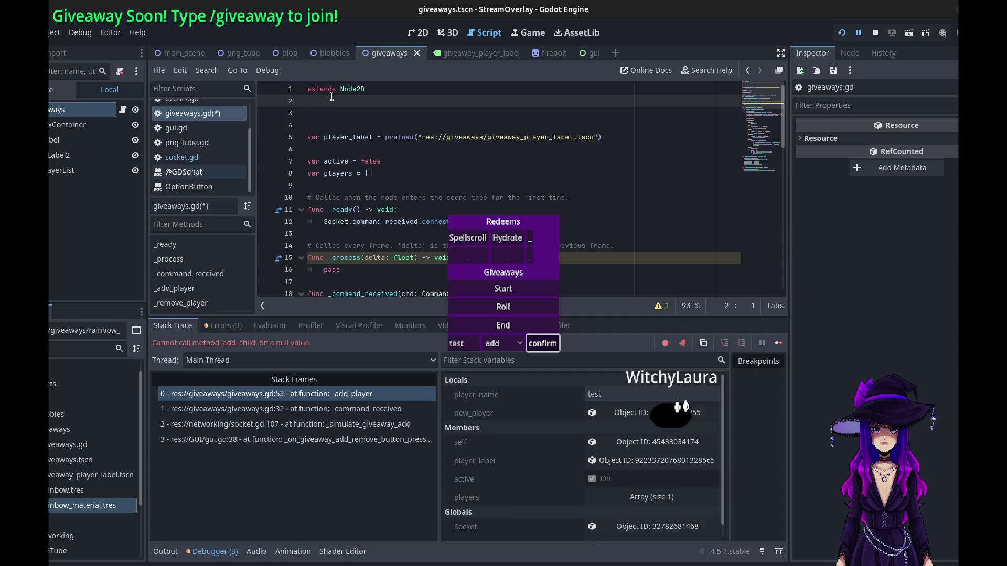
pyautogui.press('Down')
pyautogui.write('on')
pyautogui.press('Return')
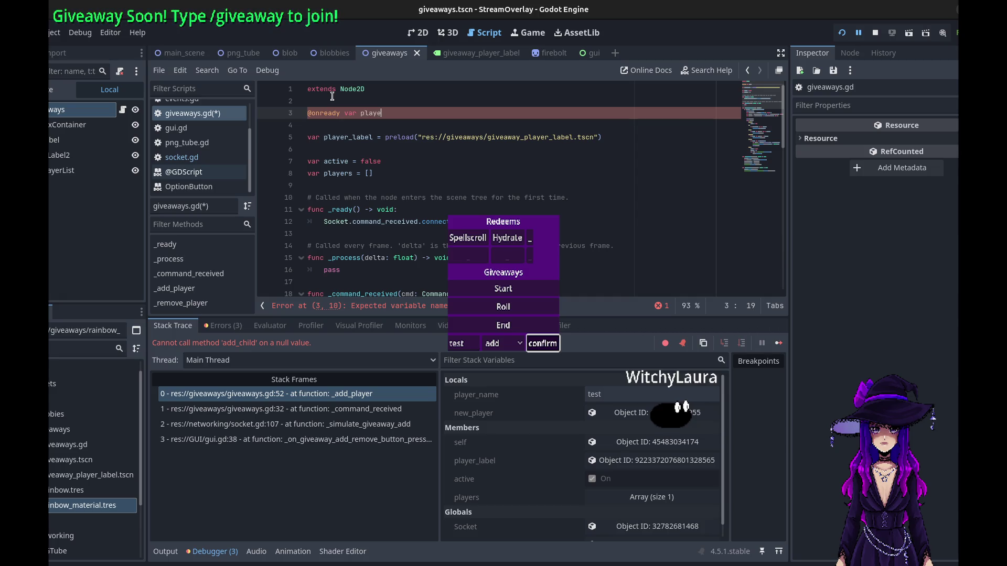
pyautogui.write('_list')
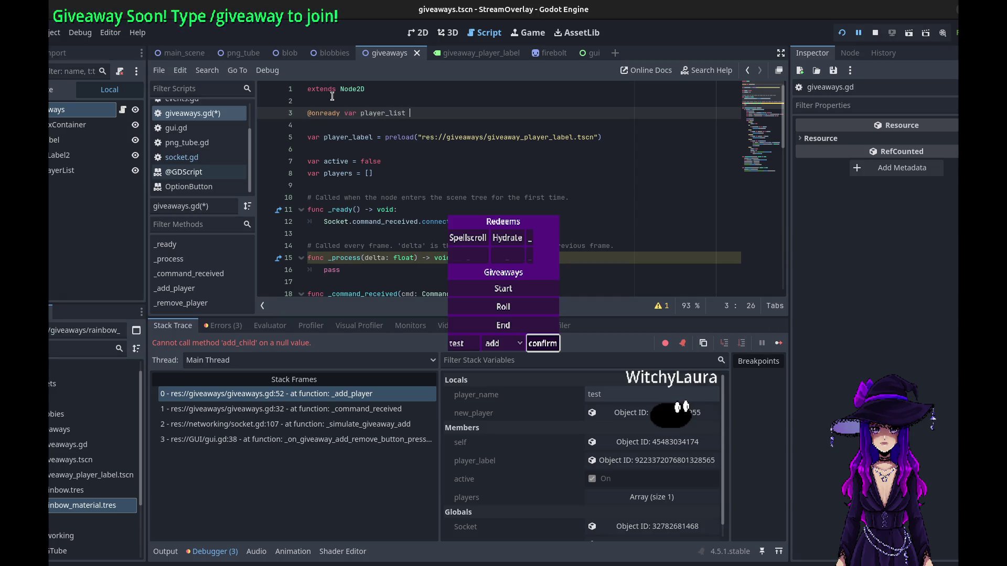
pyautogui.write('$p')
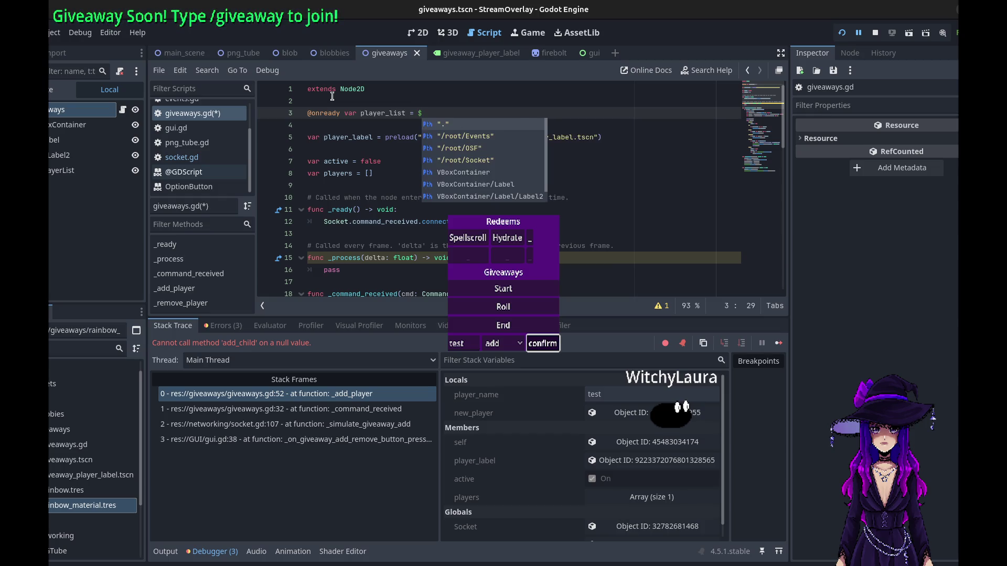
pyautogui.scroll(-14, 349, 152)
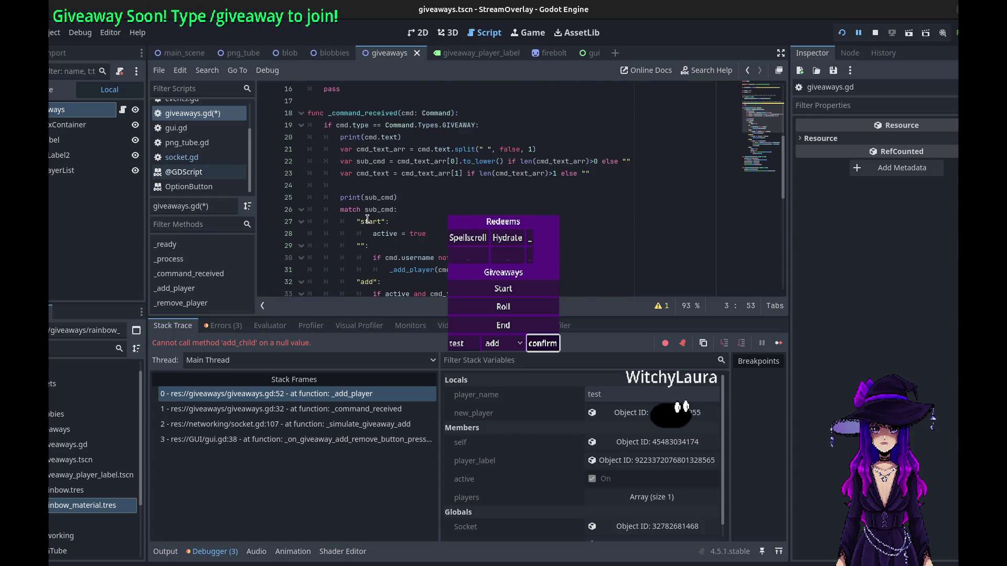
# Step: Replace $PlayerList with player_list in _add_player, _remove_player, and the end and roll branches
pyautogui.click(339, 223)
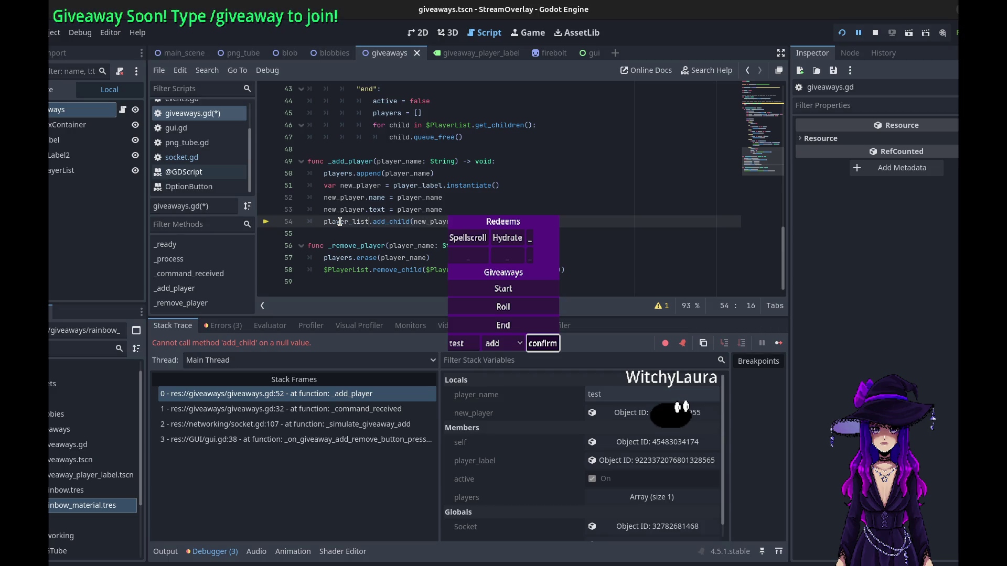
pyautogui.click(336, 271)
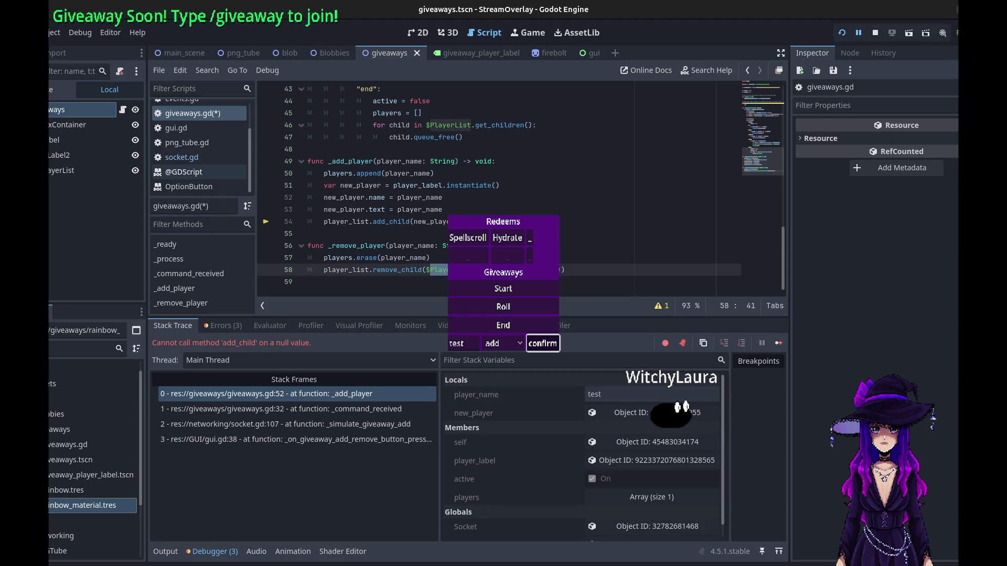
pyautogui.click(454, 127)
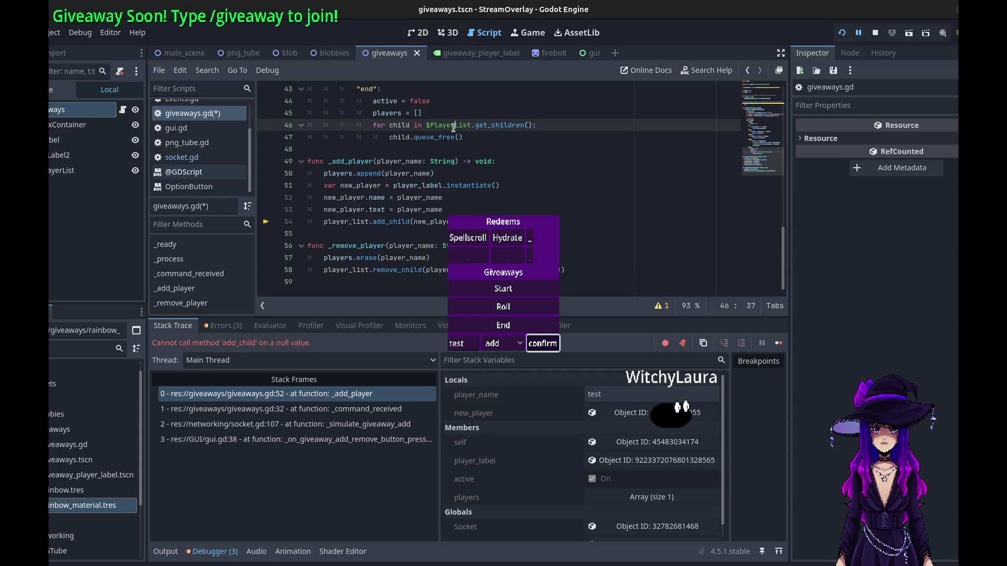
pyautogui.scroll(3, 454, 127)
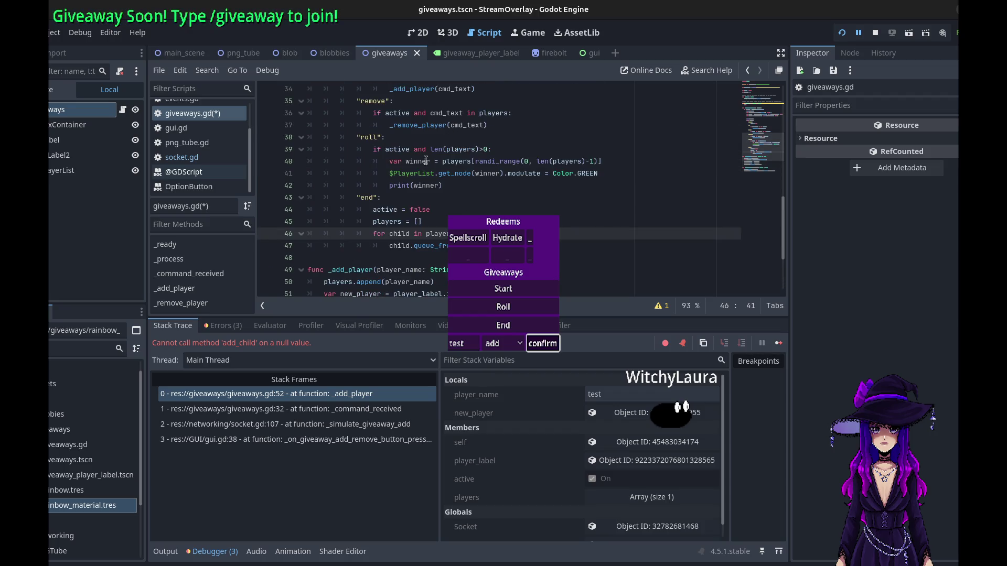
pyautogui.click(404, 173)
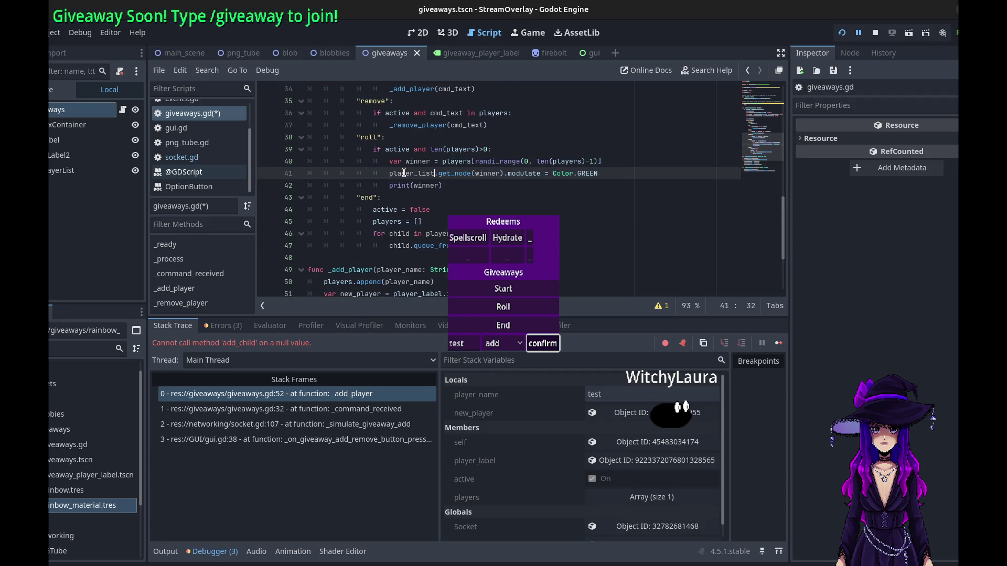
pyautogui.scroll(8, 404, 173)
pyautogui.scroll(-6, 475, 213)
pyautogui.scroll(8, 474, 213)
# Step: Rename delta to _delta in _process, save the script and restart the overlay
pyautogui.click(468, 209)
pyautogui.hotkey('ctrl', 's')
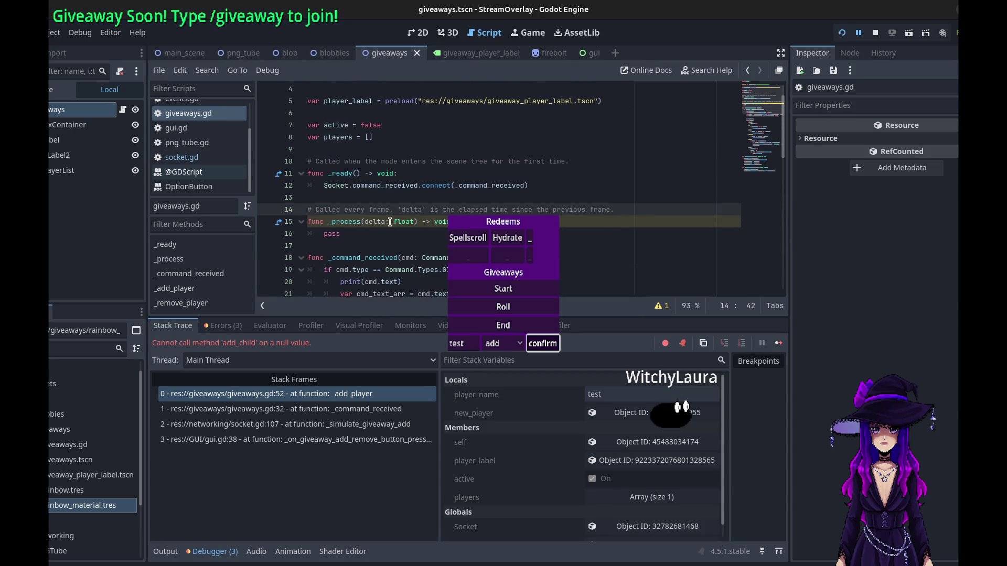
pyautogui.click(366, 222)
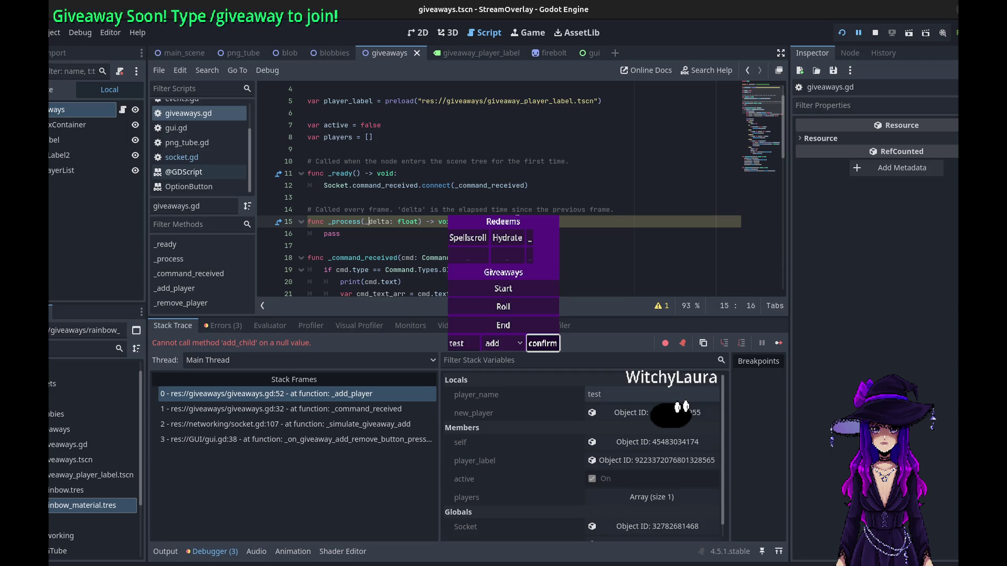
pyautogui.click(529, 174)
pyautogui.press('F5')
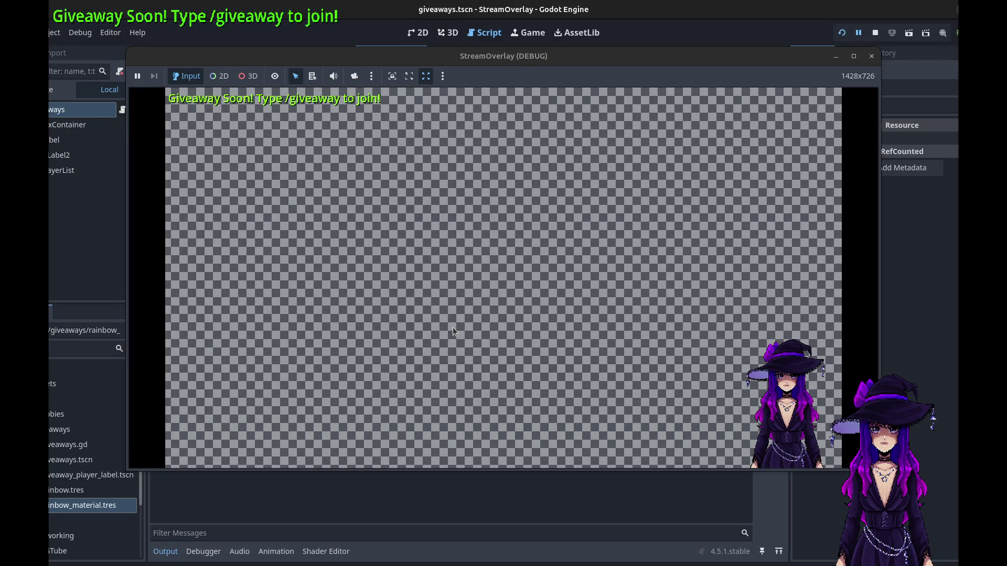
# Step: Add test, test2 and test3 as giveaway entries in the running overlay, then close it
pyautogui.click(463, 342)
pyautogui.write('test')
pyautogui.click(542, 343)
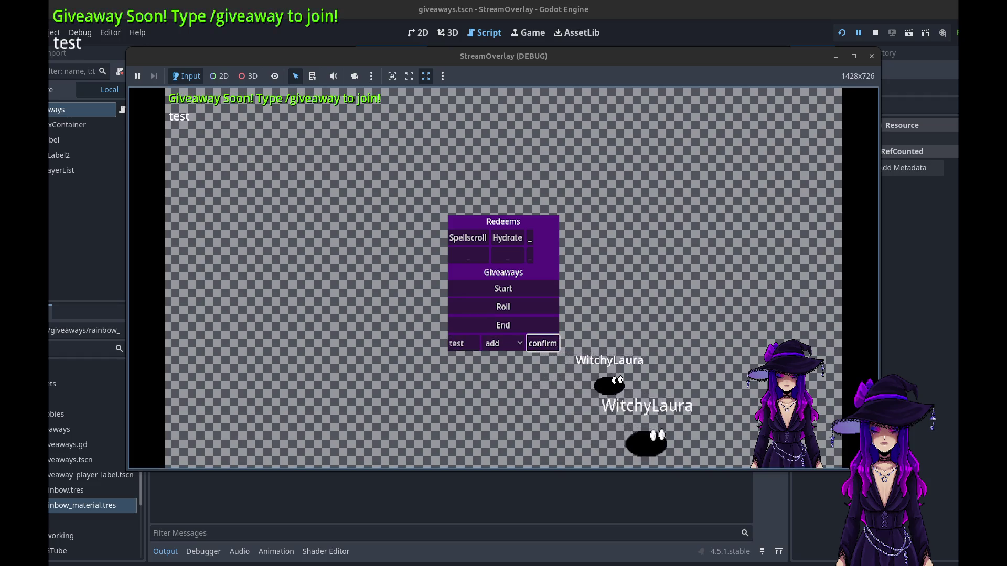
pyautogui.click(463, 343)
pyautogui.write('2')
pyautogui.click(542, 343)
pyautogui.click(463, 342)
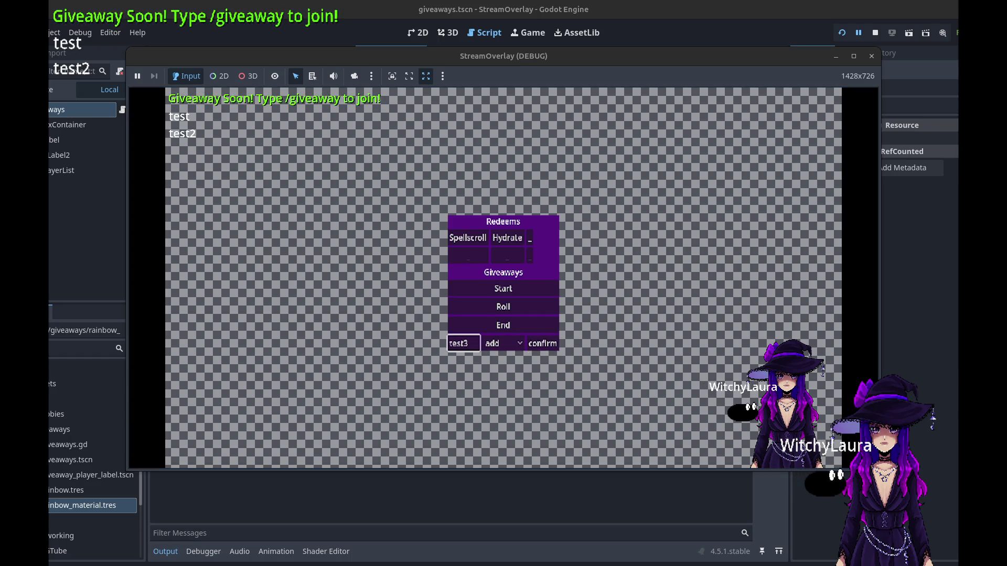
pyautogui.click(542, 343)
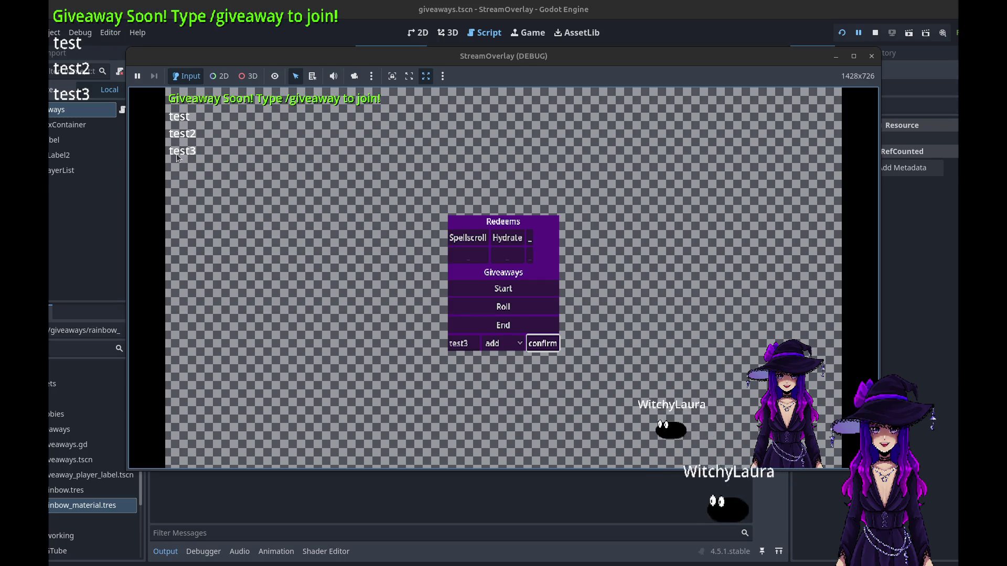
pyautogui.click(874, 34)
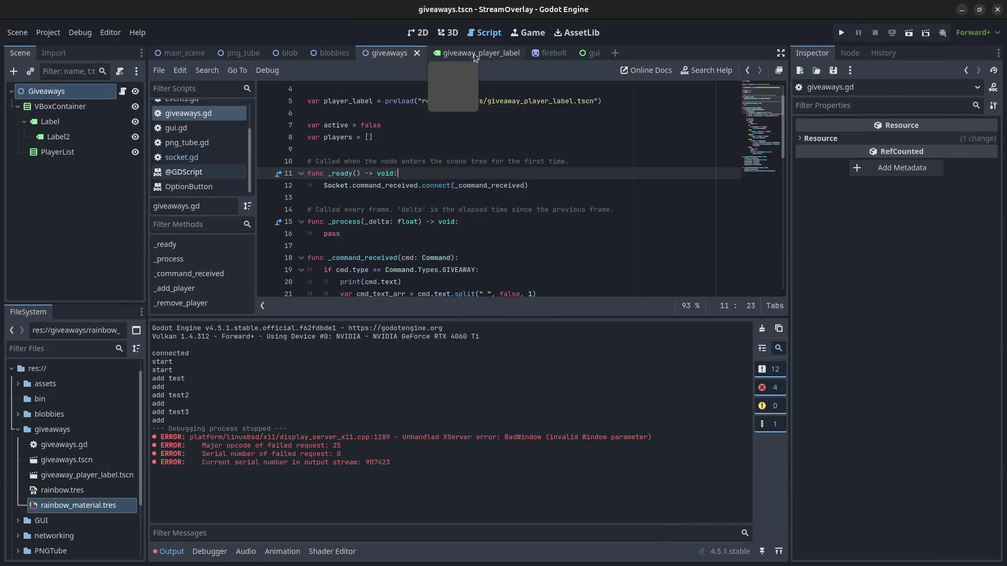
# Step: Open the giveaway_player_label scene in the 2D view and select its RainbowLabel node
pyautogui.click(481, 53)
pyautogui.click(68, 107)
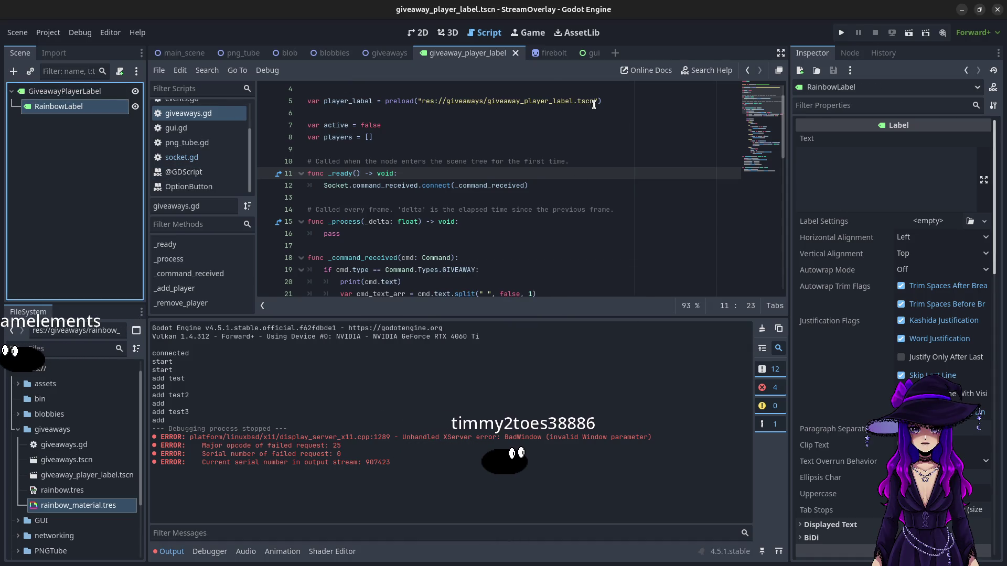
pyautogui.click(418, 32)
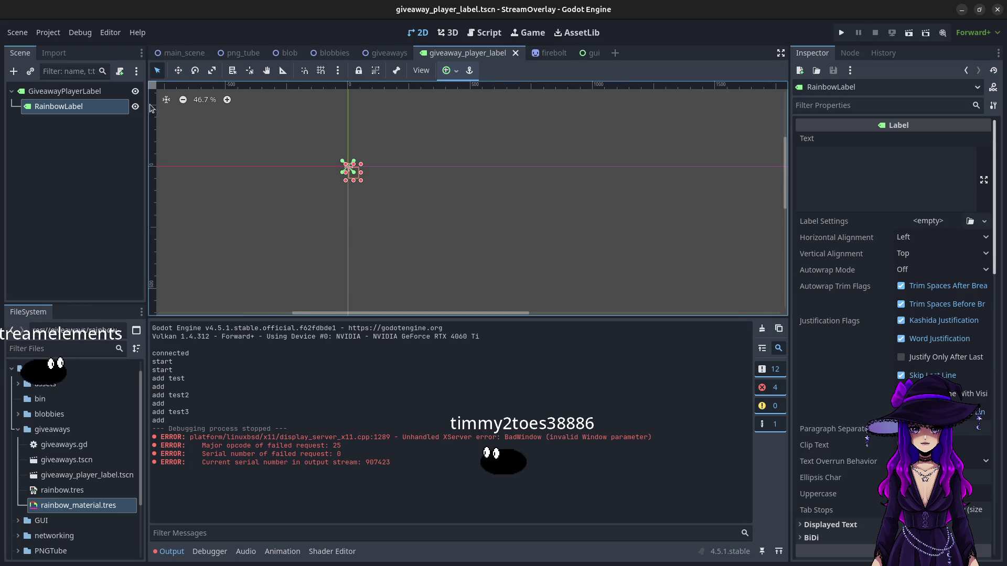
pyautogui.scroll(-10, 862, 236)
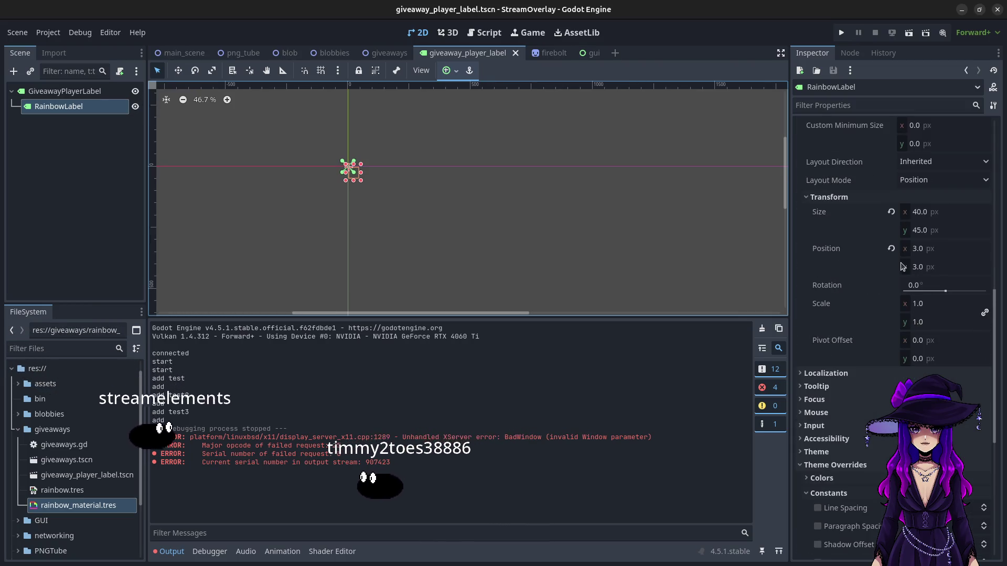
pyautogui.scroll(8, 348, 170)
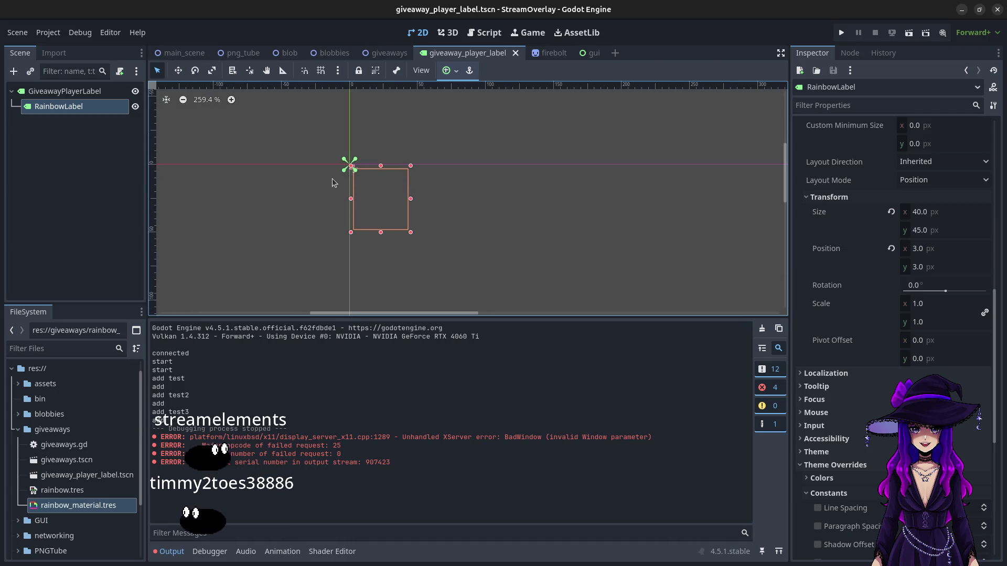
pyautogui.click(104, 96)
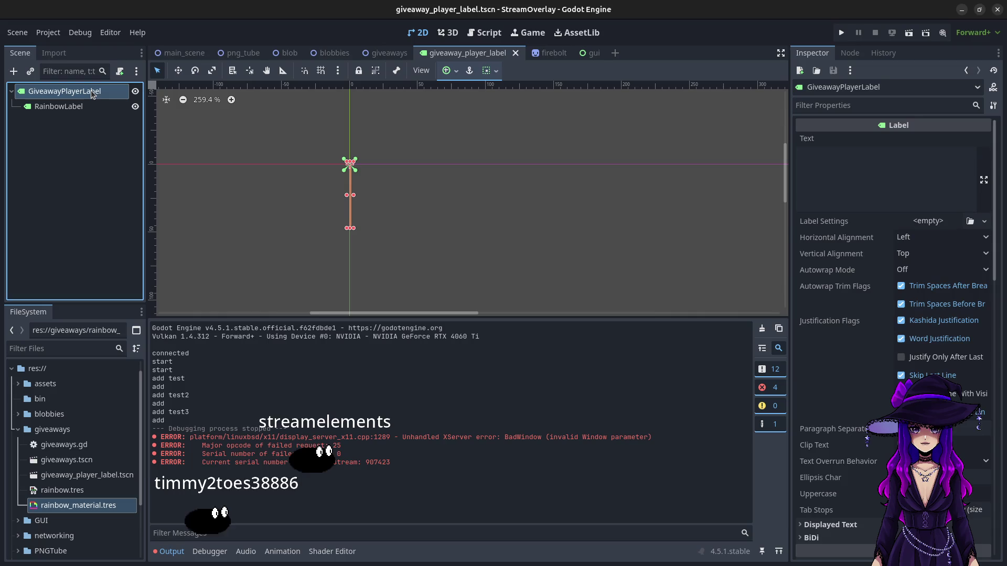
pyautogui.click(91, 111)
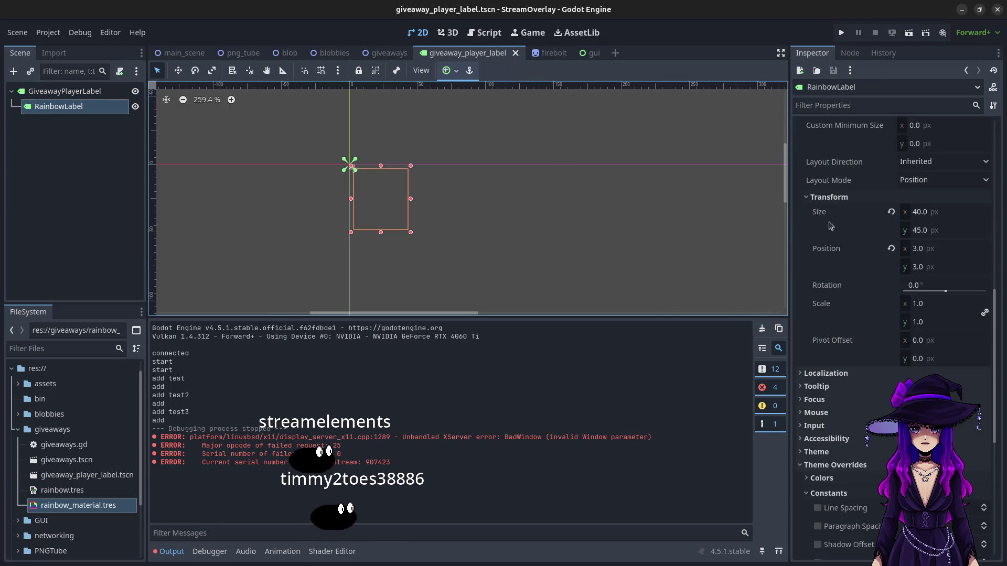
pyautogui.scroll(6, 933, 262)
pyautogui.scroll(-4, 933, 341)
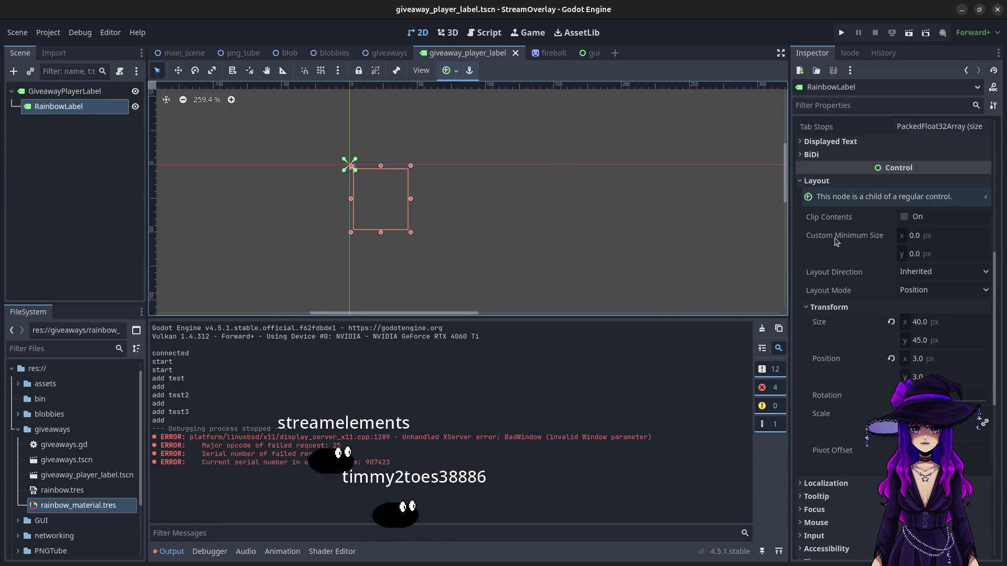
# Step: Offset RainbowLabel's position to x -3, y -3 and save the player label scene
pyautogui.click(931, 360)
pyautogui.write('-3')
pyautogui.press('Tab')
pyautogui.write('-3')
pyautogui.press('BackSpace')
pyautogui.press('BackSpace')
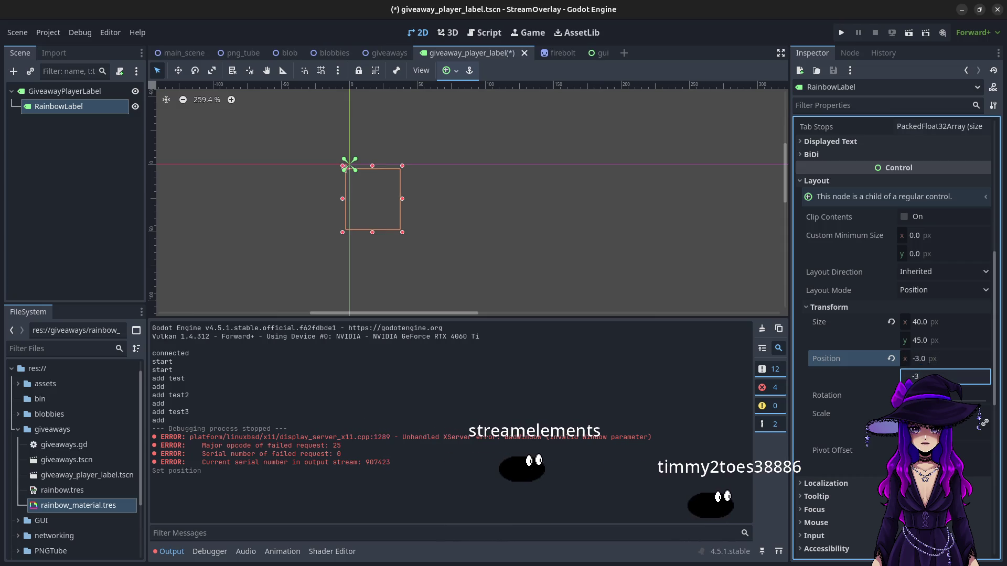
pyautogui.write('-3')
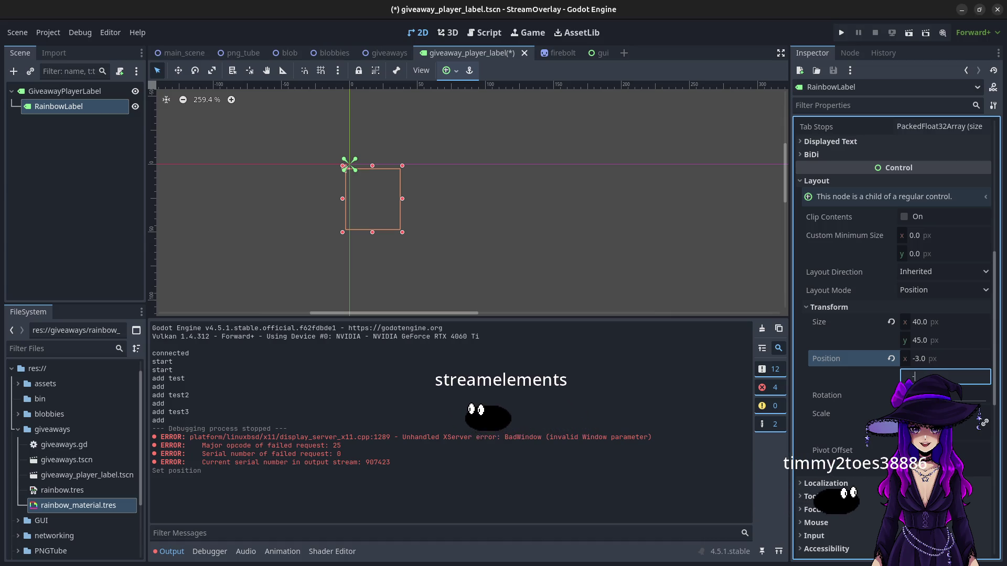
pyautogui.press('Return')
pyautogui.scroll(-5, 861, 442)
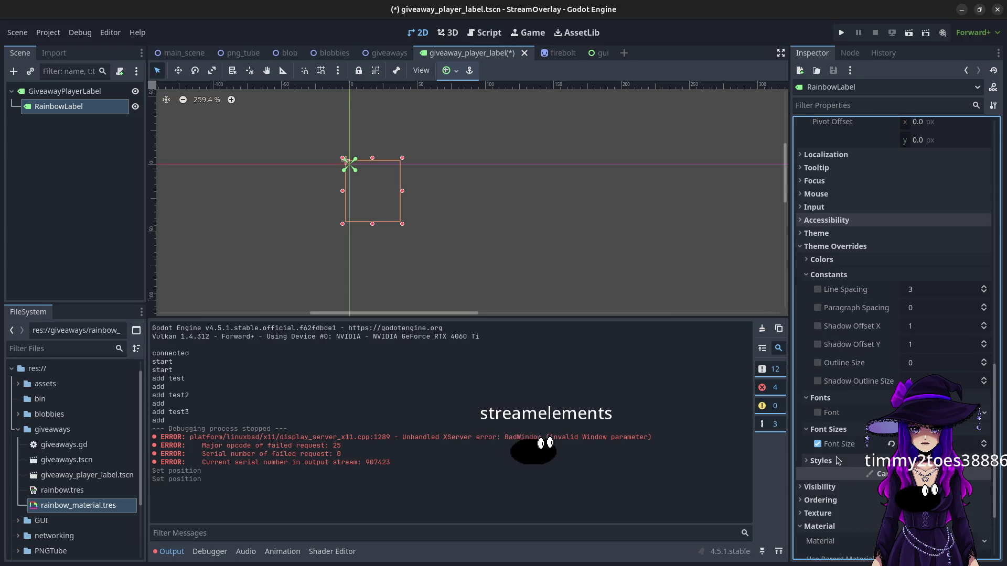
pyautogui.scroll(-3, 862, 456)
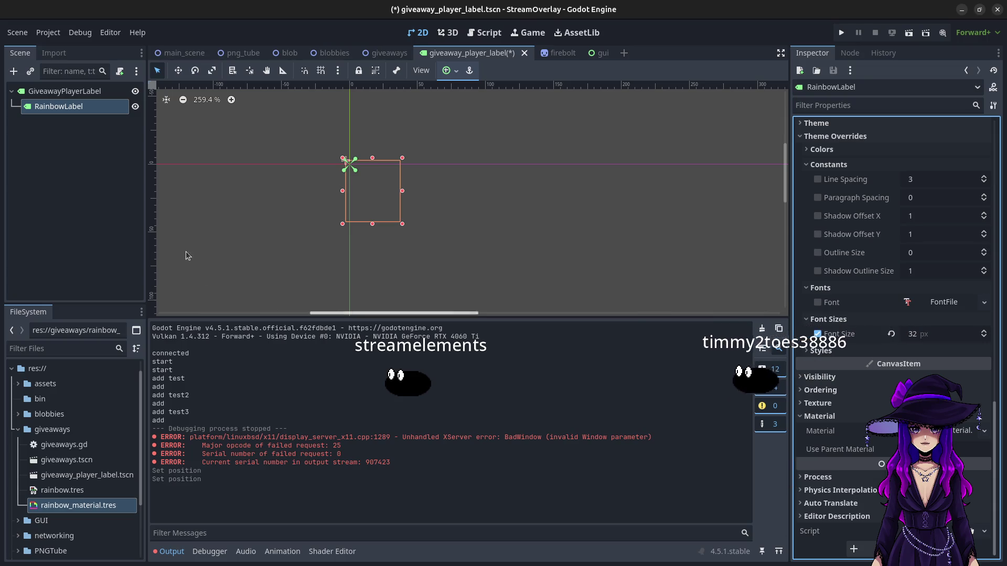
pyautogui.hotkey('ctrl', 's')
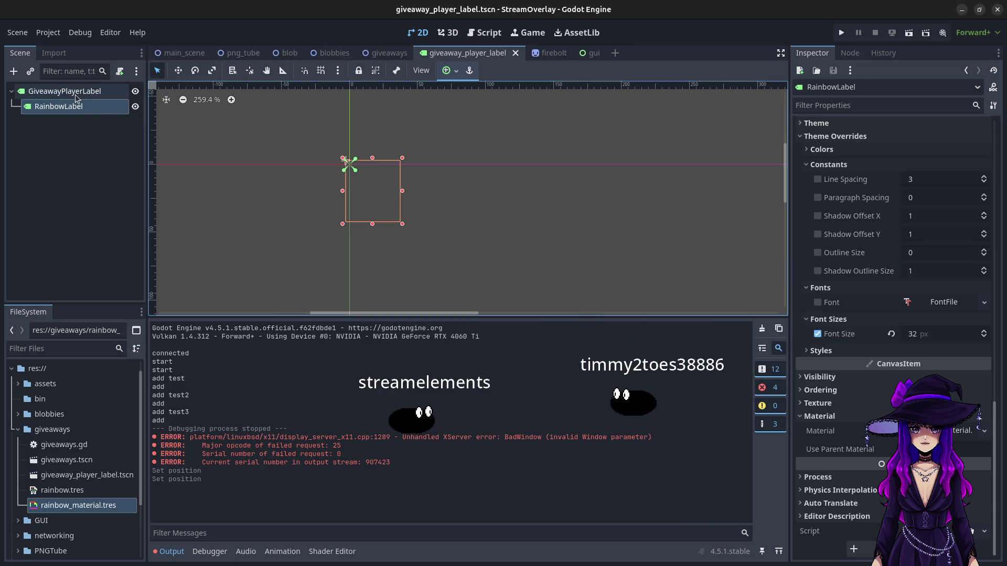
# Step: Reselect the RainbowLabel node, then return to the giveaways scene
pyautogui.click(77, 94)
pyautogui.click(83, 106)
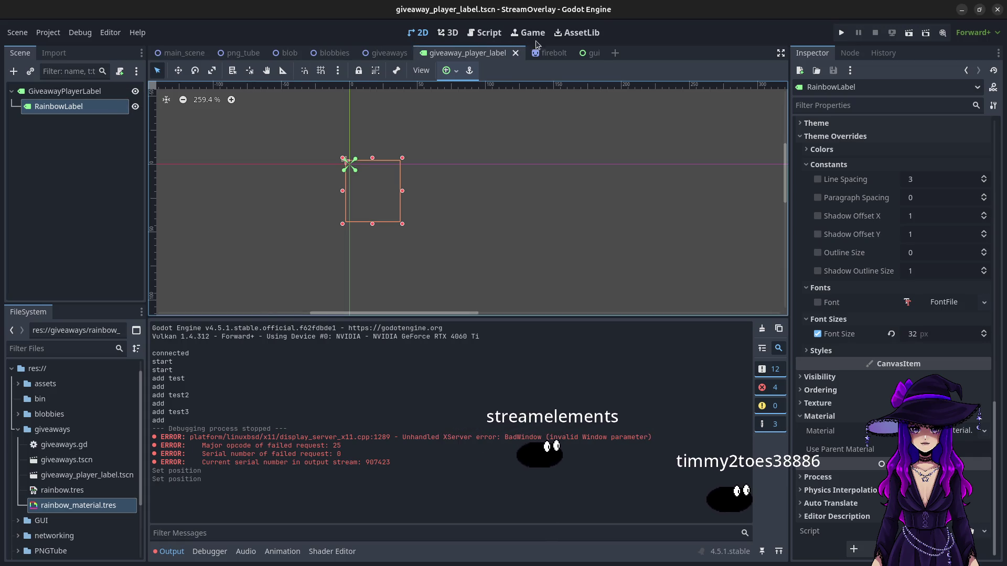
pyautogui.click(374, 54)
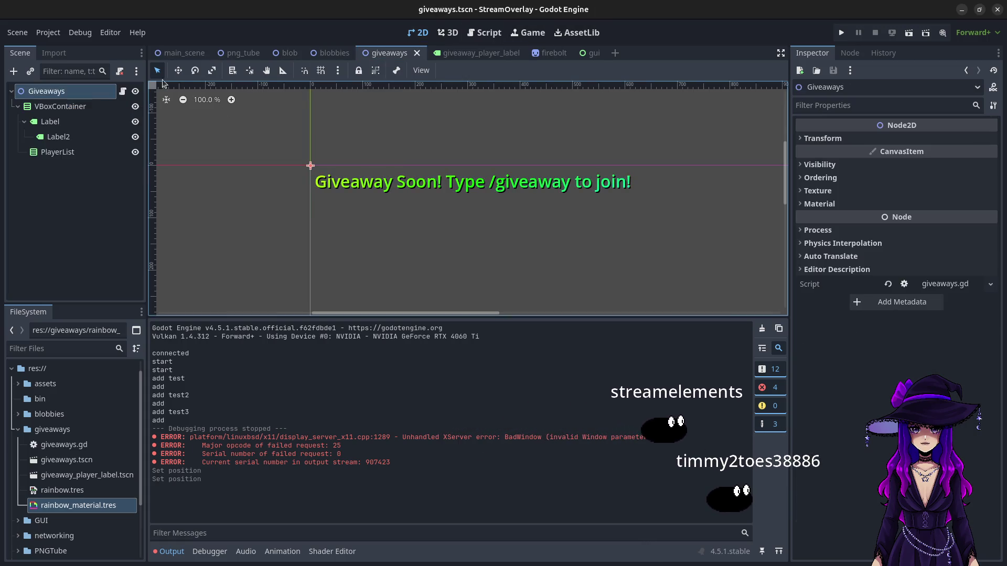
# Step: Search giveaways.gd for 'label' and place the caret at the end of line 53
pyautogui.click(484, 32)
pyautogui.click(518, 210)
pyautogui.hotkey('ctrl', 'f')
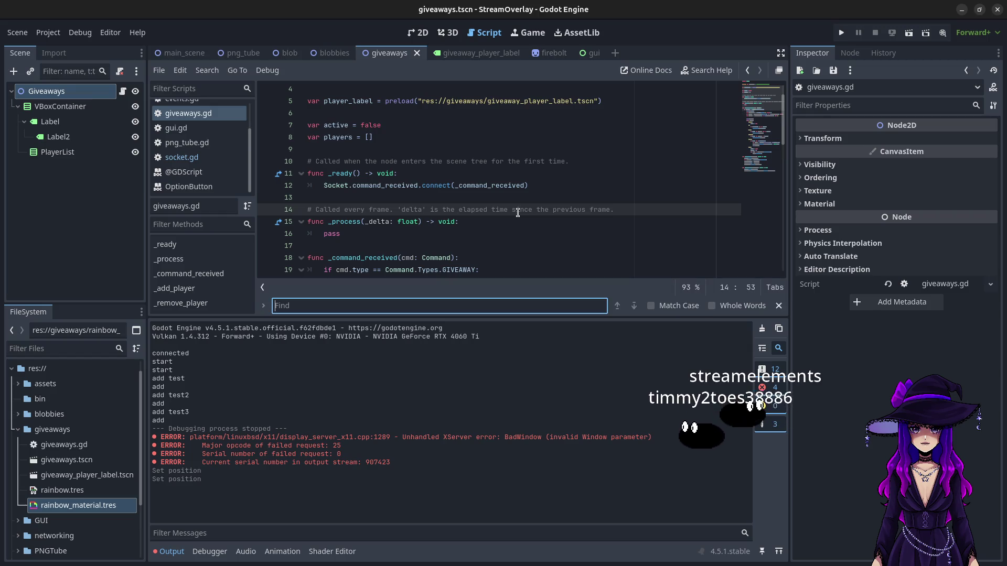
pyautogui.write('label')
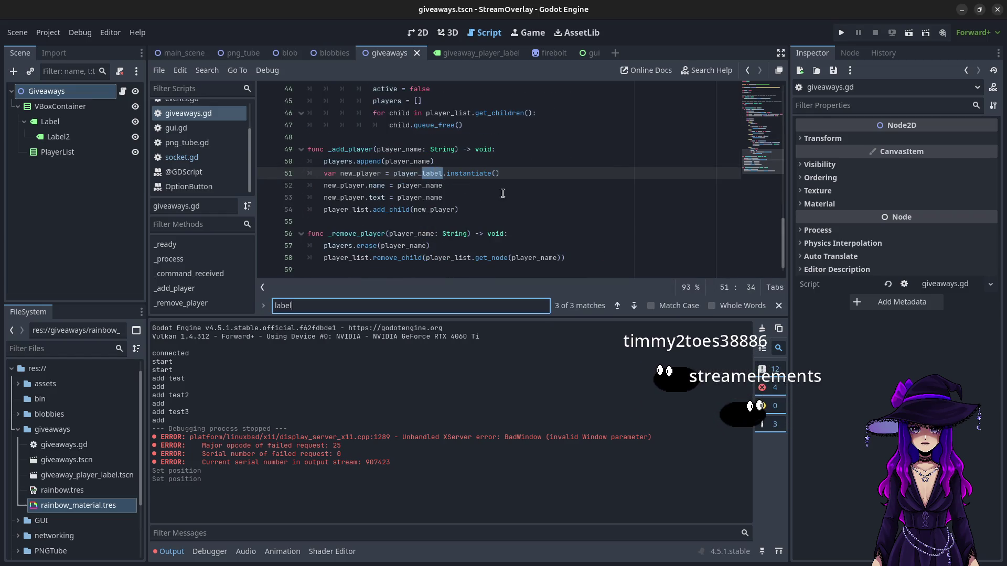
pyautogui.click(453, 187)
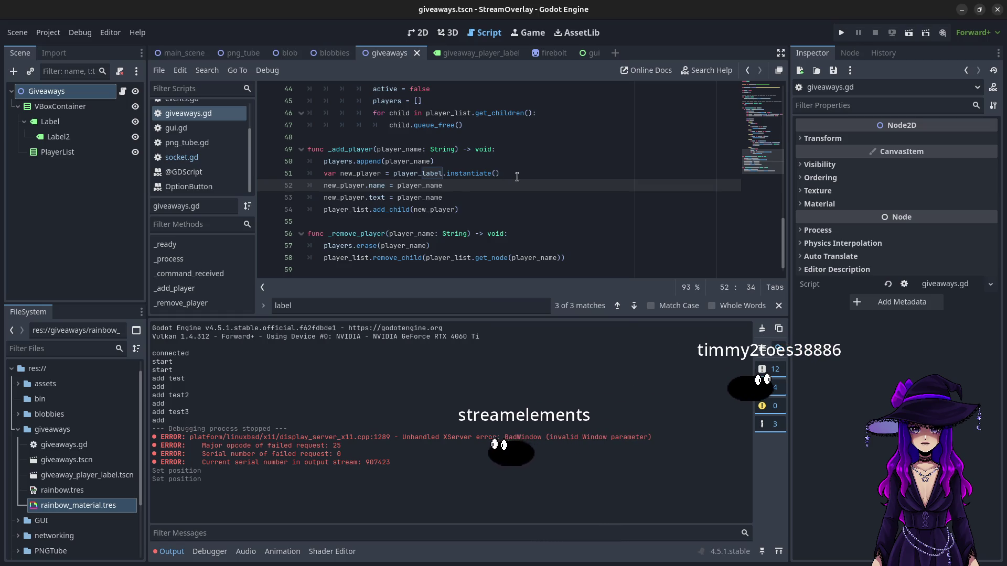
pyautogui.click(447, 196)
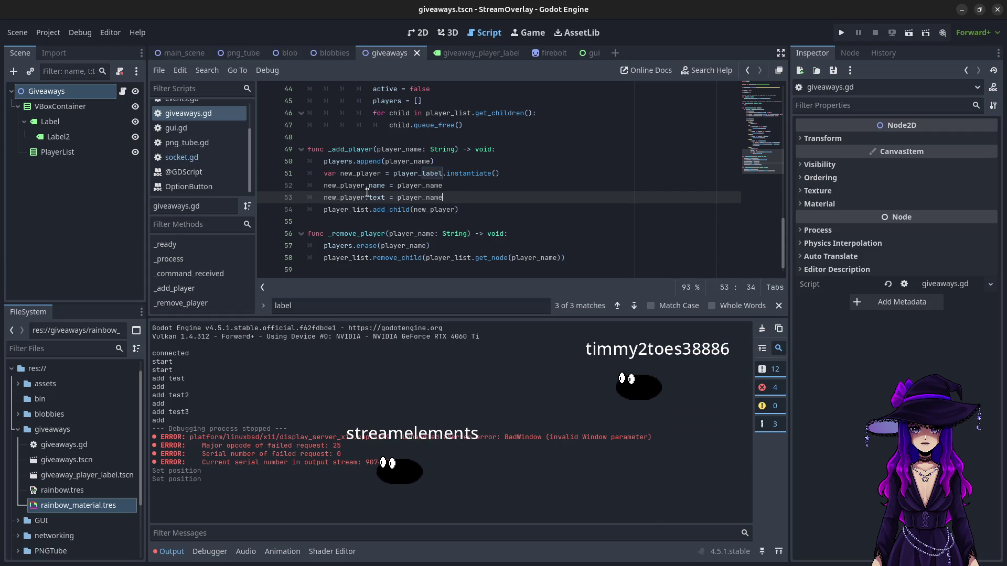
pyautogui.moveTo(356, 199)
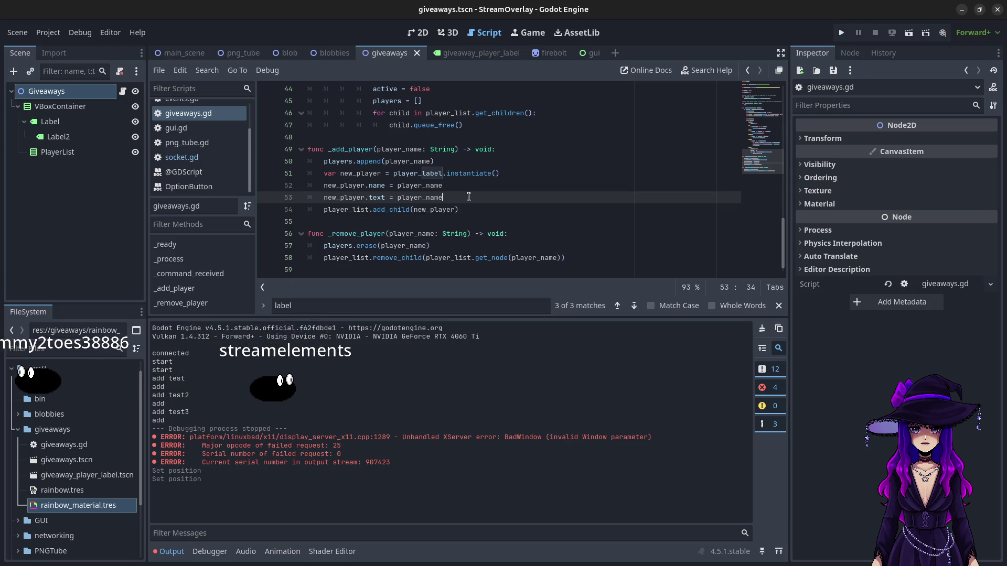
# Step: Add line 54 setting new_player's RainbowLabel text to player_name, save, and run the project
pyautogui.press('Return')
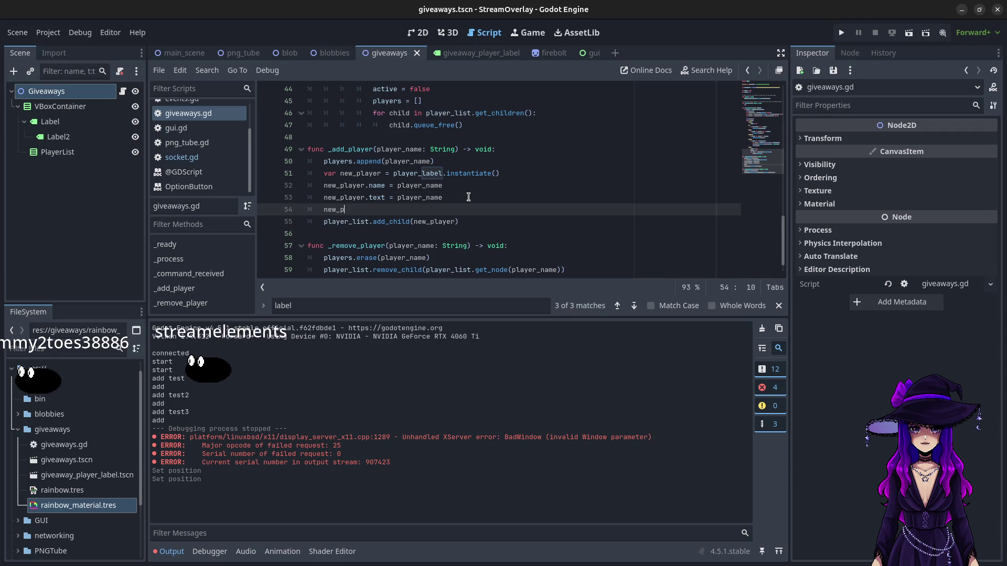
pyautogui.press('BackSpace')
pyautogui.press('BackSpace')
pyautogui.press('BackSpace')
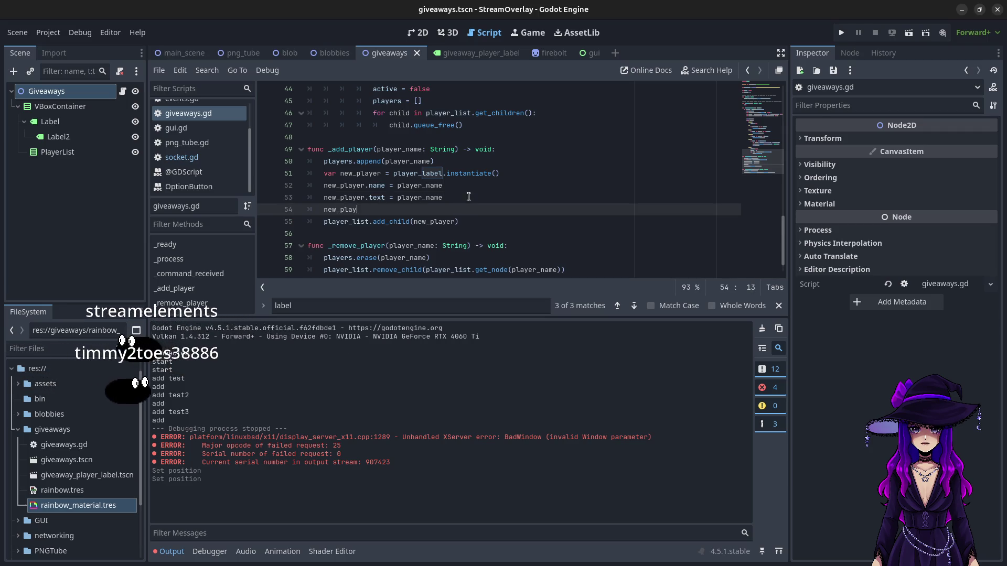
pyautogui.write('.get_')
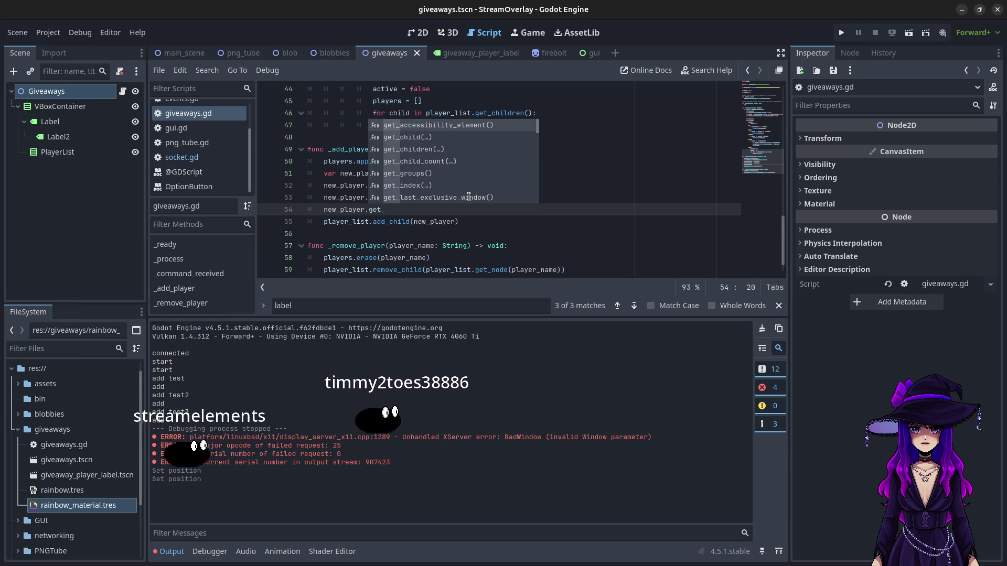
pyautogui.write('node("R')
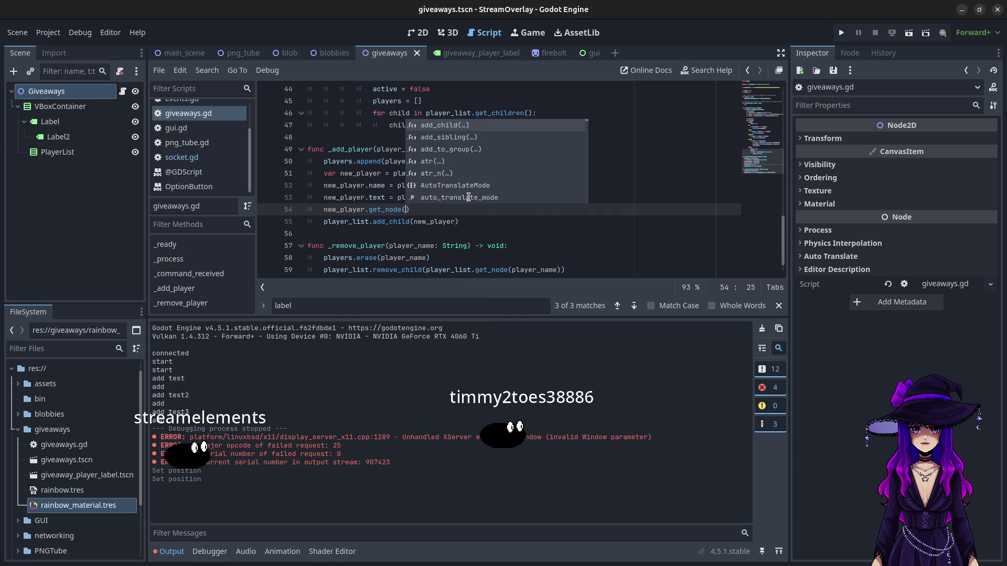
pyautogui.write('ainbow')
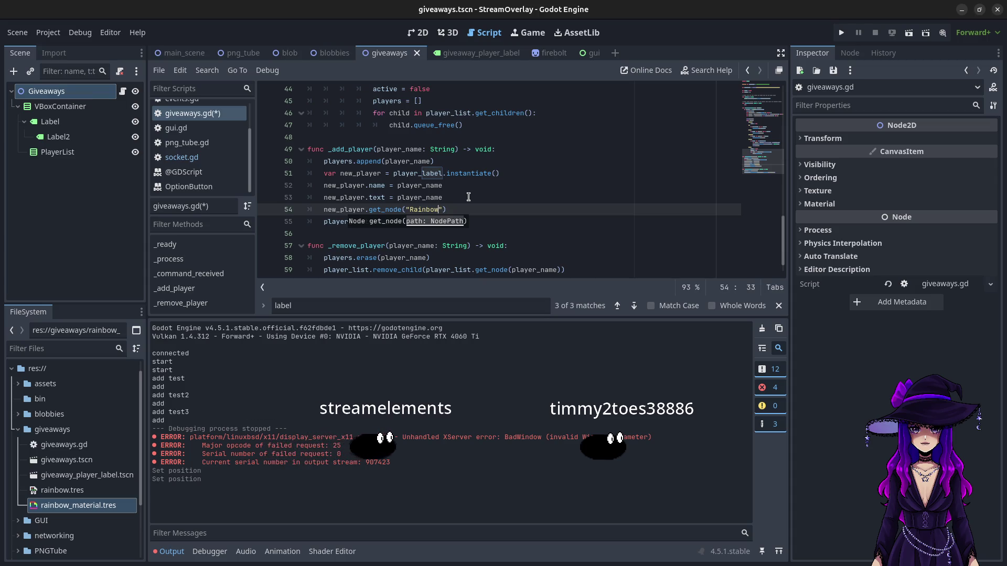
pyautogui.write('Label"')
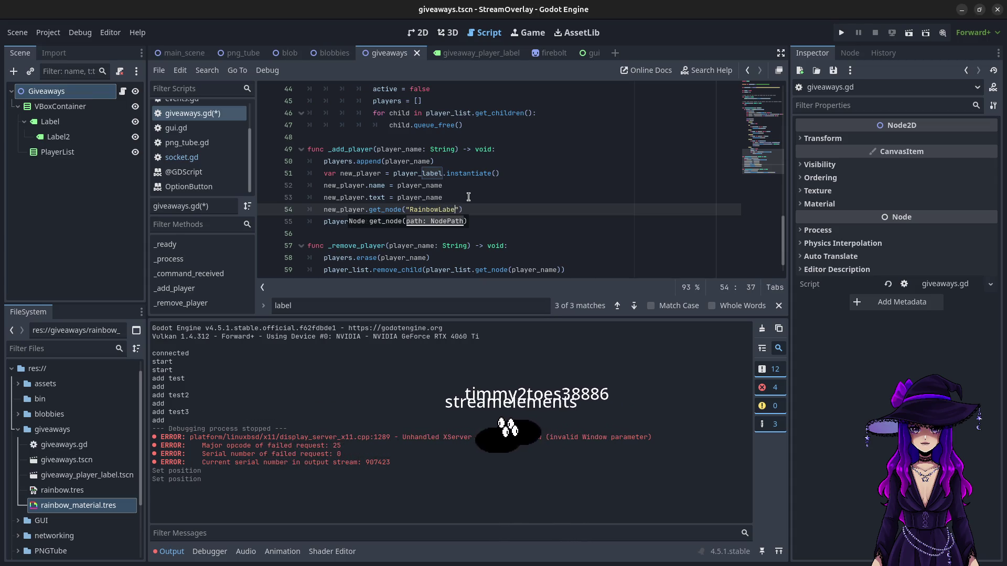
pyautogui.write(').text = p')
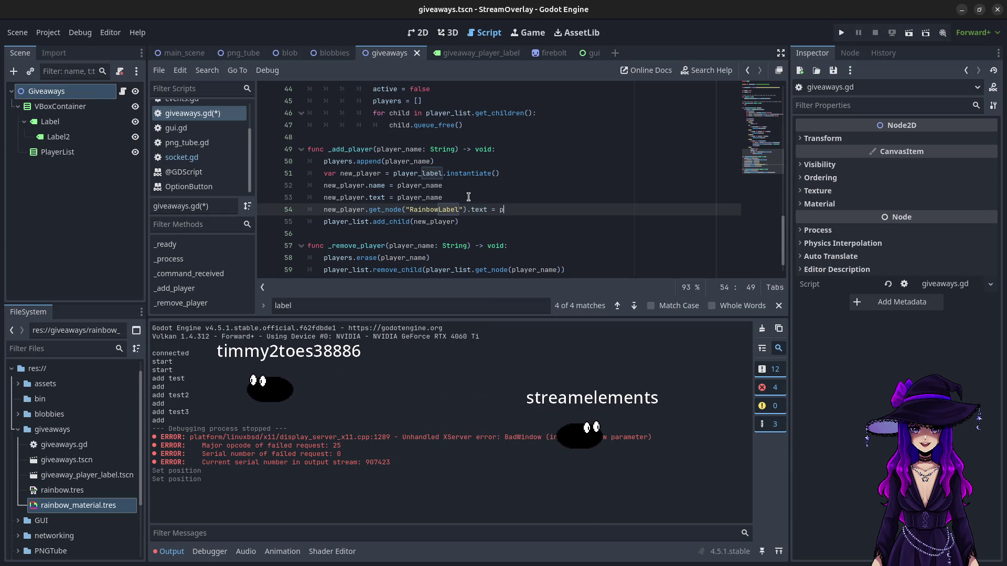
pyautogui.write('layer_name')
pyautogui.hotkey('ctrl', 's')
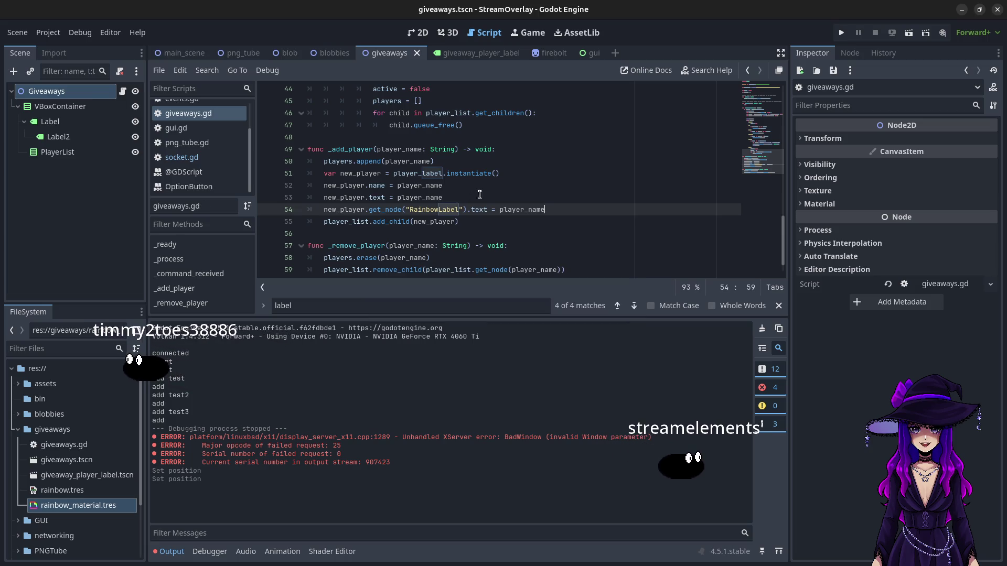
pyautogui.click(489, 55)
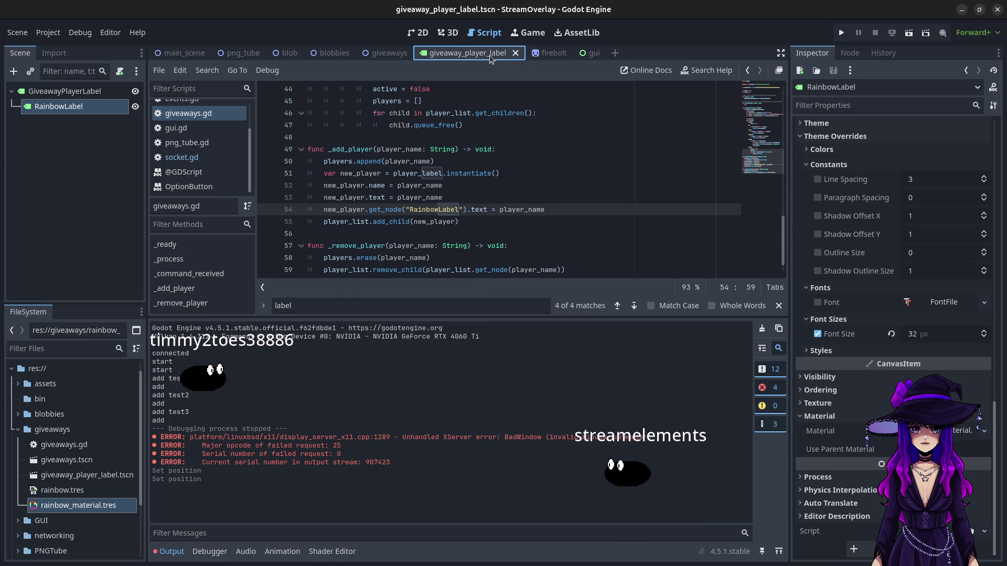
pyautogui.press('F5')
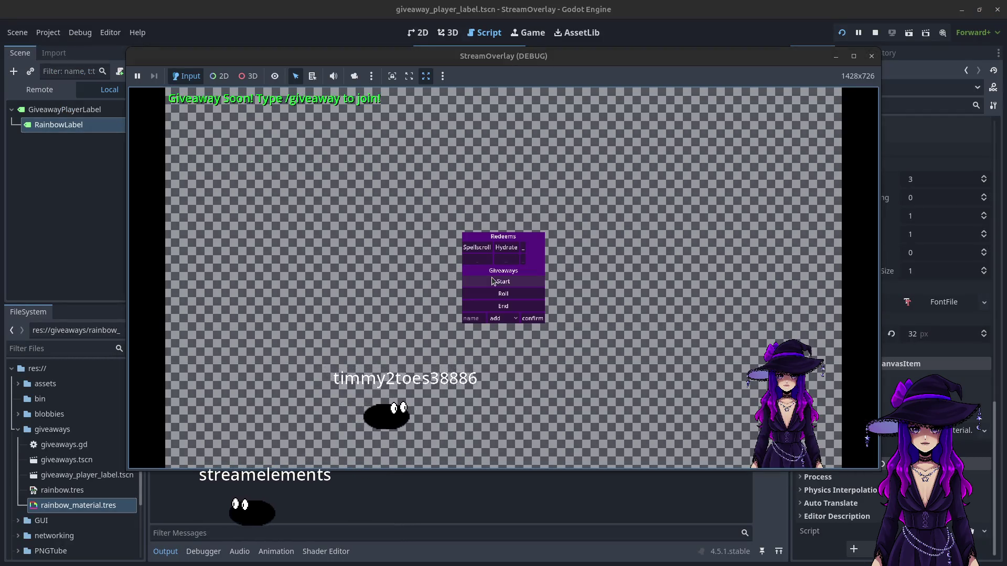
pyautogui.click(474, 318)
pyautogui.write('test')
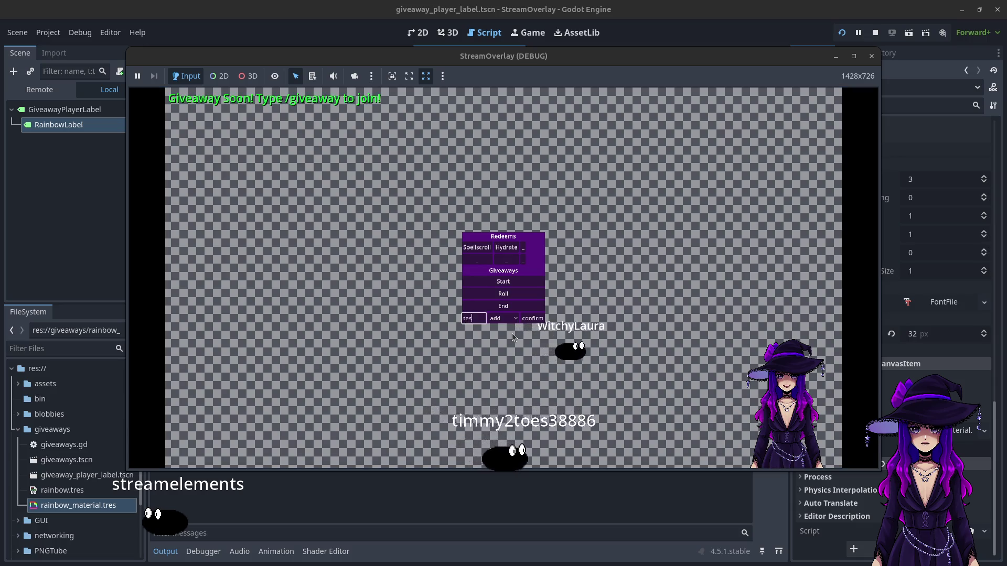
pyautogui.click(531, 318)
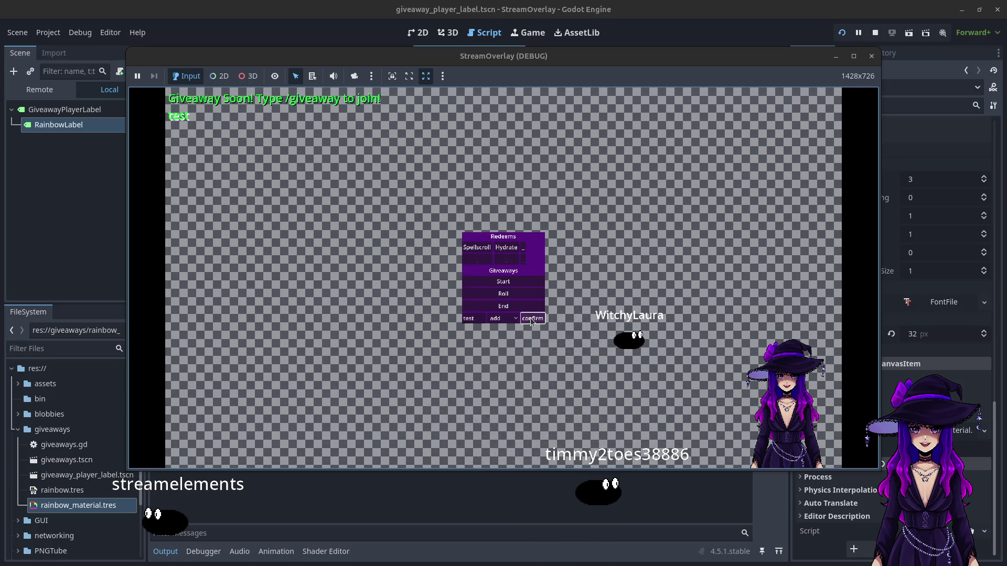
pyautogui.click(874, 38)
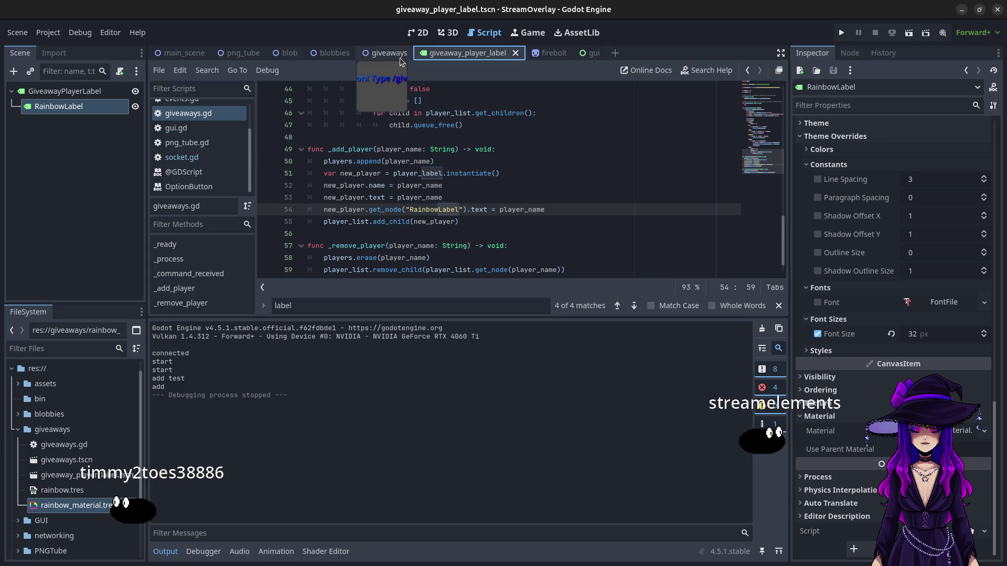
# Step: Glance at the gui scene, then select the GiveawayPlayerLabel root in giveaway_player_label
pyautogui.click(594, 54)
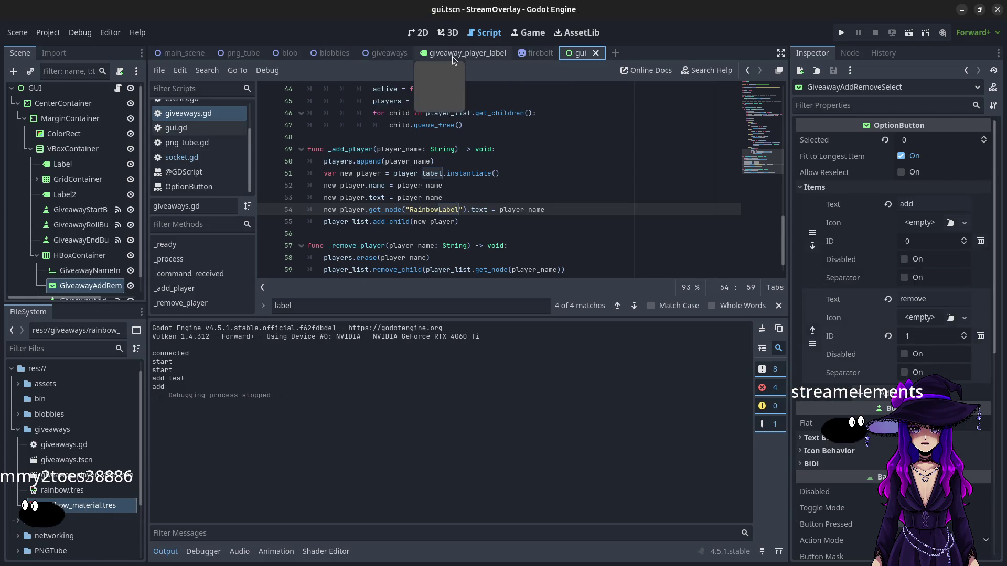
pyautogui.press('Up')
pyautogui.press('Up')
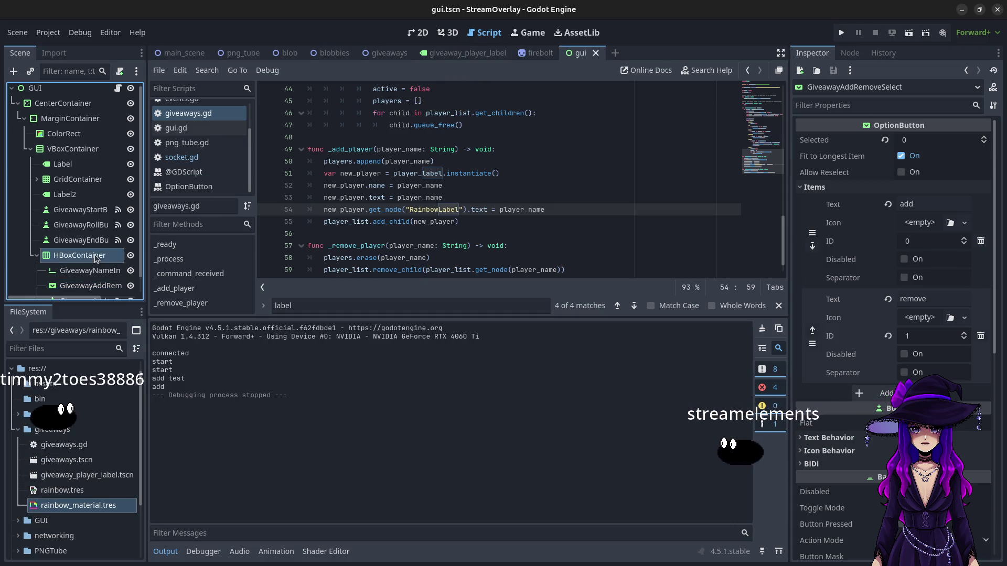
pyautogui.click(466, 58)
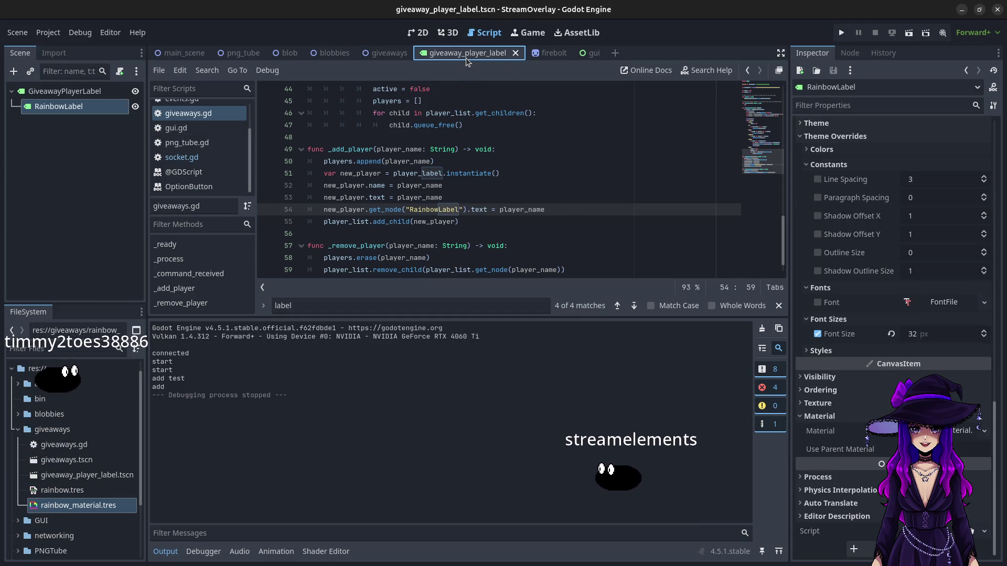
pyautogui.click(109, 96)
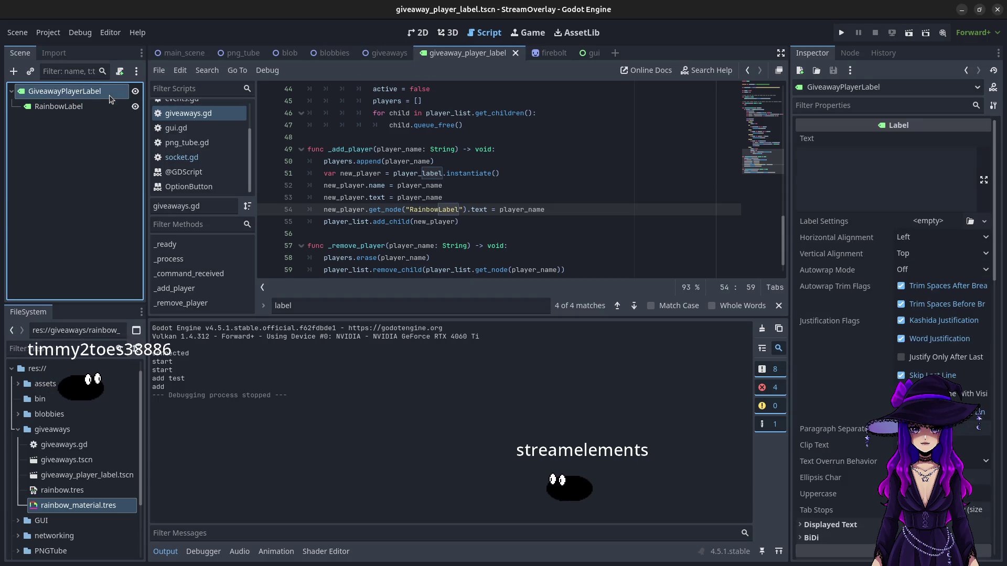
pyautogui.scroll(-10, 815, 357)
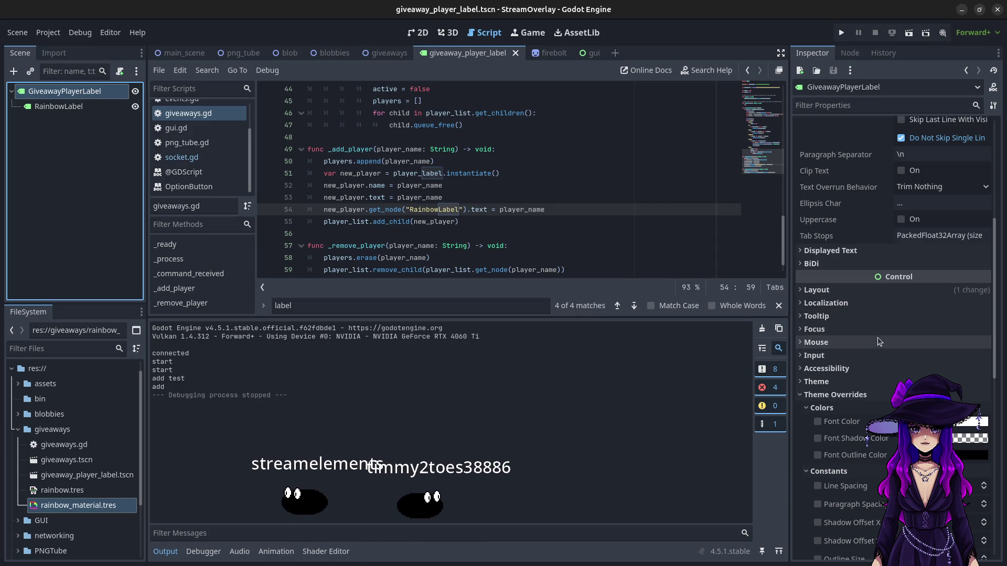
pyautogui.scroll(5, 844, 295)
# Step: Filter the Inspector for 'offset' to inspect Pivot and Shadow Offset, then clear it and show 2D
pyautogui.click(833, 111)
pyautogui.write('offse')
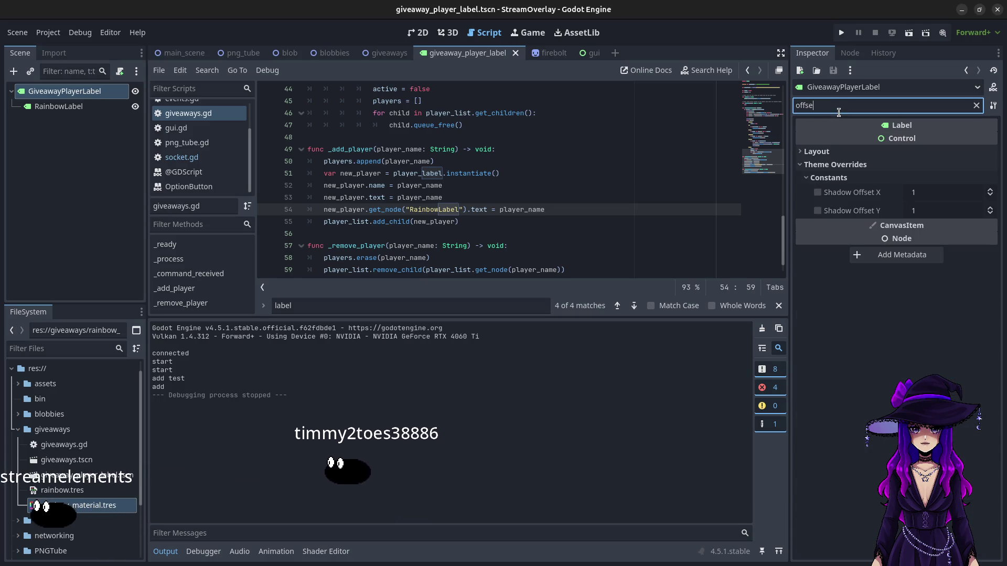
pyautogui.click(835, 164)
pyautogui.click(833, 152)
pyautogui.click(838, 166)
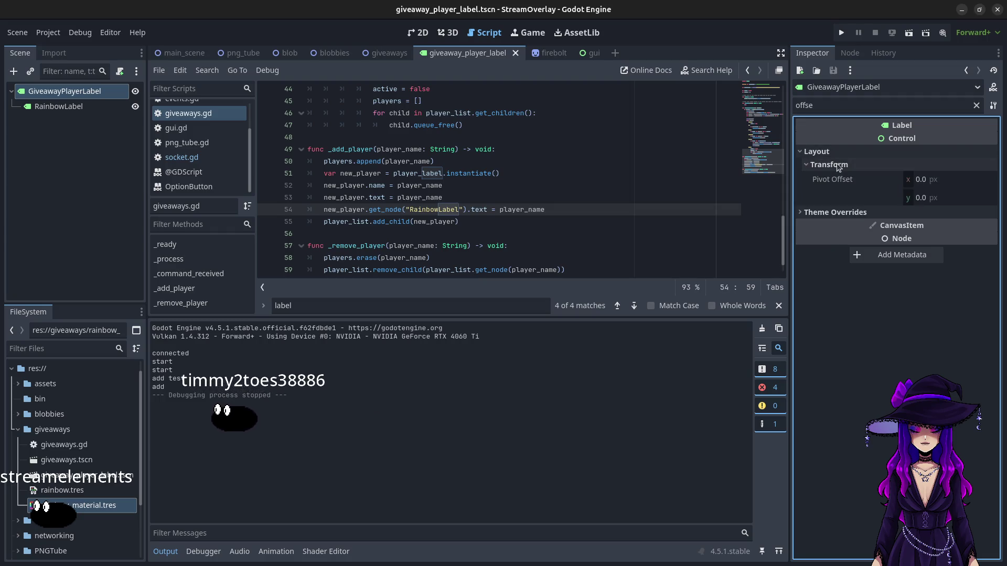
pyautogui.click(831, 214)
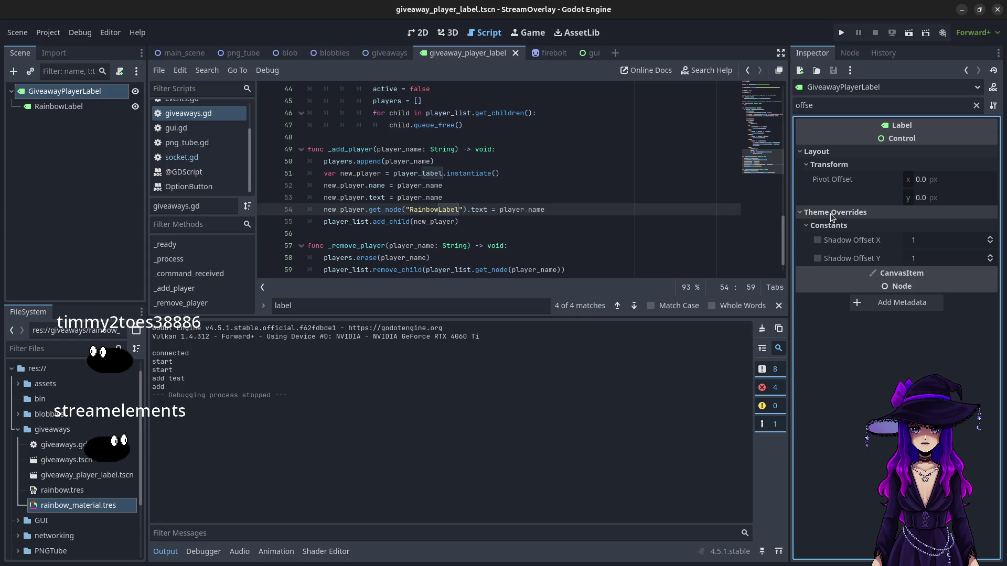
pyautogui.click(973, 105)
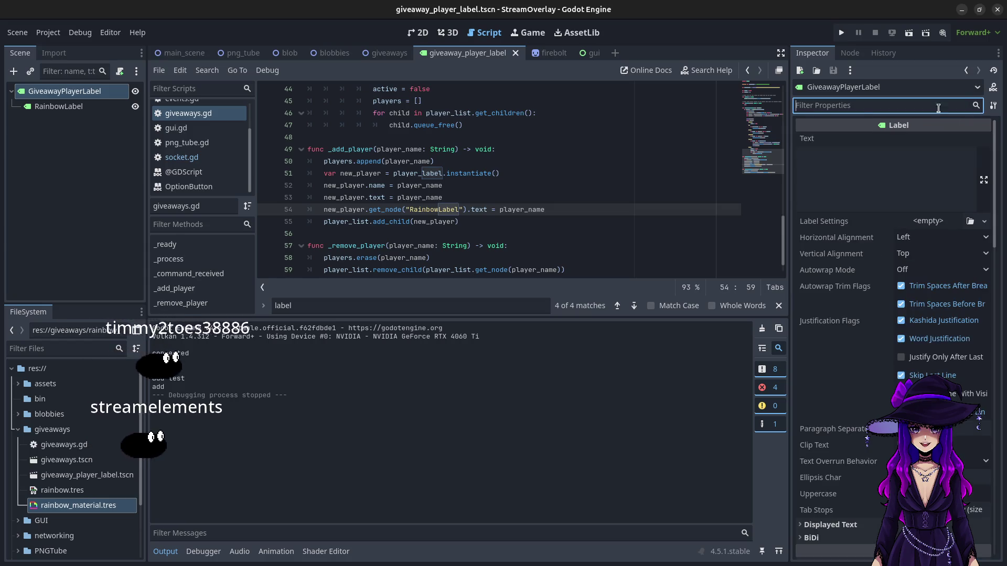
pyautogui.click(419, 33)
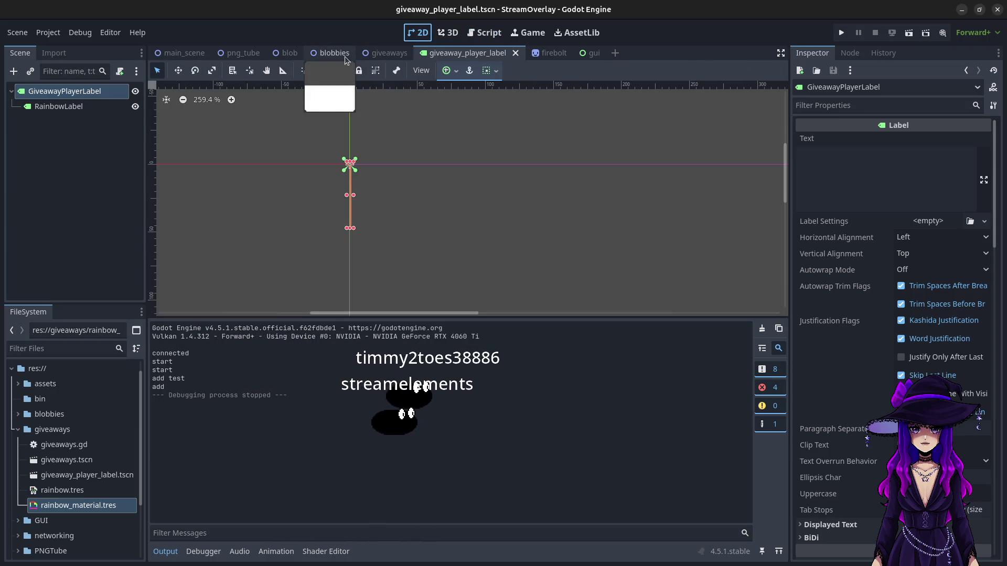
pyautogui.click(387, 52)
pyautogui.click(79, 106)
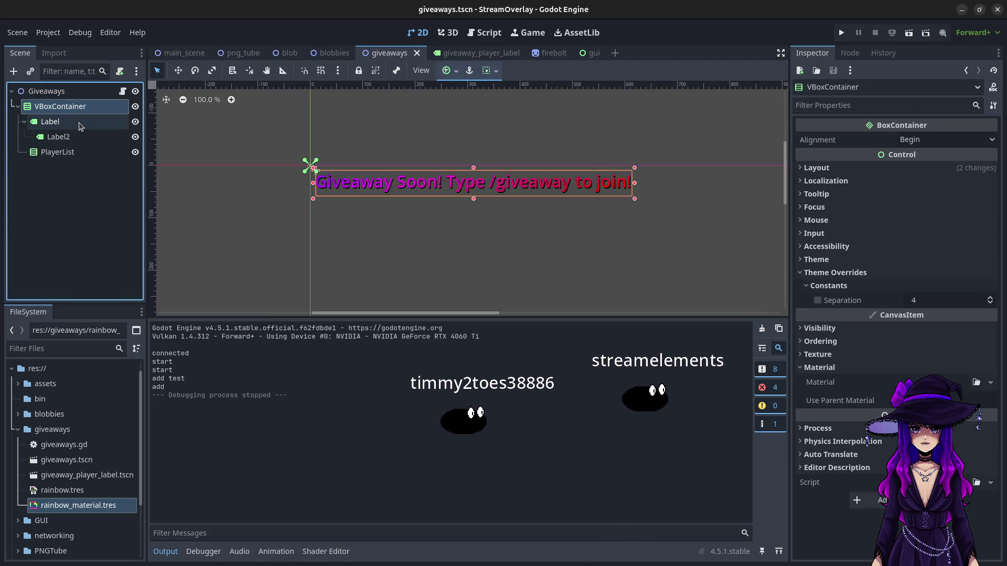
pyautogui.click(79, 123)
pyautogui.click(77, 152)
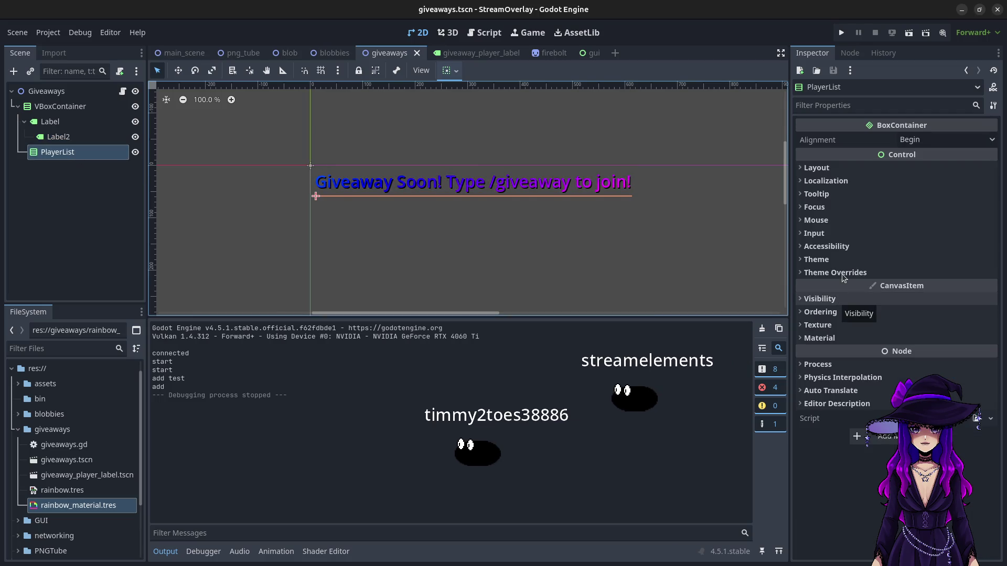
pyautogui.click(823, 168)
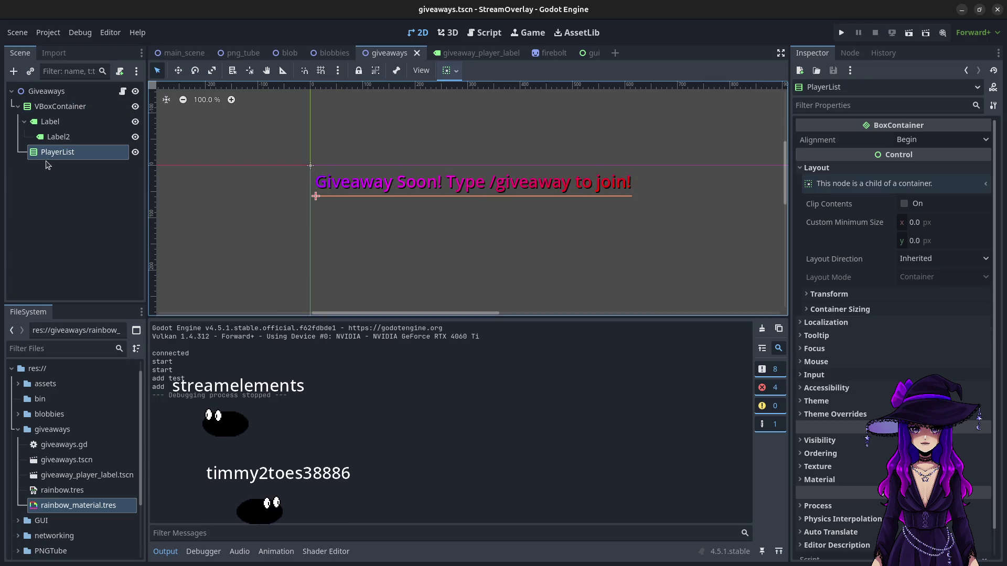
pyautogui.click(53, 108)
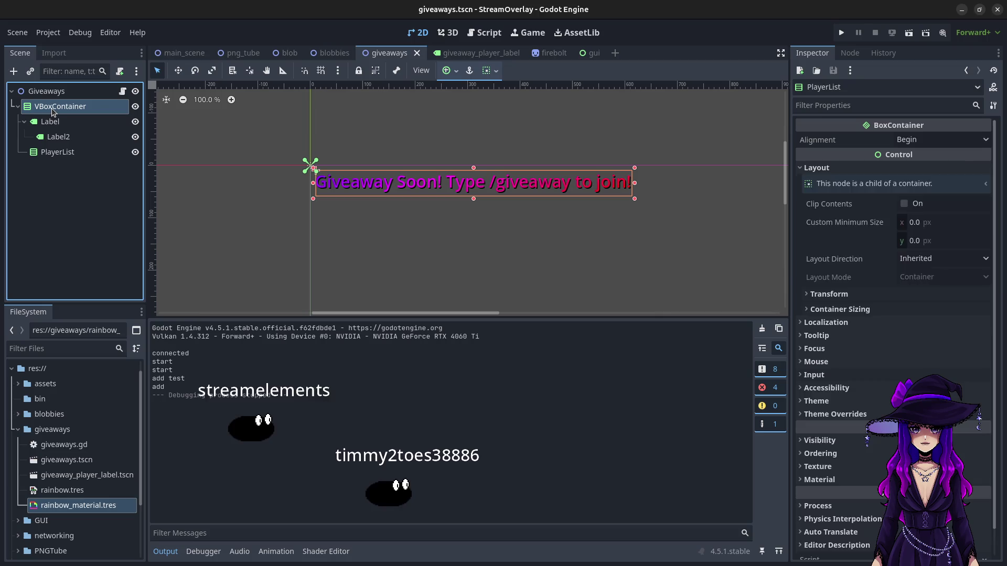
pyautogui.click(55, 152)
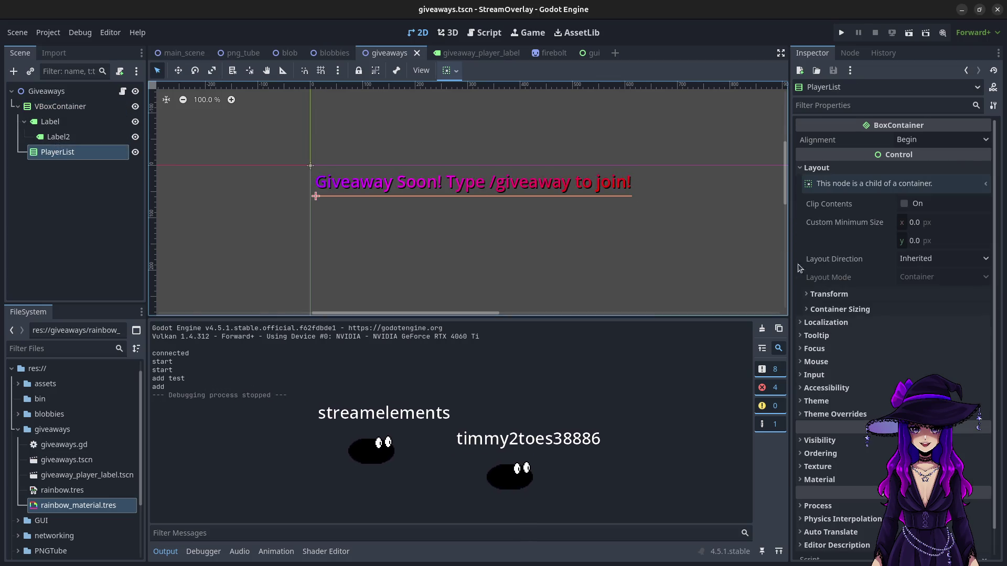
pyautogui.click(844, 295)
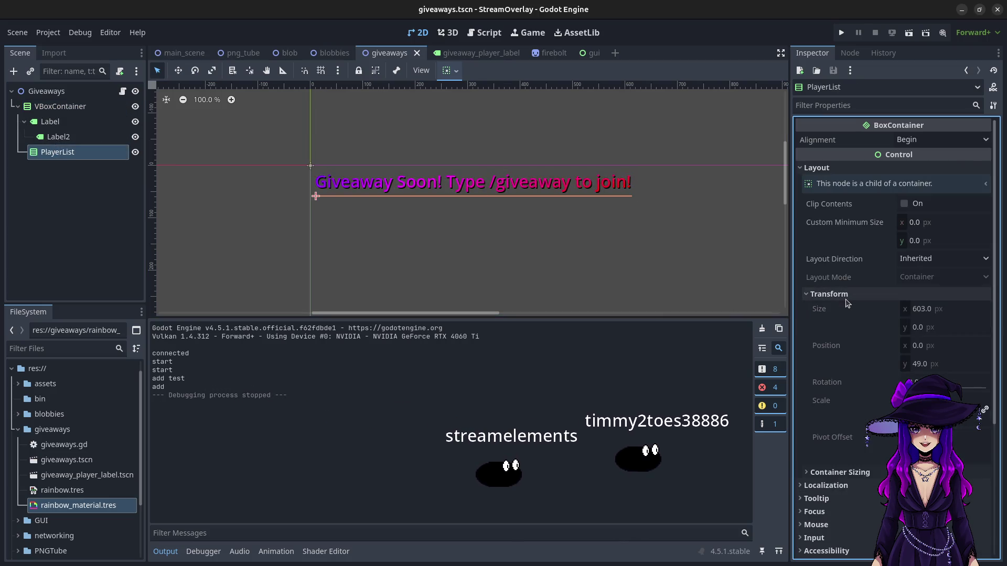
pyautogui.click(845, 297)
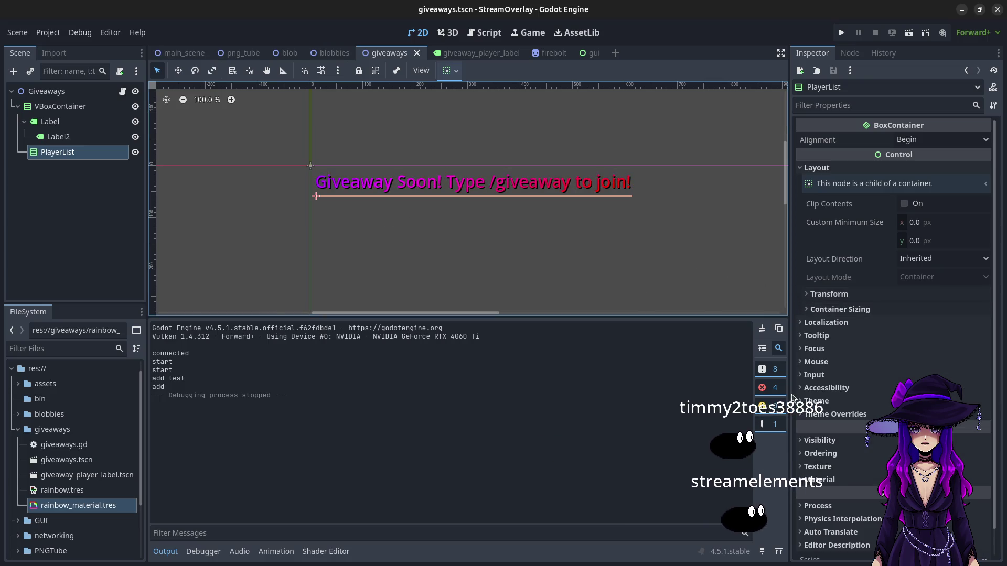
pyautogui.click(833, 414)
pyautogui.click(836, 428)
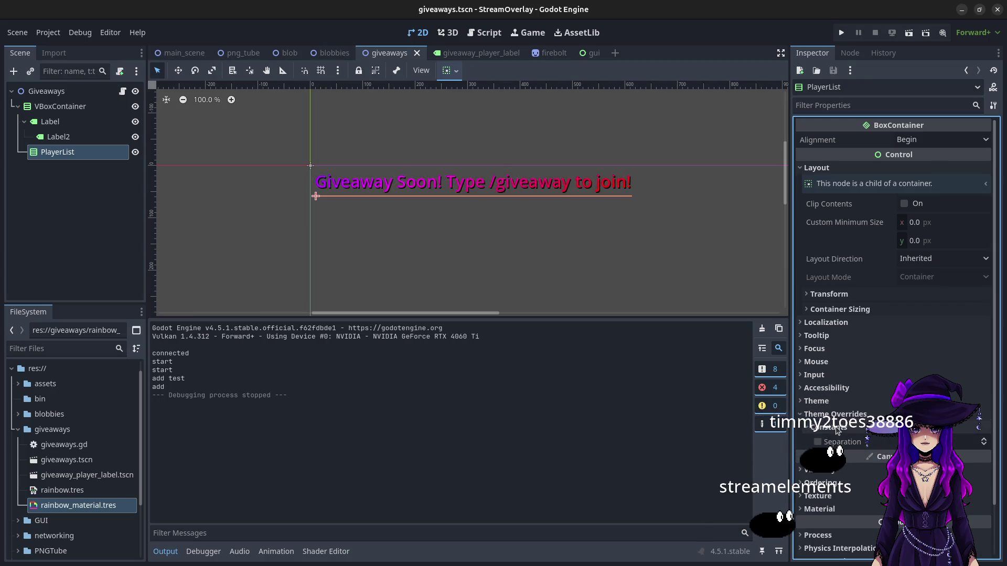
pyautogui.click(48, 107)
pyautogui.rightClick(49, 107)
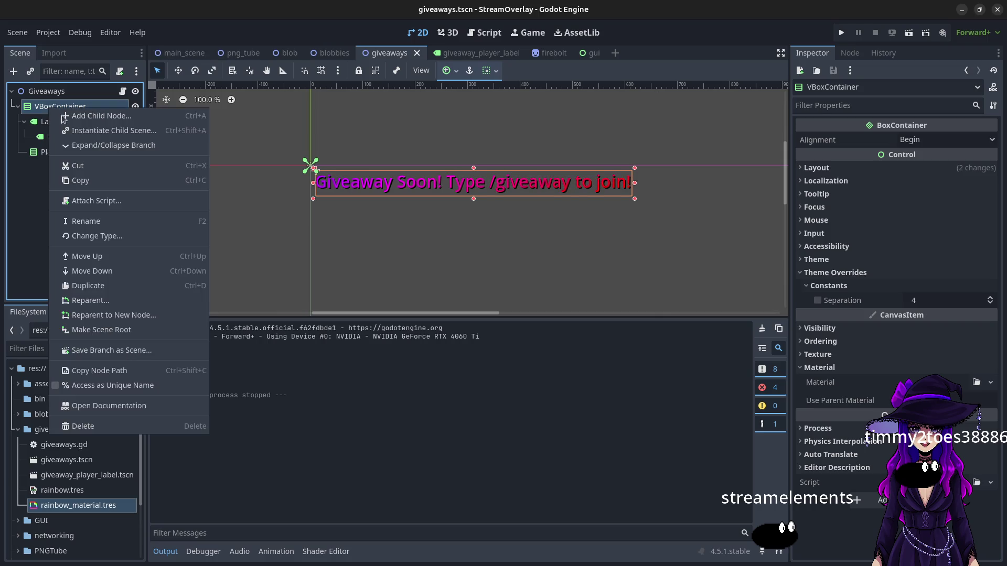
# Step: Add a MarginContainer under VBoxContainer and move PlayerList inside it
pyautogui.click(67, 117)
pyautogui.write('marginc')
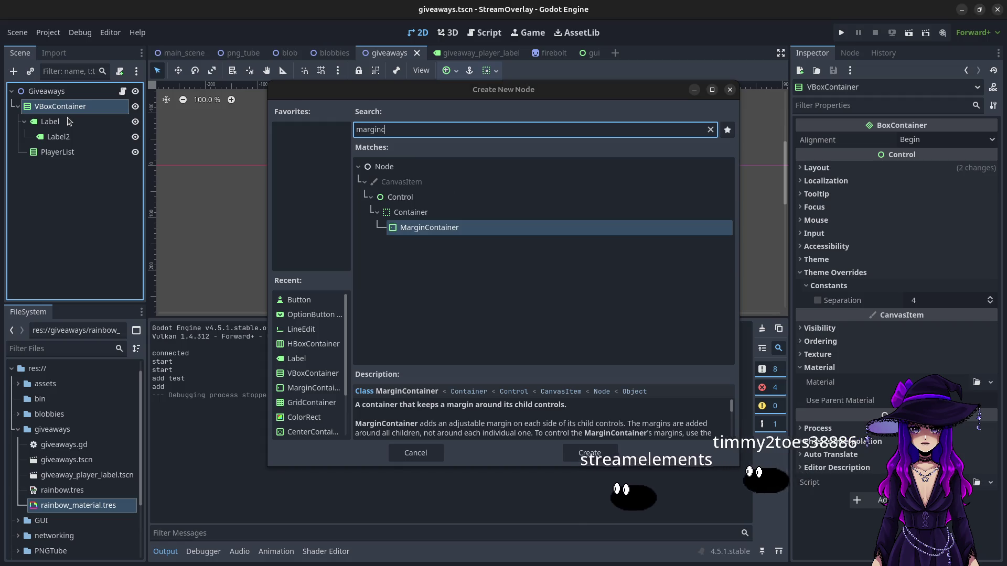
pyautogui.press('Return')
pyautogui.moveTo(57, 152); pyautogui.dragTo(65, 167)
pyautogui.click(70, 156)
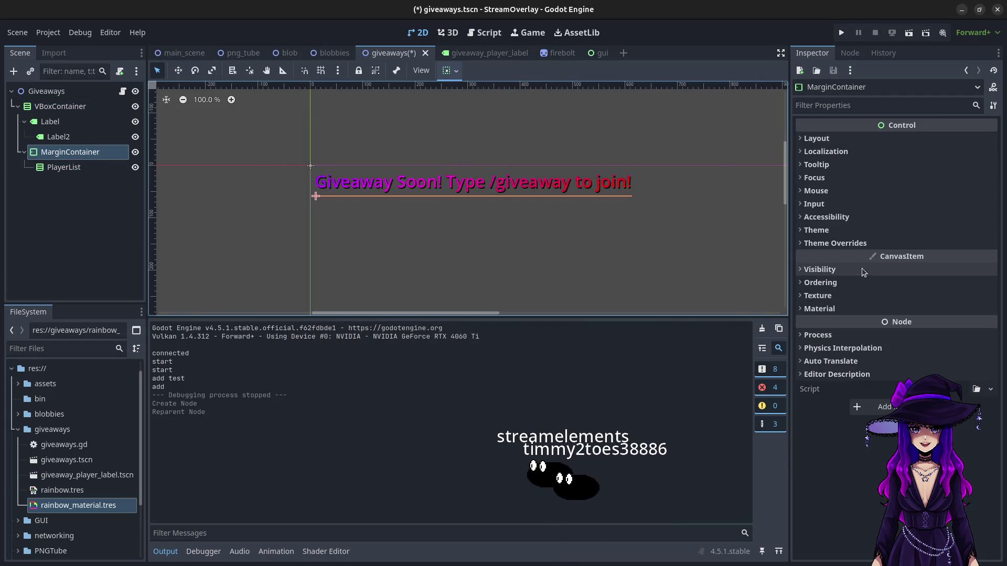
# Step: Set the MarginContainer's left margin override to 10, save the scene and open giveaways.gd
pyautogui.click(828, 246)
pyautogui.click(828, 256)
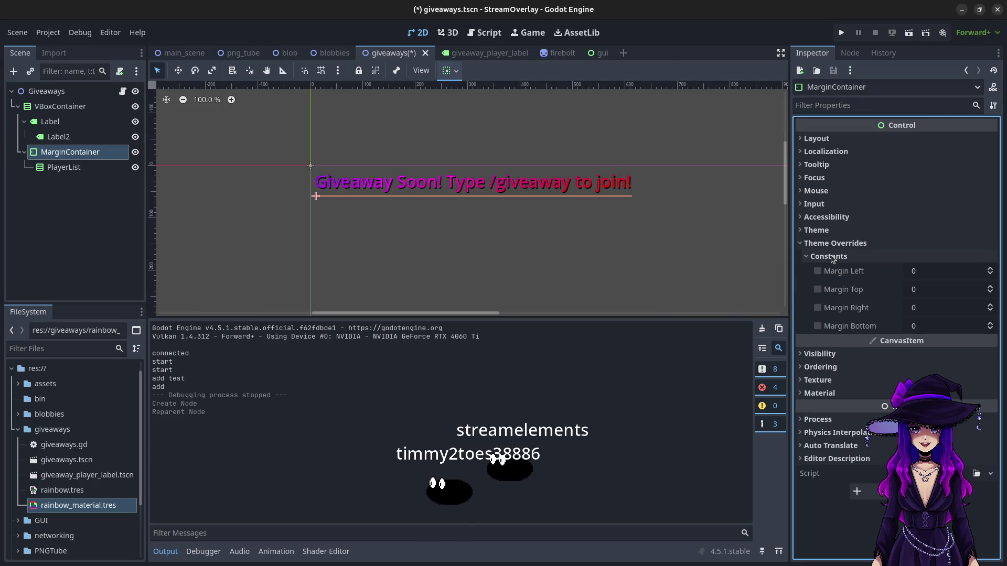
pyautogui.click(817, 271)
pyautogui.click(933, 272)
pyautogui.write('5')
pyautogui.press('Return')
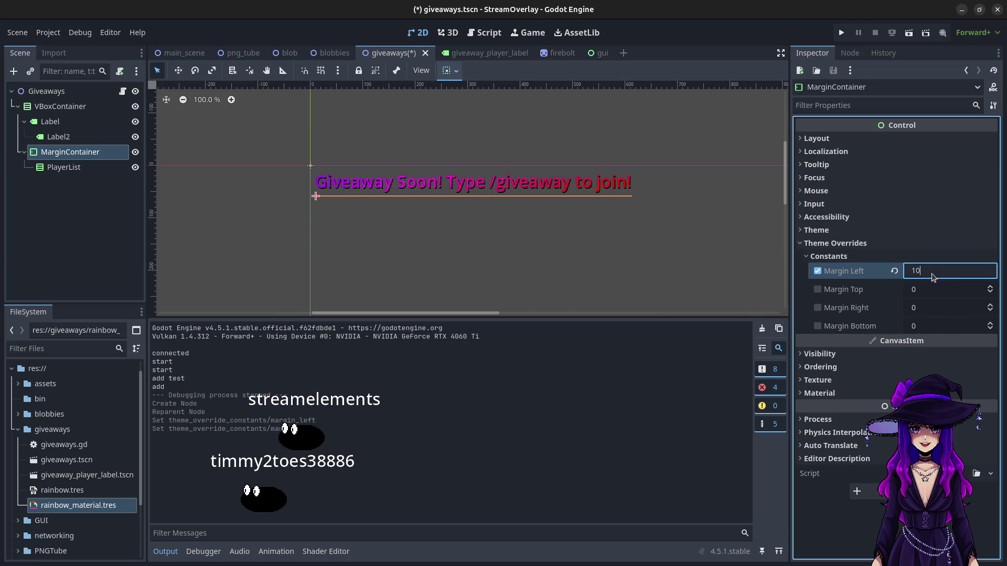
pyautogui.press('Return')
pyautogui.hotkey('ctrl', 's')
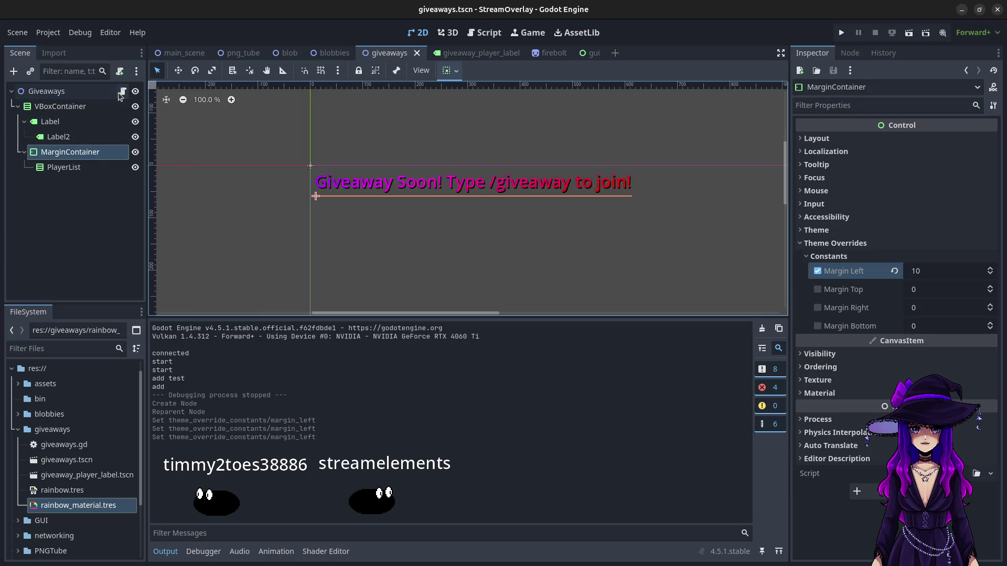
pyautogui.click(123, 93)
pyautogui.scroll(13, 329, 176)
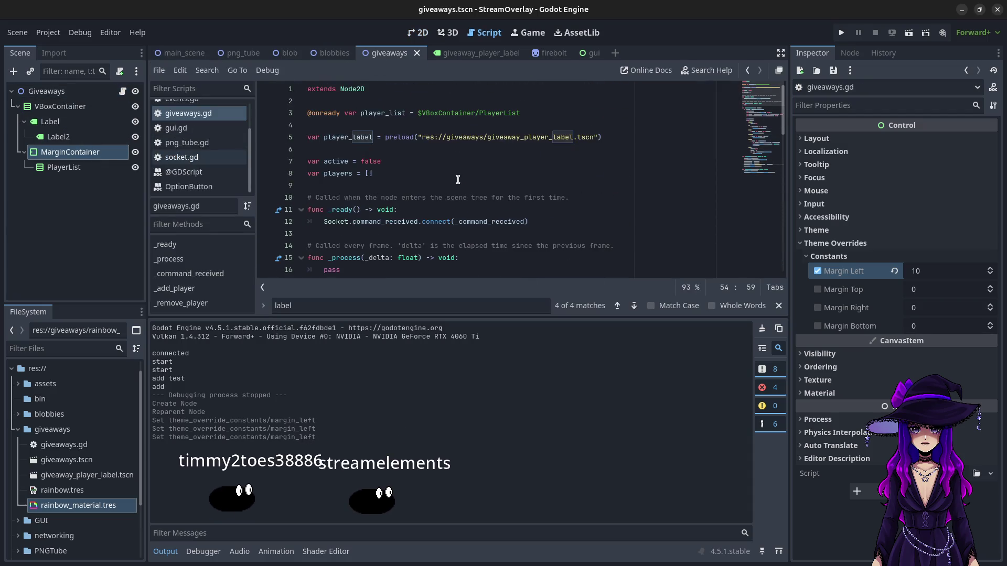
# Step: Remove the stray 'ma' from the preload path, repoint player_list to $VBoxContainer/MarginContainer/PlayerList, and save
pyautogui.click(487, 138)
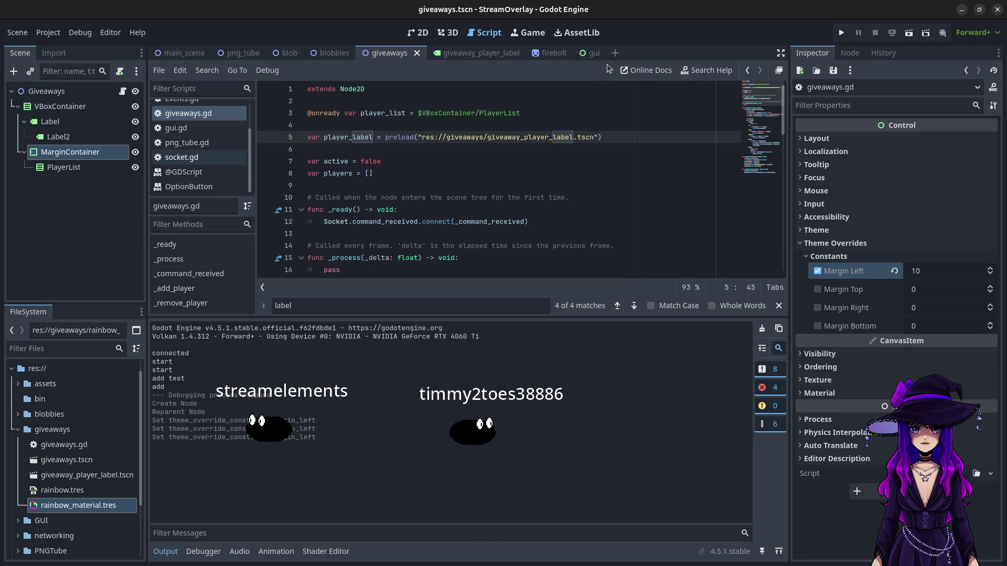
pyautogui.press('BackSpace')
pyautogui.press('BackSpace')
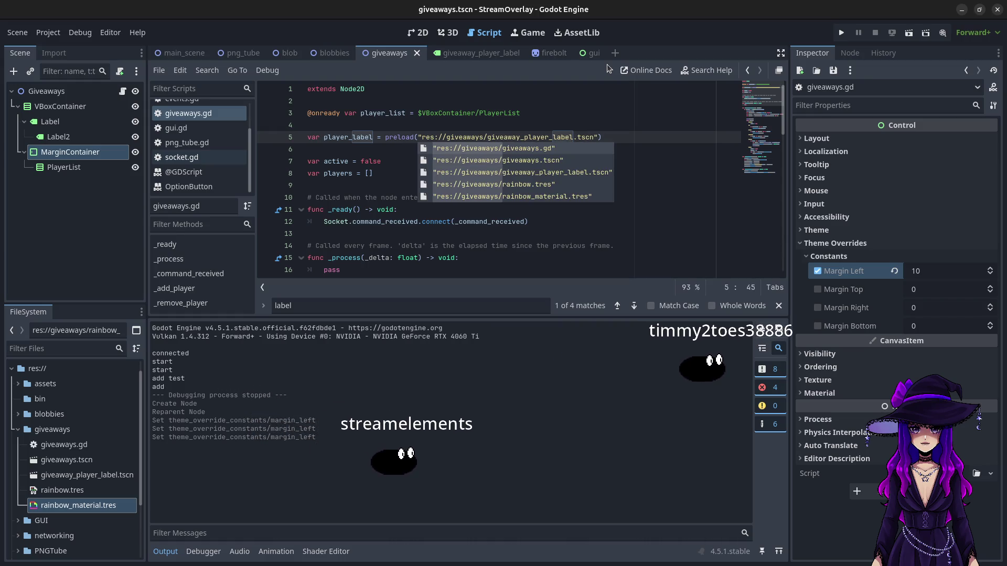
pyautogui.click(479, 112)
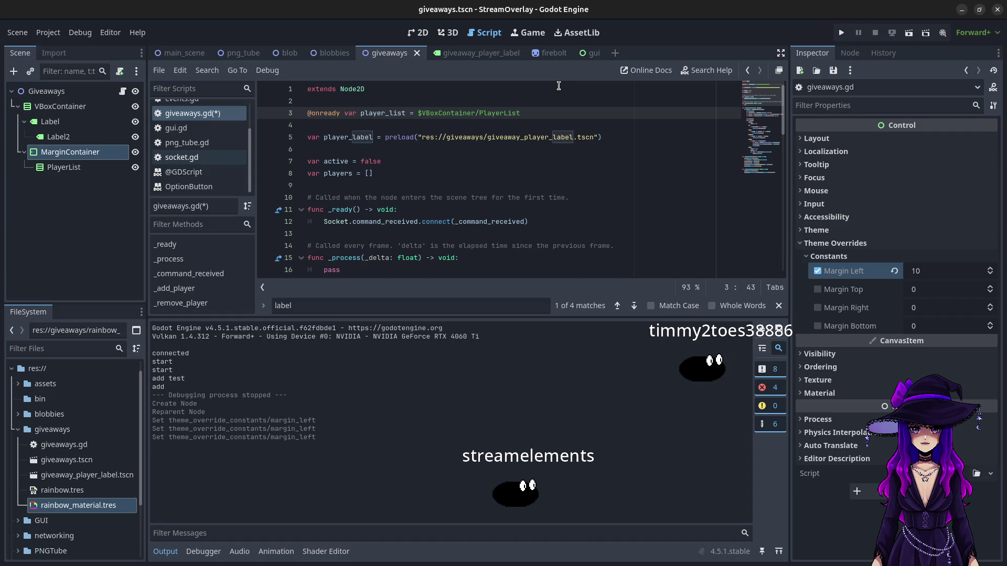
pyautogui.write('Mar')
pyautogui.press('Tab')
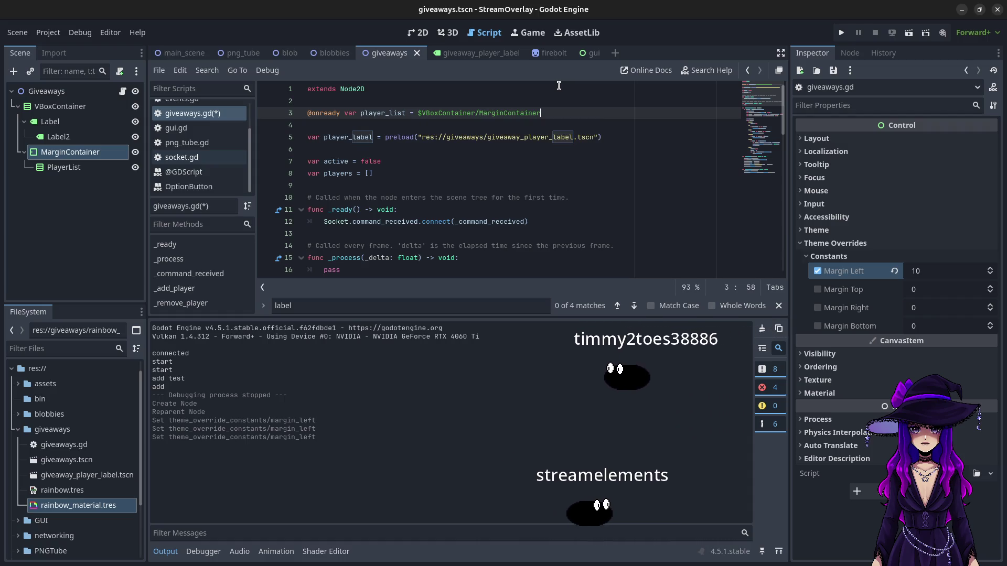
pyautogui.press('Tab')
pyautogui.hotkey('ctrl', 's')
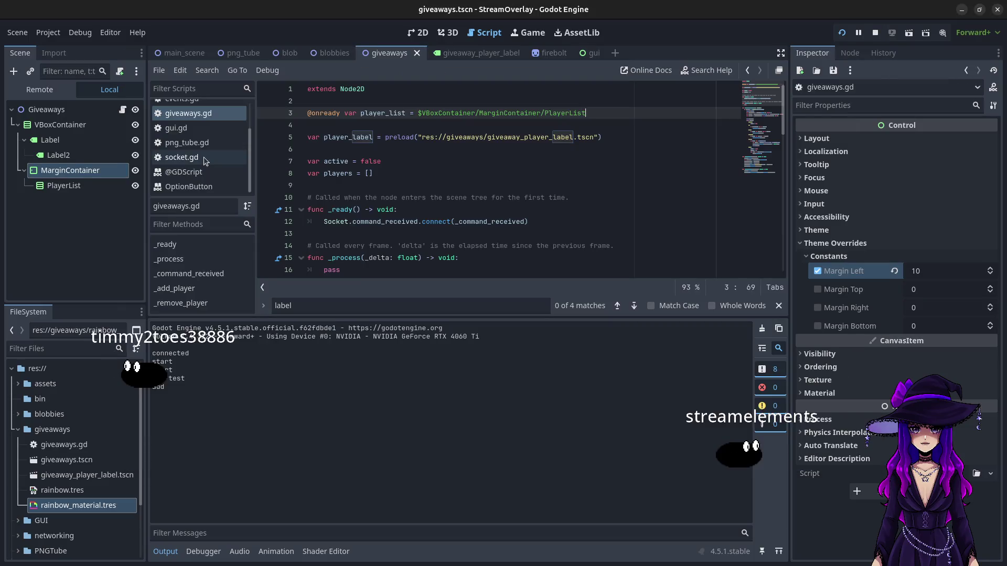
pyautogui.click(476, 54)
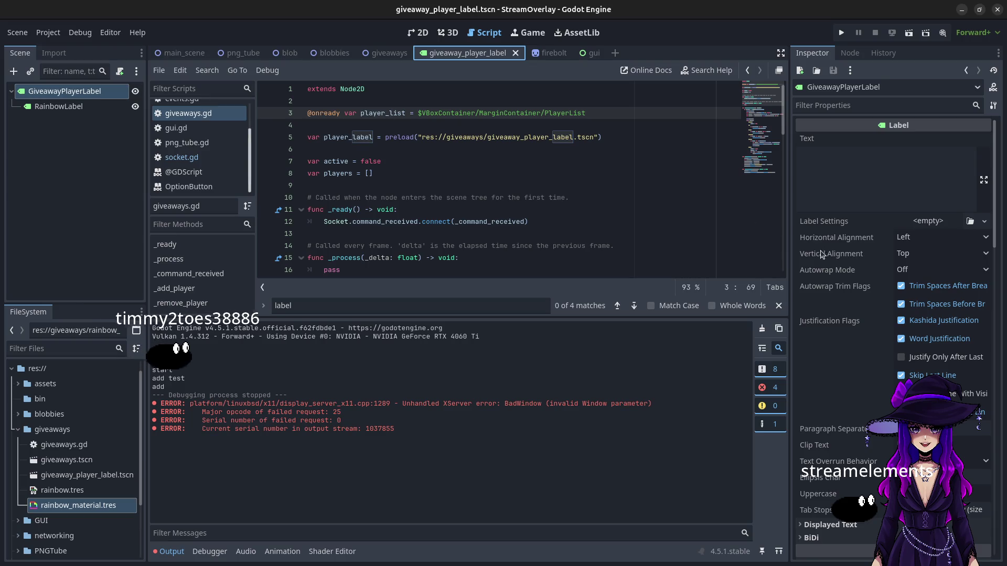
# Step: Override the player label's Font Color to black (000000) and save the scene
pyautogui.scroll(-10, 821, 250)
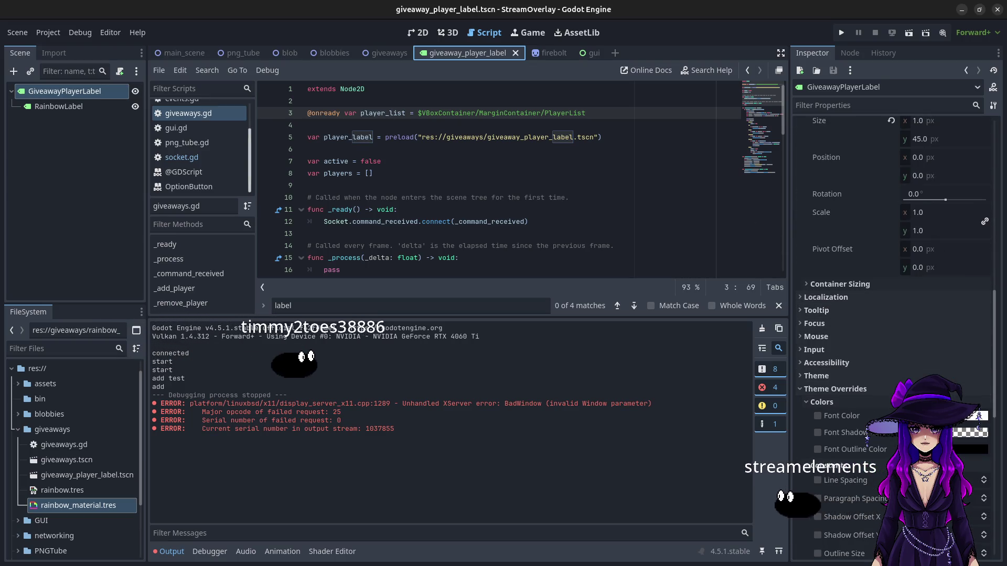
pyautogui.click(817, 415)
pyautogui.click(975, 416)
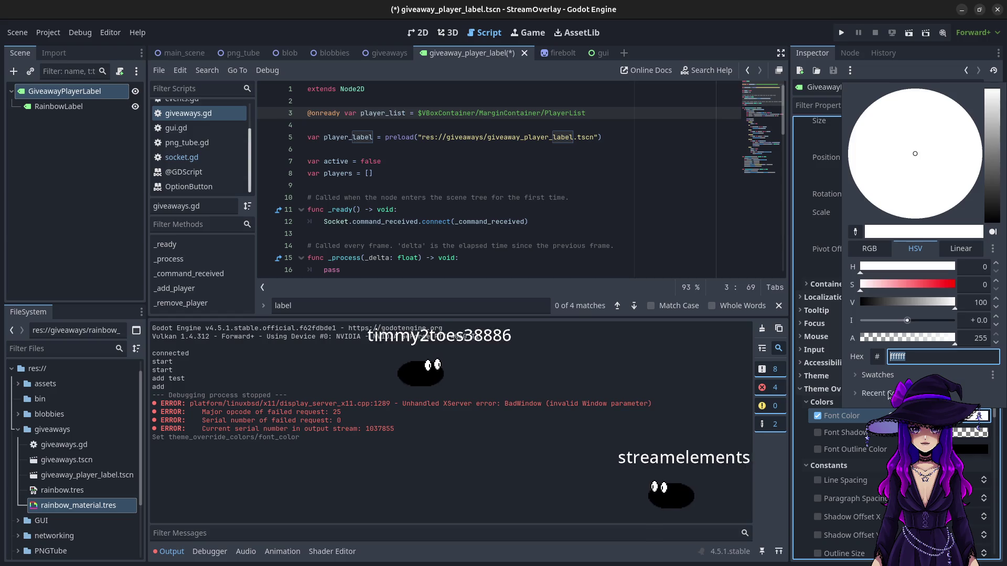
pyautogui.write('000000')
pyautogui.press('Return')
pyautogui.click(90, 182)
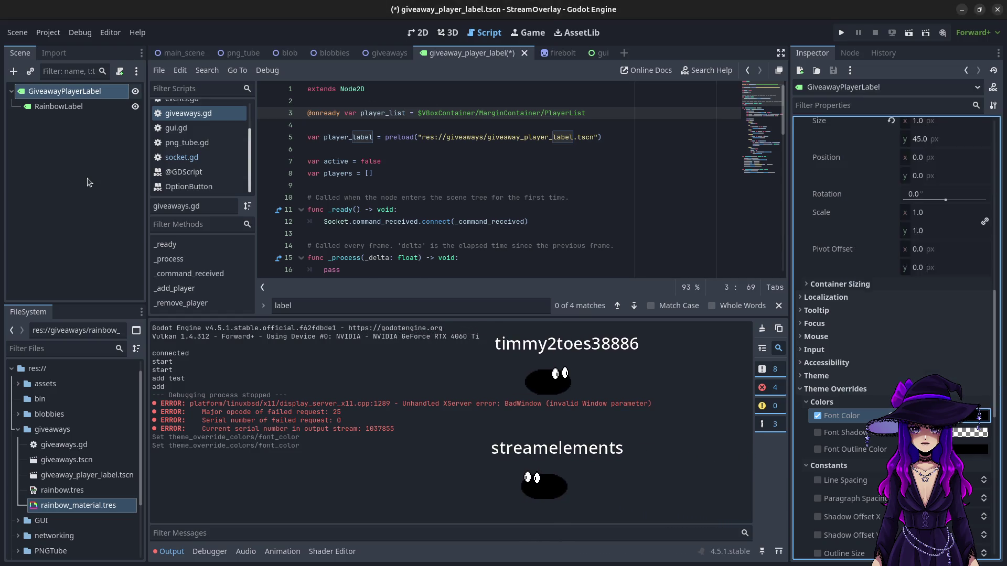
pyautogui.hotkey('ctrl', 's')
# Step: Check the 2D and 3D views, then go back to the giveaways.gd script
pyautogui.click(417, 32)
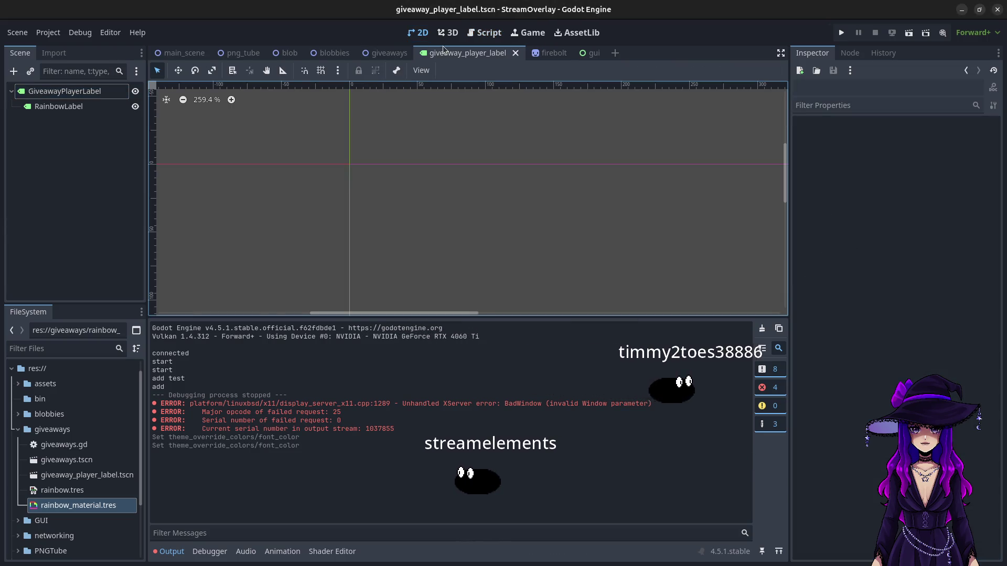
pyautogui.click(456, 33)
pyautogui.click(422, 32)
pyautogui.click(484, 33)
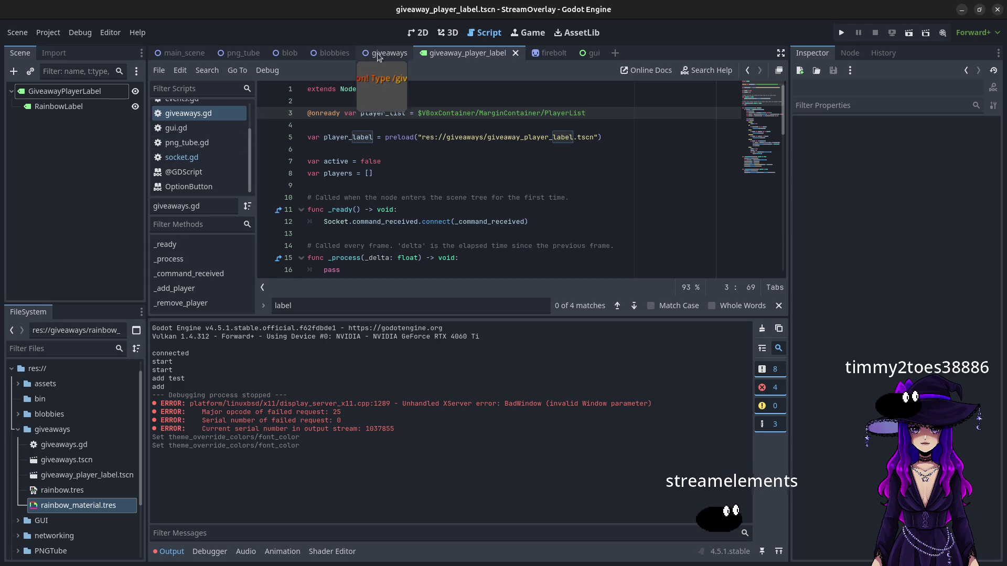
pyautogui.click(226, 128)
pyautogui.click(210, 113)
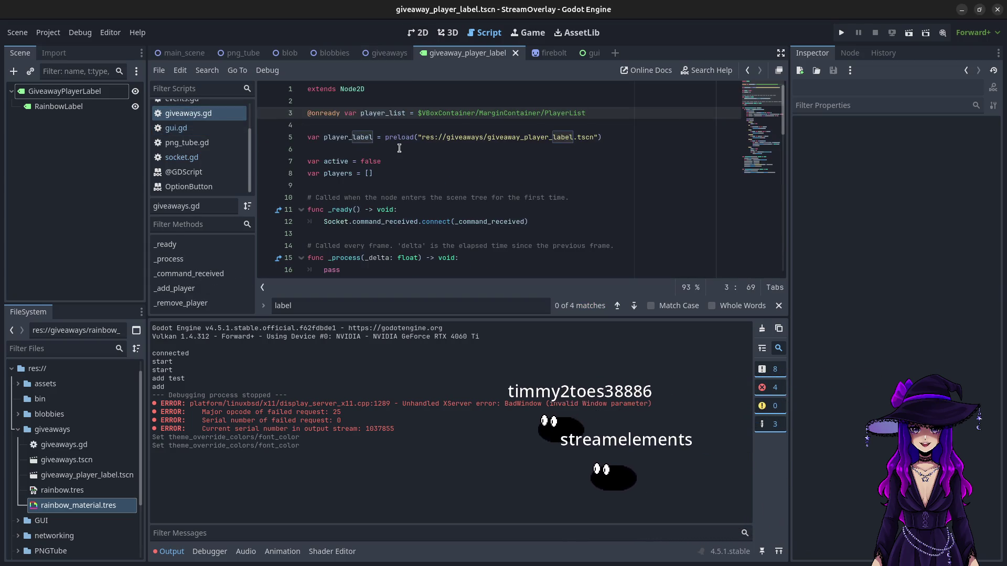
pyautogui.scroll(-1, 400, 152)
pyautogui.scroll(1, 401, 157)
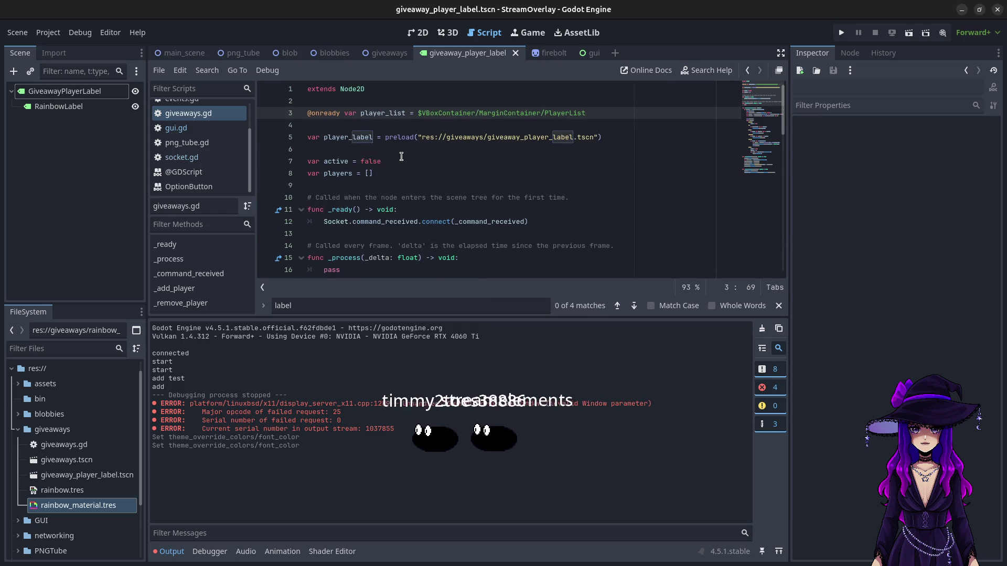
# Step: Add a line in _ready setting $VBoxContainer/Label.visible to false
pyautogui.click(378, 53)
pyautogui.click(398, 185)
pyautogui.scroll(-1, 428, 186)
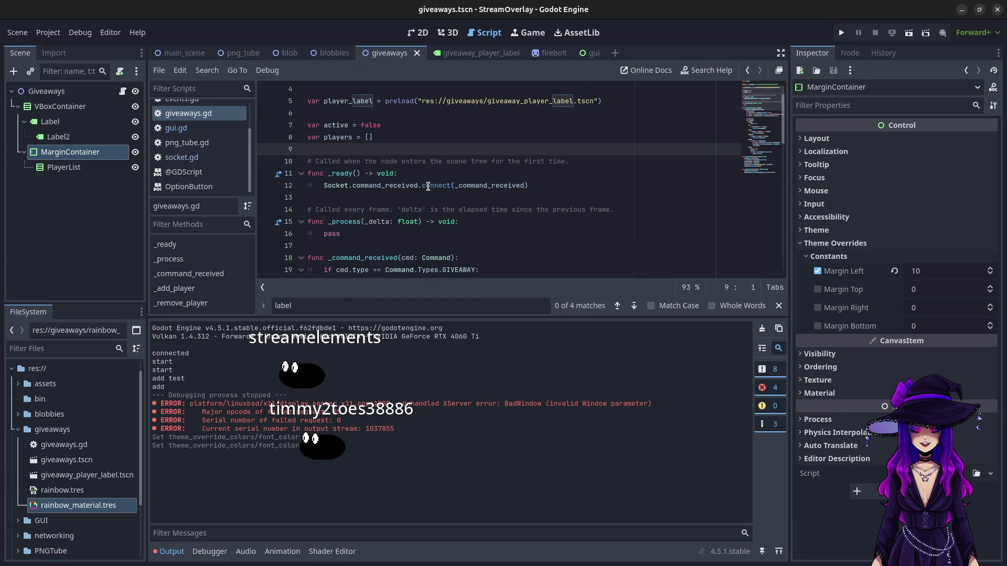
pyautogui.click(453, 173)
pyautogui.press('Down')
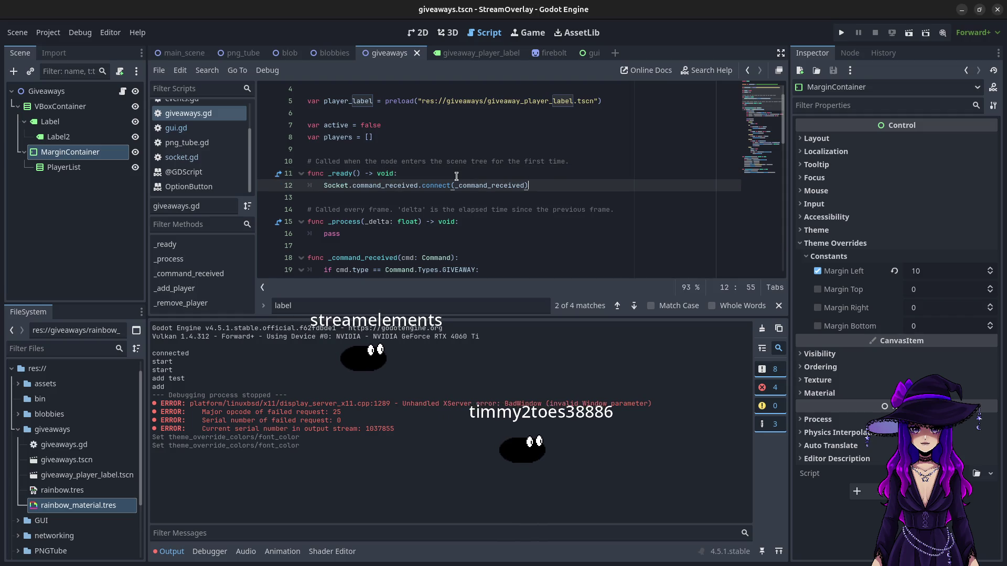
pyautogui.press('Return')
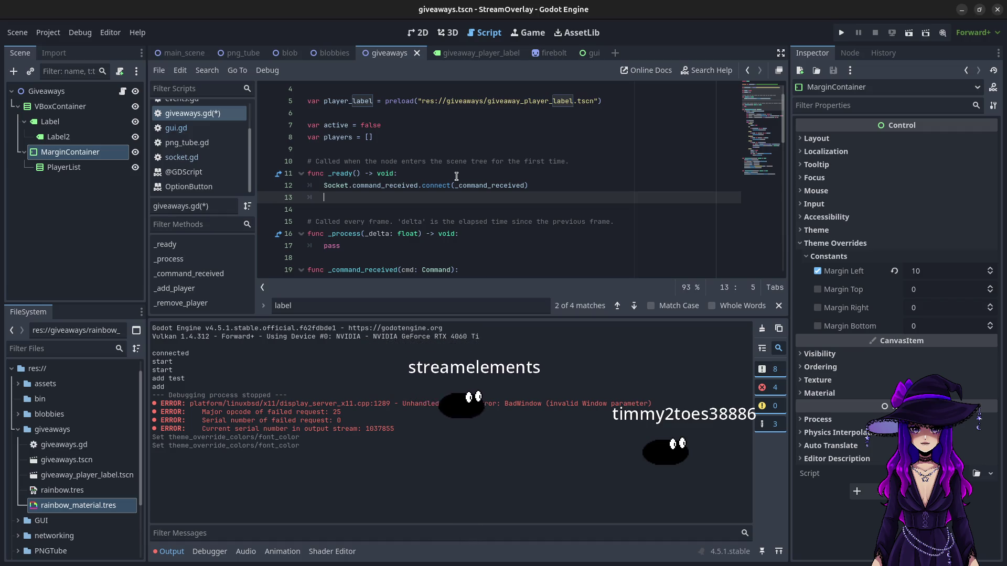
pyautogui.write('Lab')
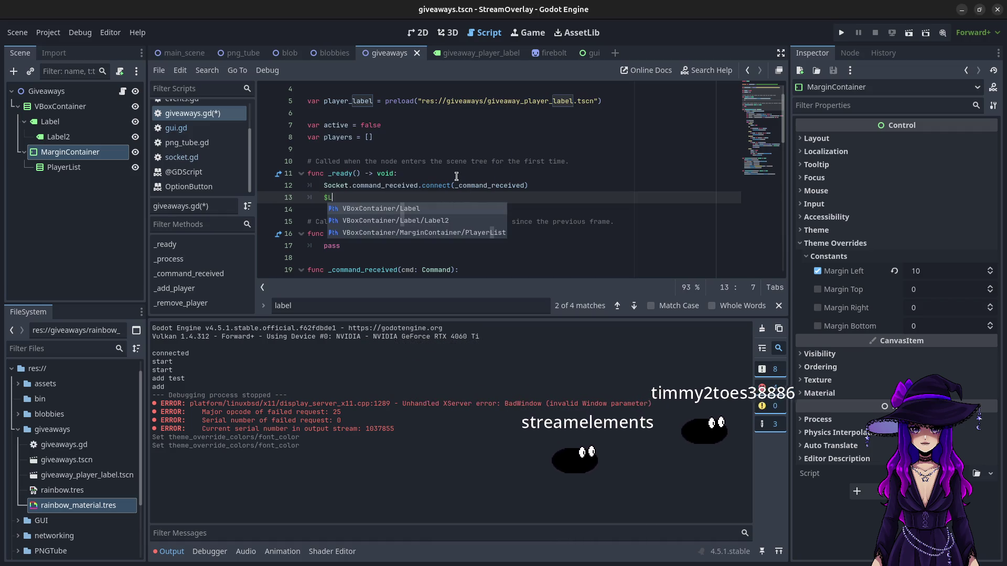
pyautogui.press('Return')
pyautogui.write('.visible = false')
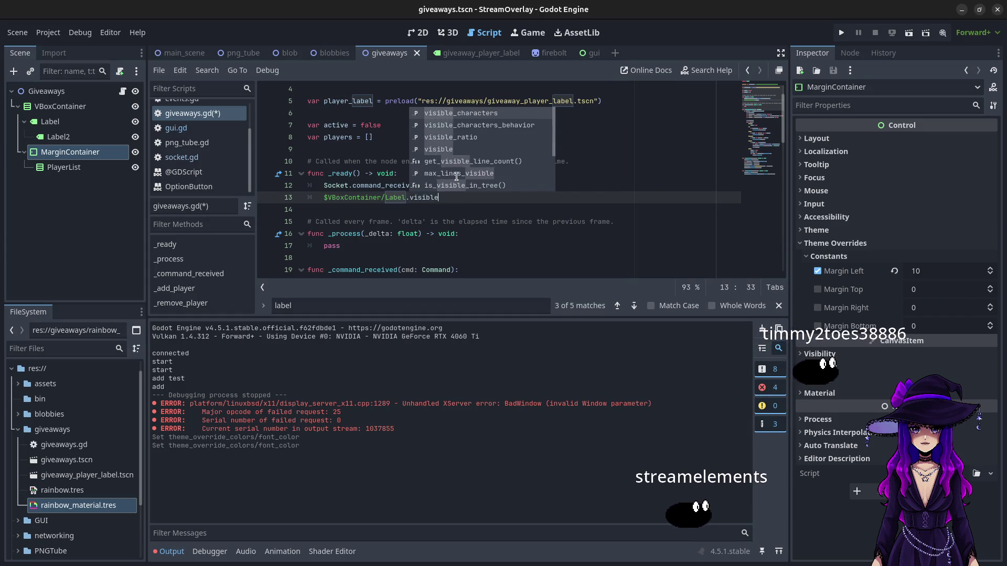
pyautogui.click(454, 161)
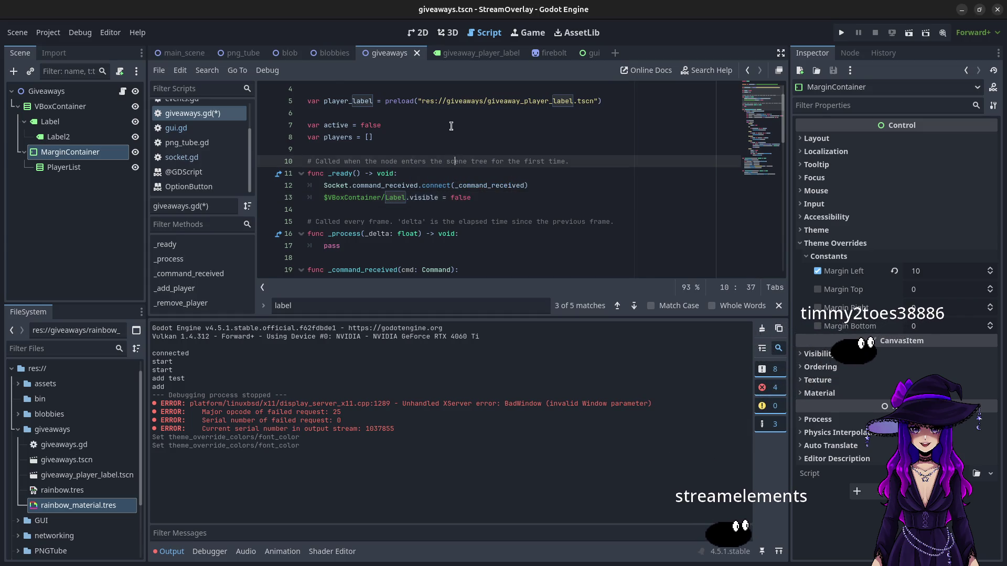
pyautogui.scroll(1, 456, 142)
pyautogui.click(608, 136)
pyautogui.click(599, 113)
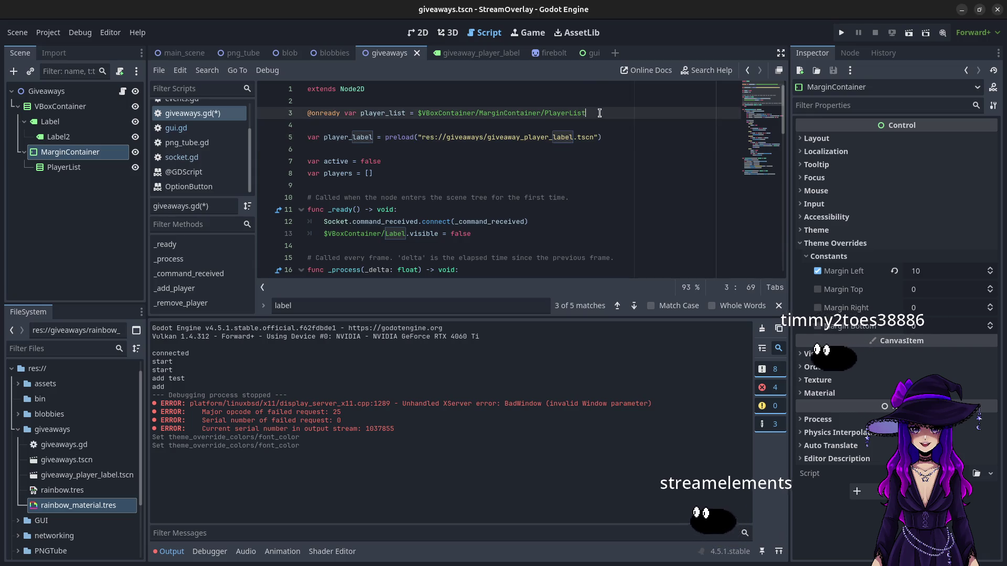
pyautogui.press('Return')
pyautogui.write('@onready var')
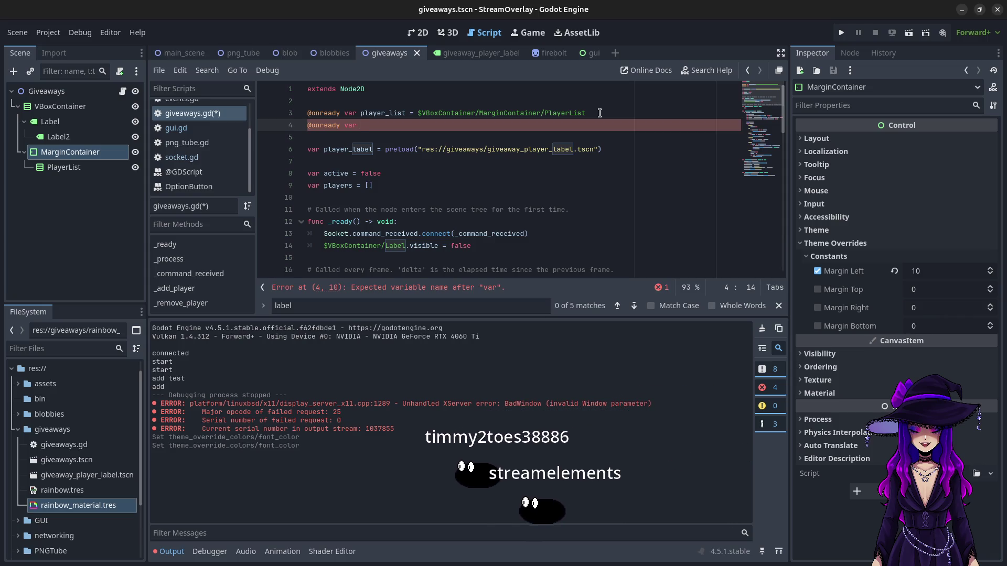
pyautogui.write('giveaway_label =')
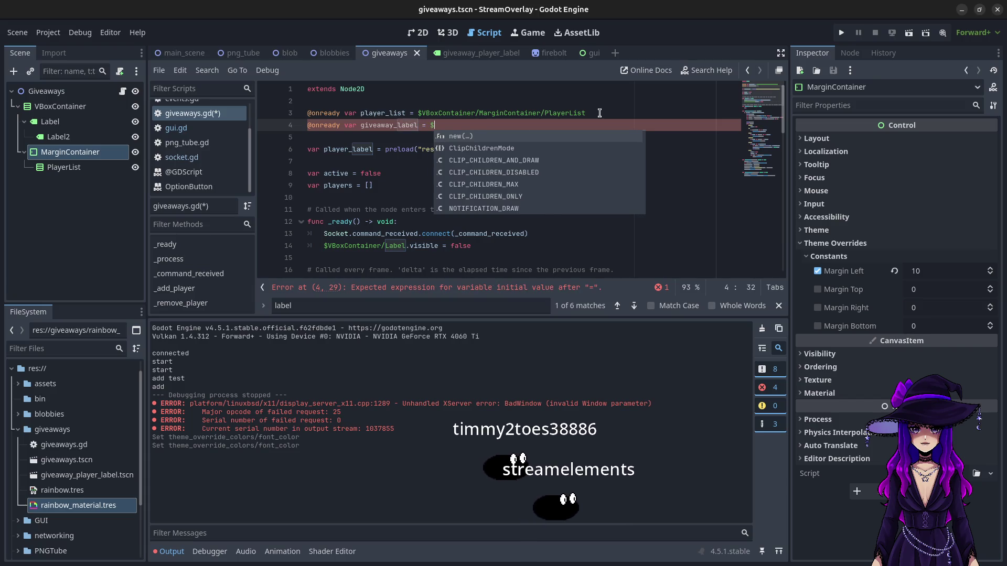
pyautogui.write(' $La')
pyautogui.press('Return')
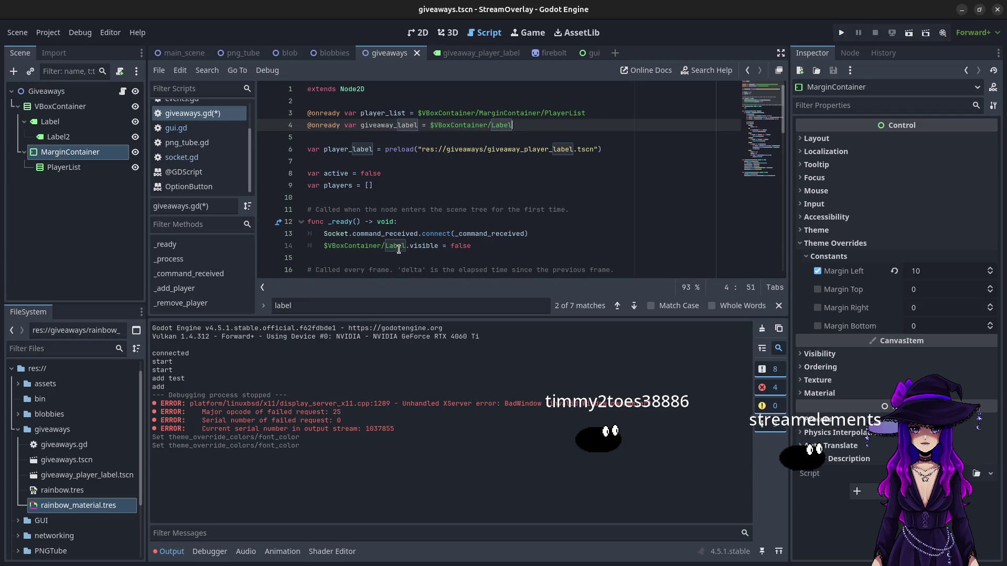
# Step: Replace the $VBoxContainer/Label path on line 14 with giveaway_label
pyautogui.moveTo(407, 246); pyautogui.dragTo(324, 246)
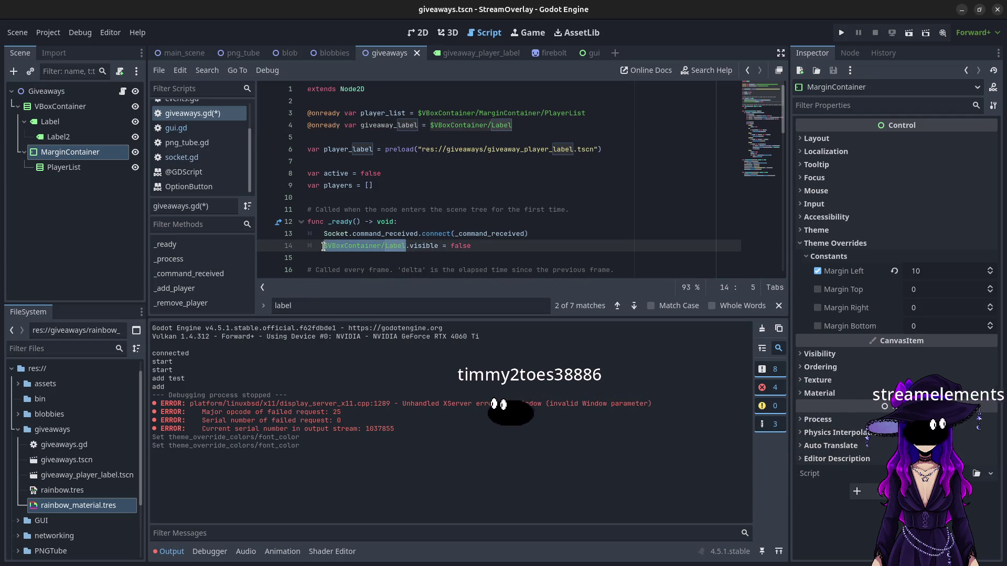
pyautogui.write('giveaway_l')
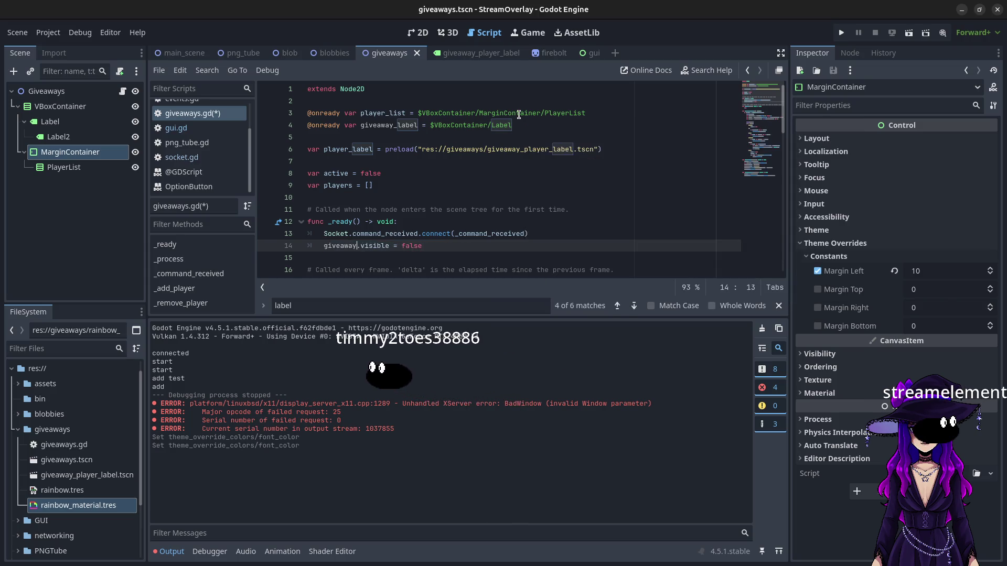
pyautogui.press('Return')
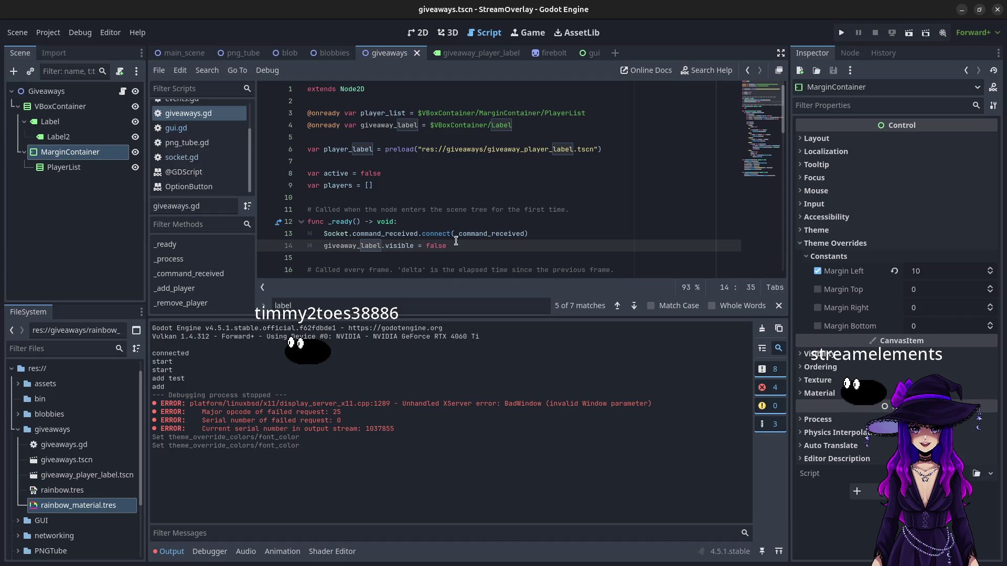
pyautogui.scroll(-2, 457, 241)
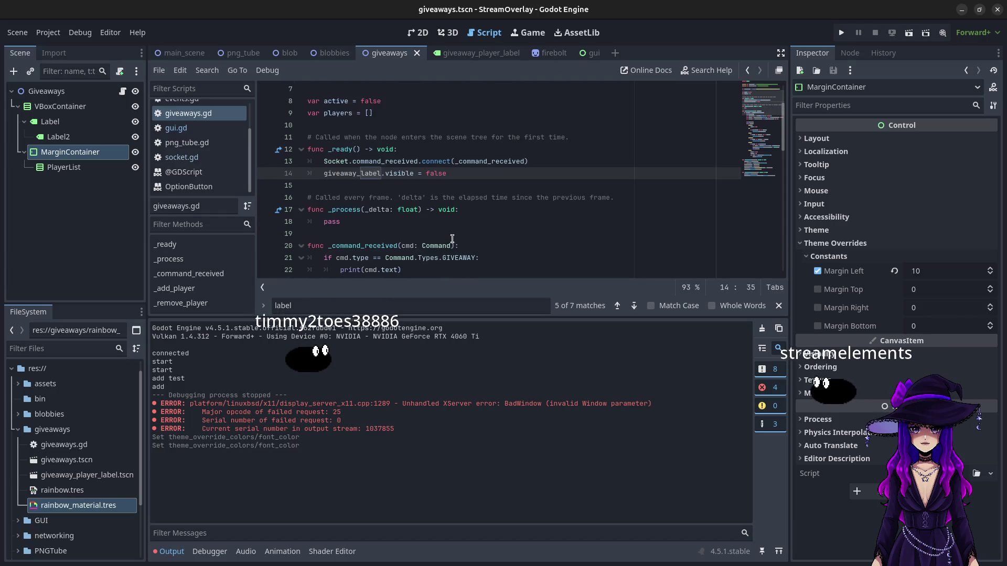
# Step: Add 'giveaway_label.visible = true' under the "start" case and save the script
pyautogui.scroll(-2, 452, 239)
pyautogui.click(509, 173)
pyautogui.hotkey('ctrl', 'f')
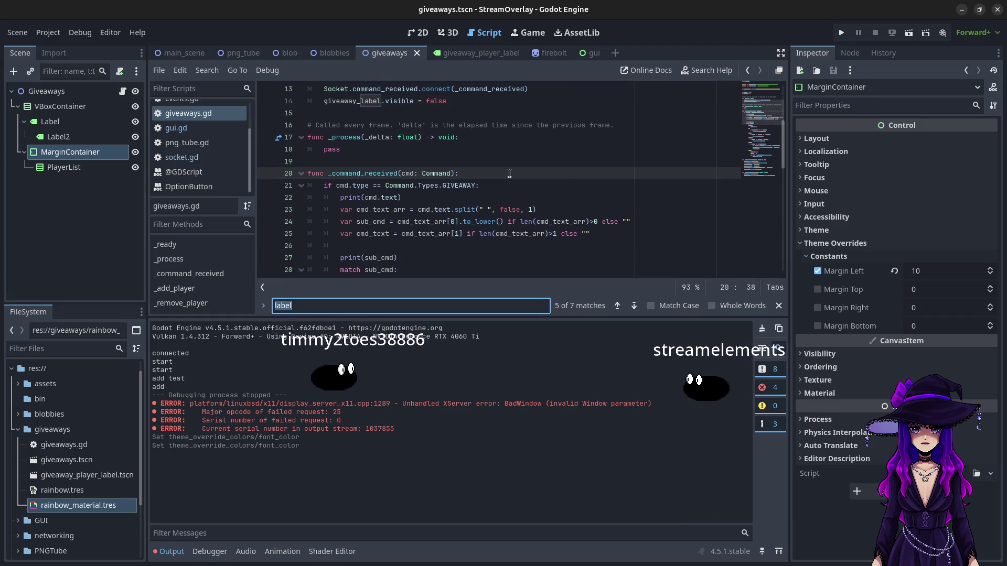
pyautogui.write('giveaway_star')
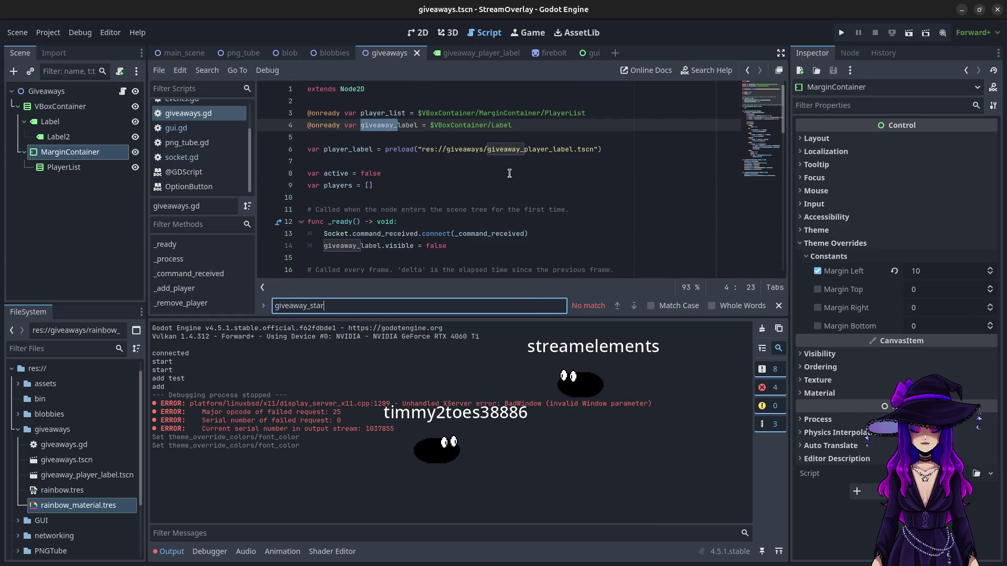
pyautogui.hotkey('ctrl', 'a')
pyautogui.write('start')
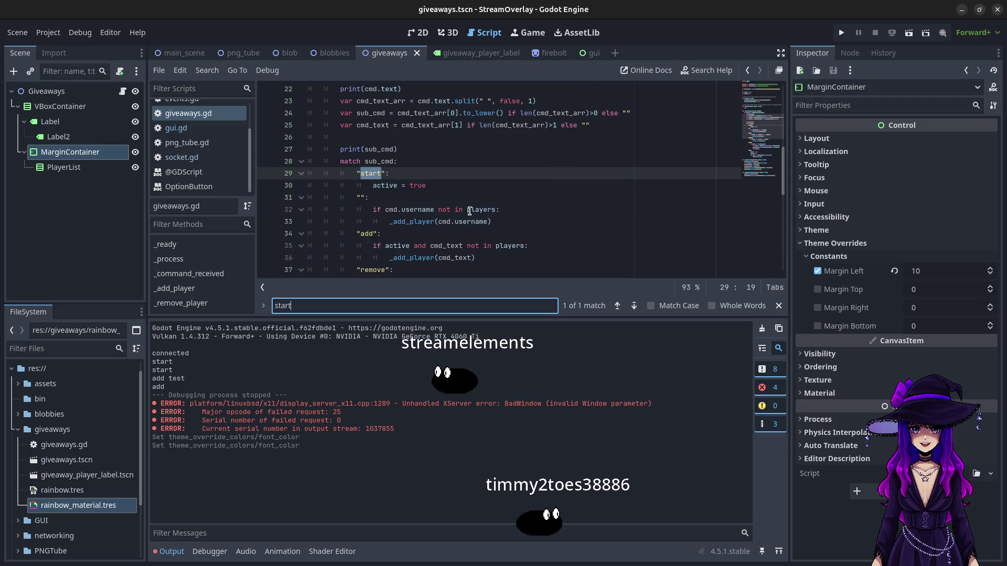
pyautogui.click(447, 185)
pyautogui.press('Return')
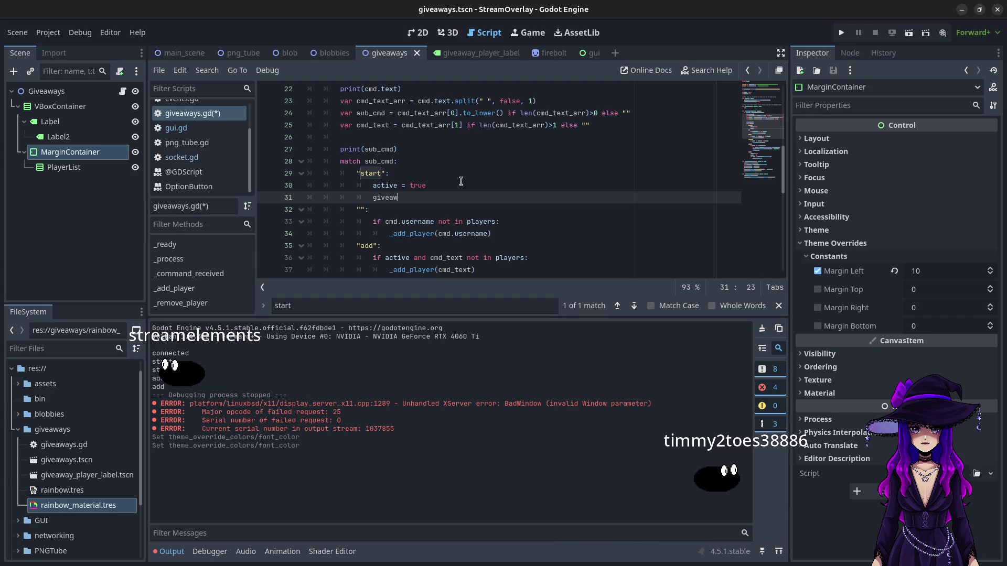
pyautogui.write('visible = true')
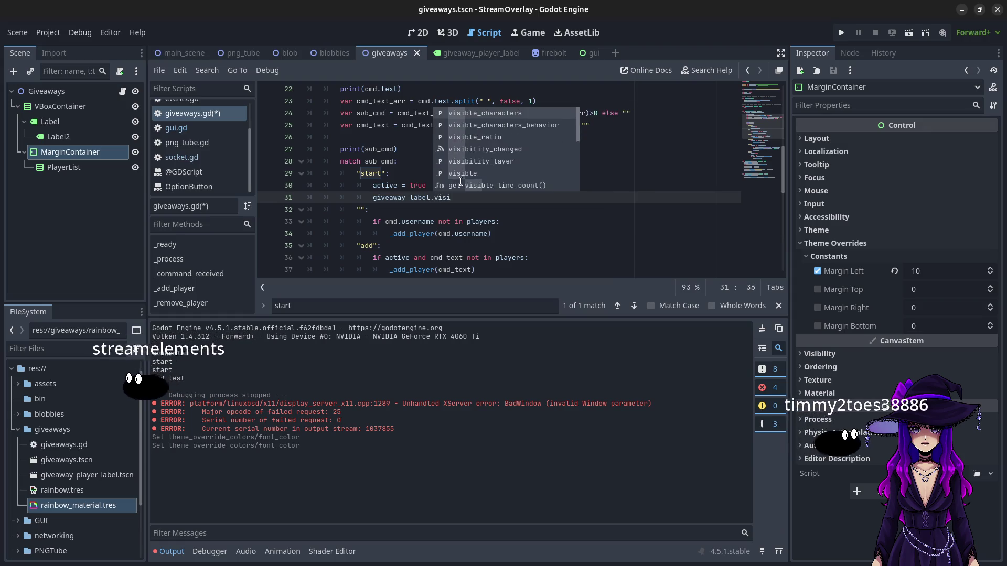
pyautogui.hotkey('ctrl', 's')
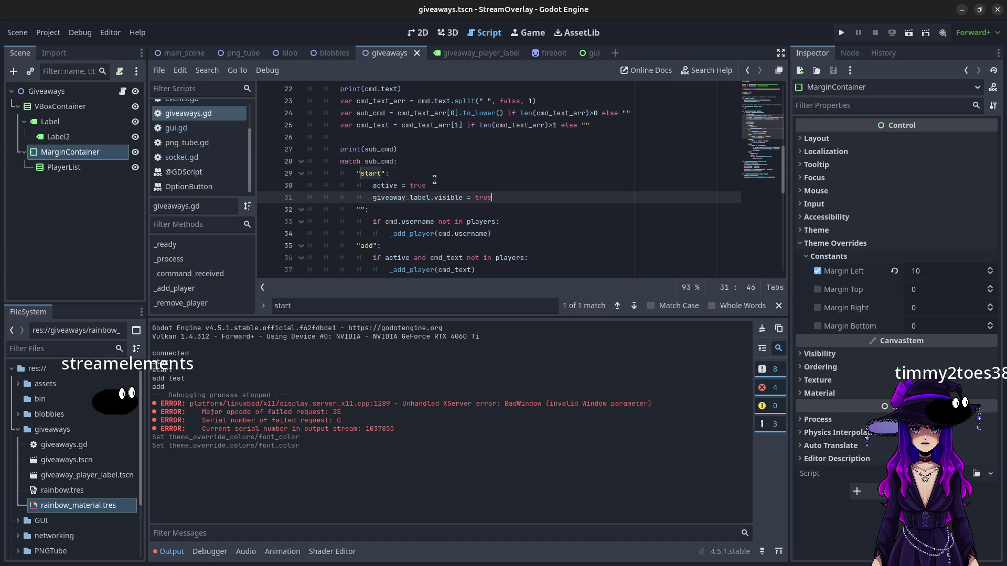
# Step: Add 'giveaway_label.visible=false' under the "end" case and save giveaways.gd again
pyautogui.scroll(-4, 434, 180)
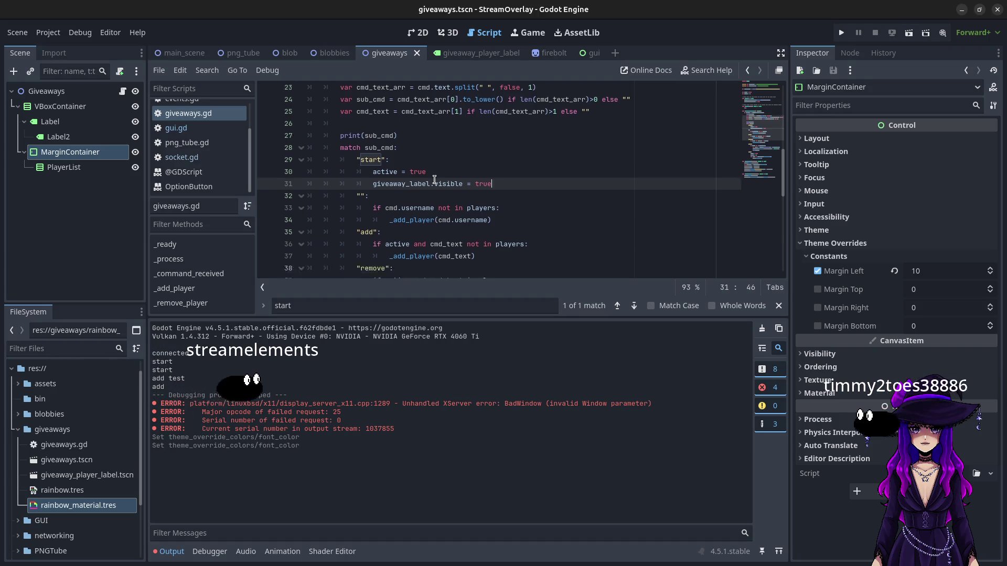
pyautogui.scroll(-2, 434, 179)
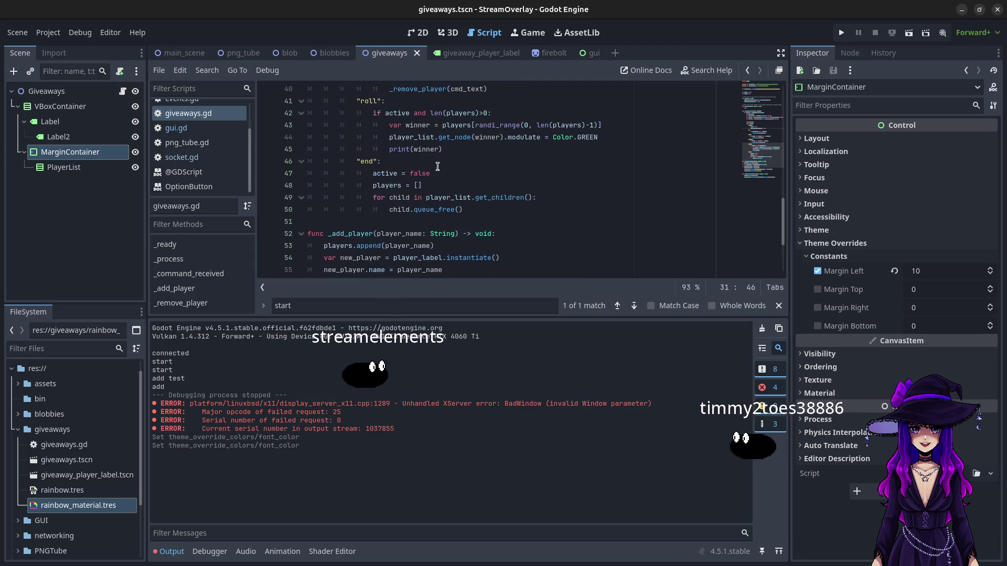
pyautogui.click(437, 164)
pyautogui.press('Return')
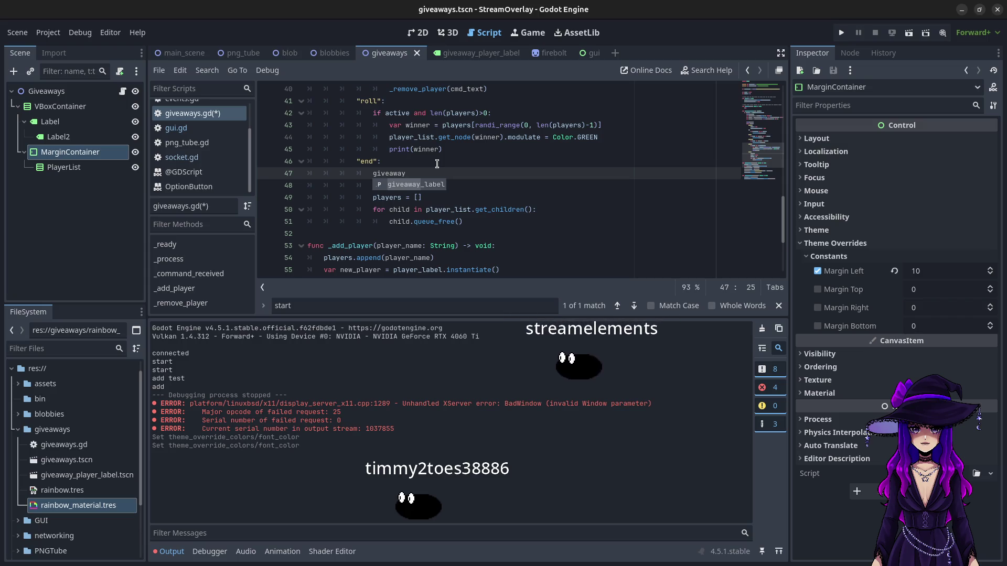
pyautogui.press('Return')
pyautogui.write('.visi')
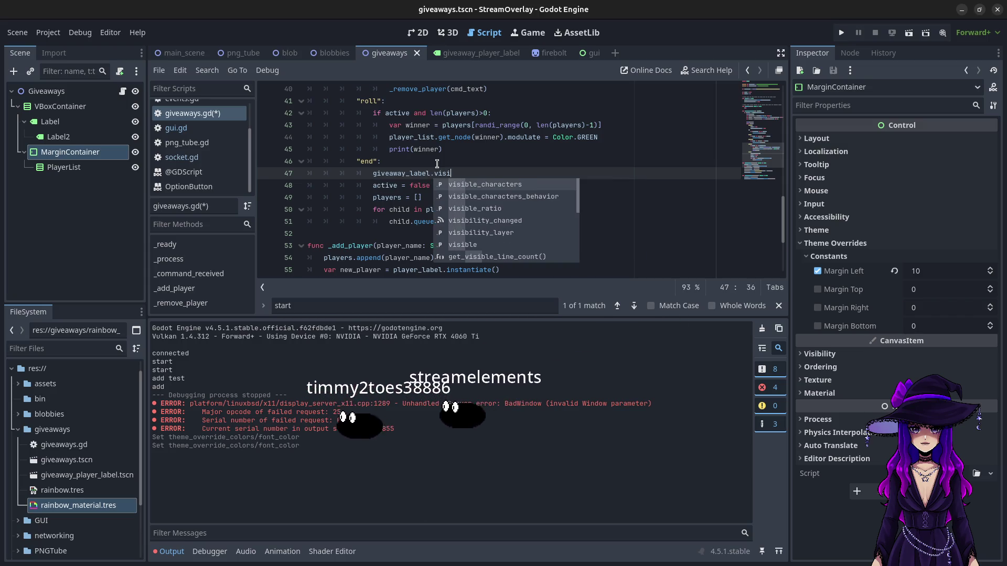
pyautogui.write('ble=false')
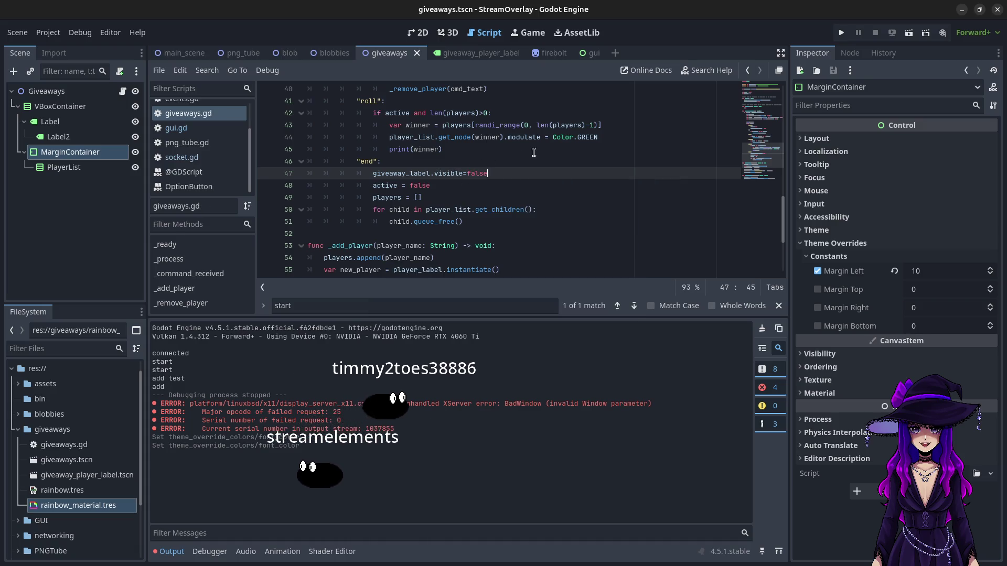
pyautogui.scroll(6, 492, 168)
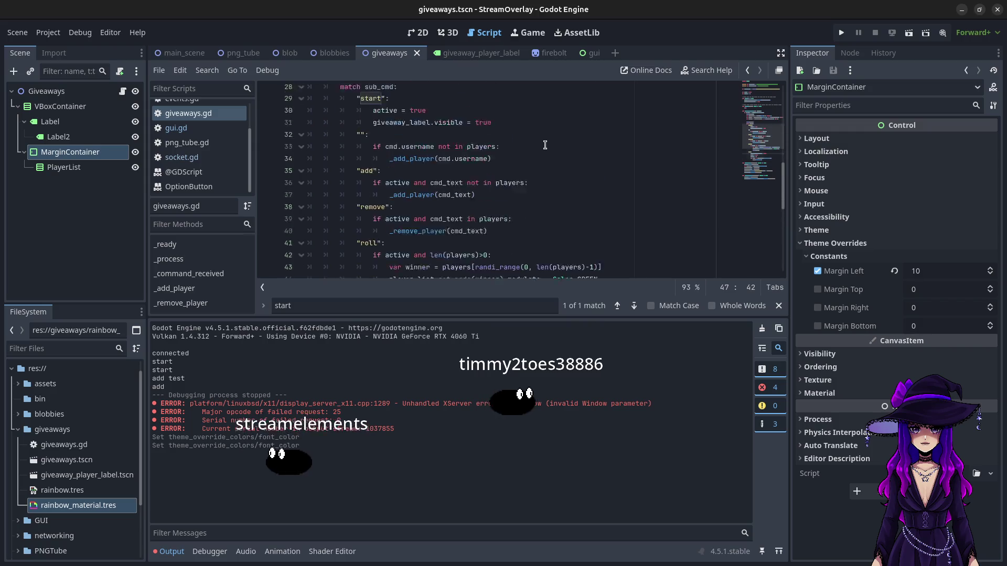
pyautogui.hotkey('ctrl', 's')
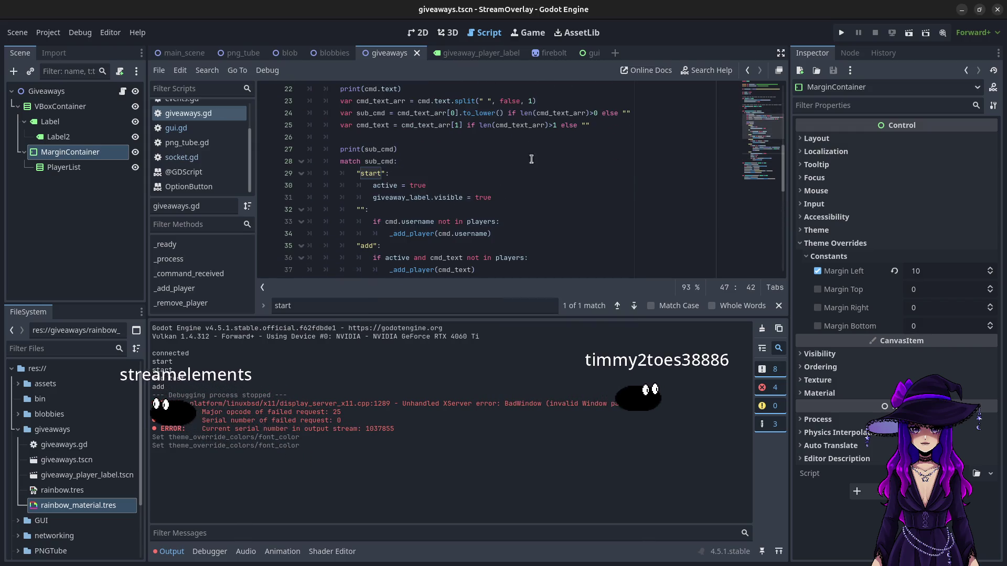
# Step: Run the project, start a giveaway, and add the entrants 'test' and 'test2'
pyautogui.click(839, 35)
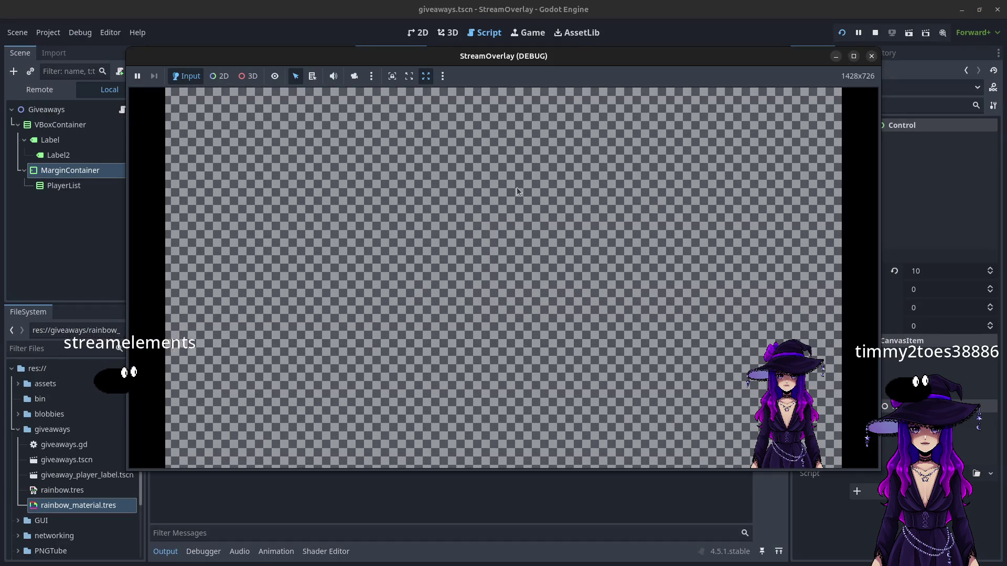
pyautogui.click(416, 223)
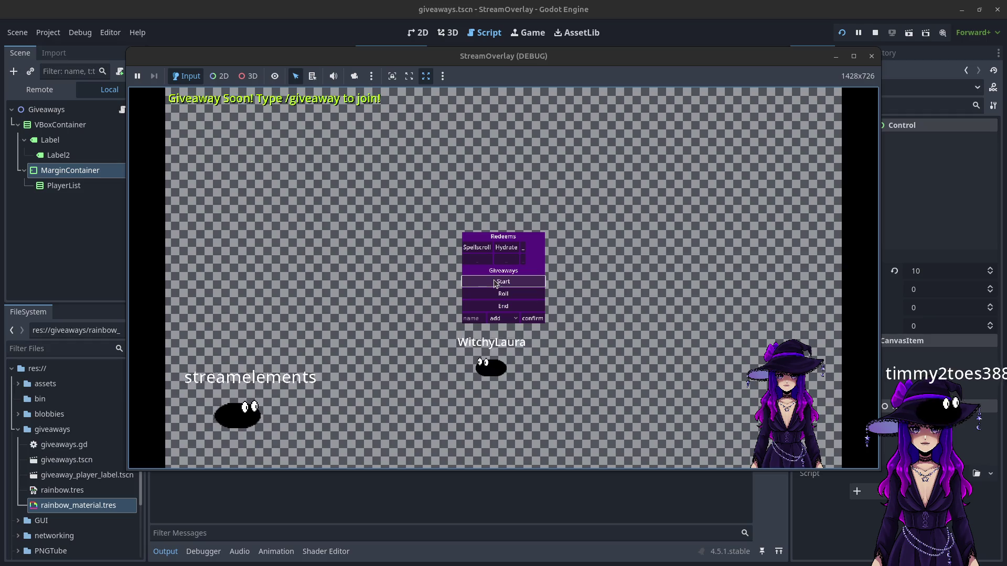
pyautogui.write('test')
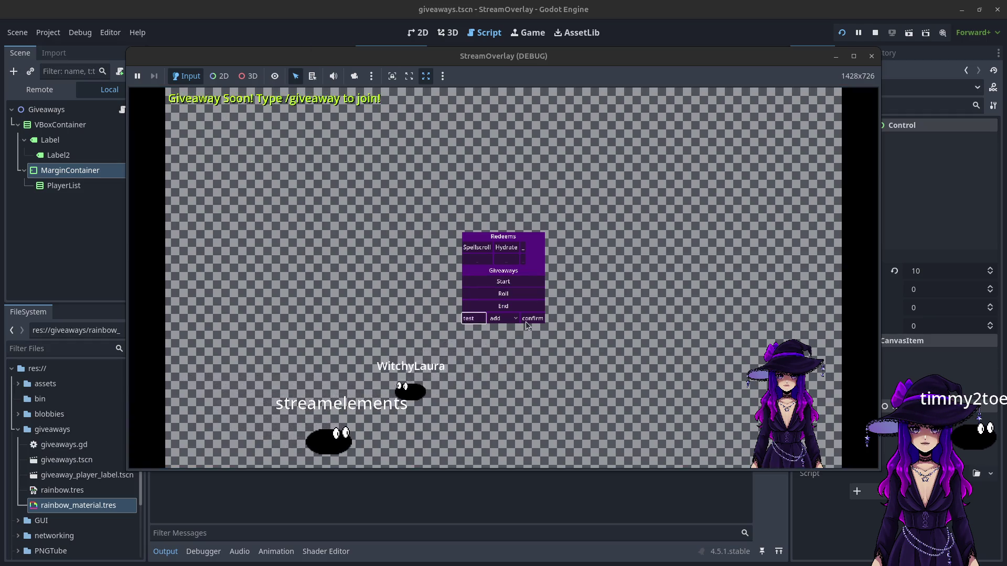
pyautogui.click(529, 319)
pyautogui.click(480, 321)
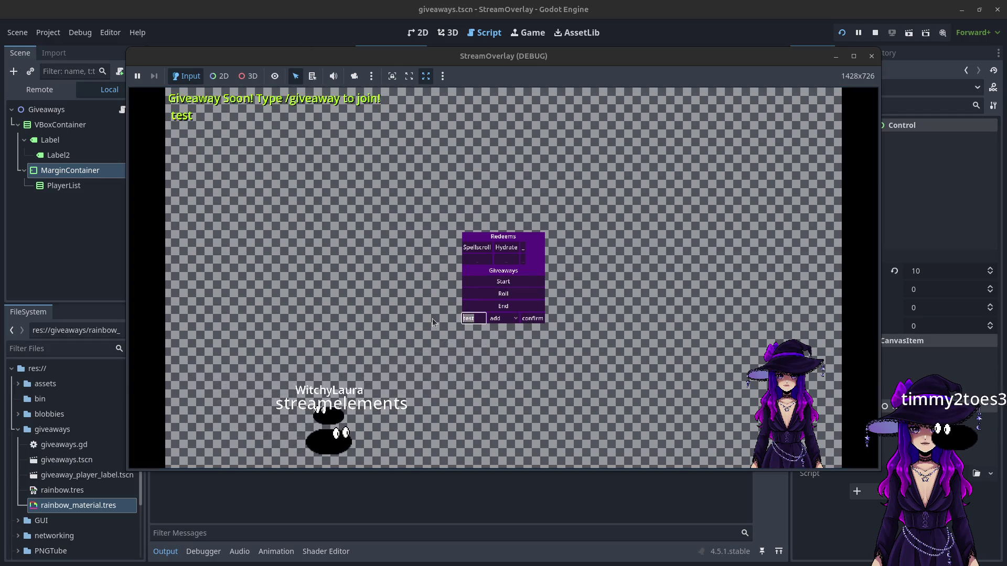
pyautogui.write('2')
pyautogui.click(529, 320)
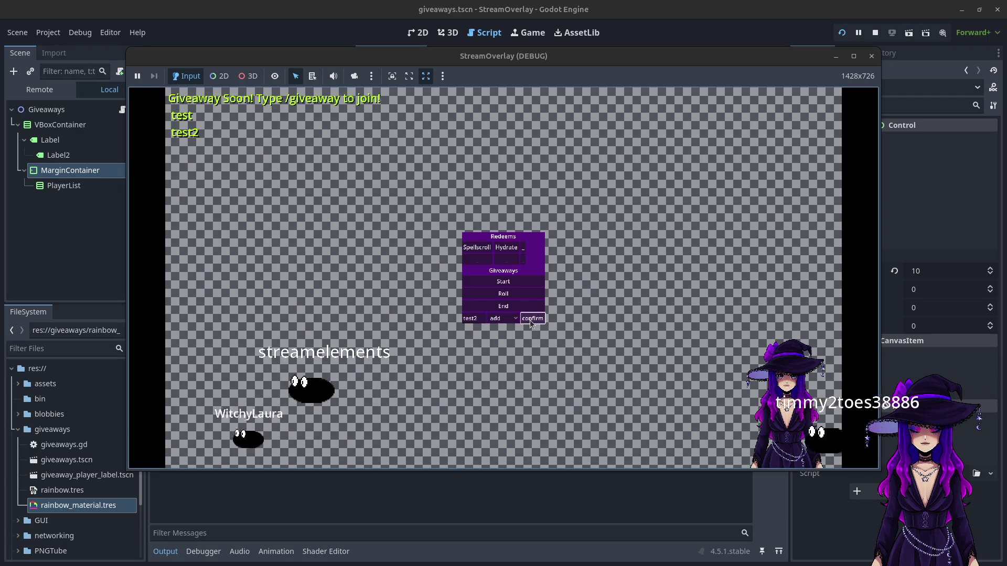
# Step: Add a viewer's username as a third entrant, then stop the test run
pyautogui.moveTo(477, 318); pyautogui.dragTo(453, 317)
pyautogui.write('WitchyLaura')
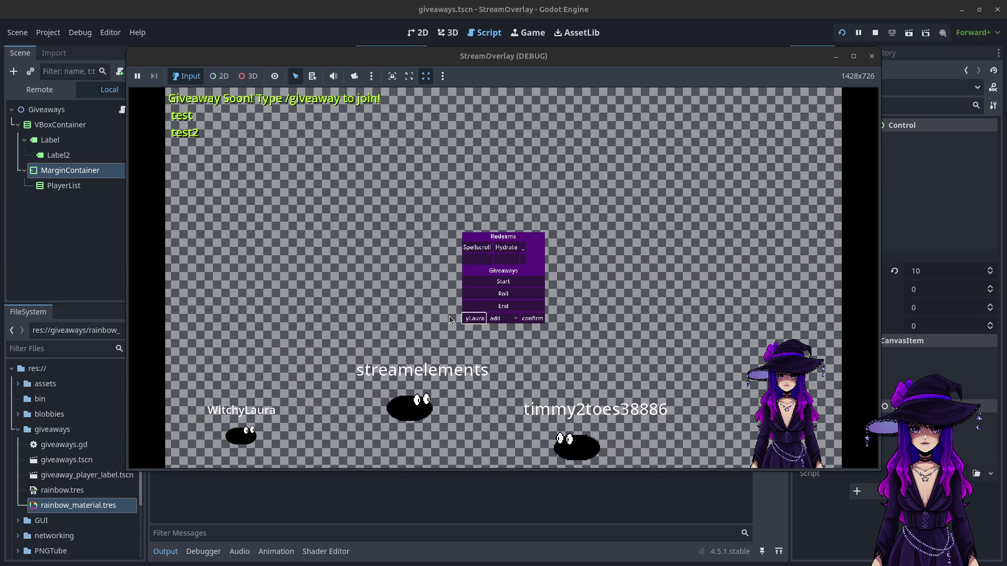
pyautogui.click(533, 318)
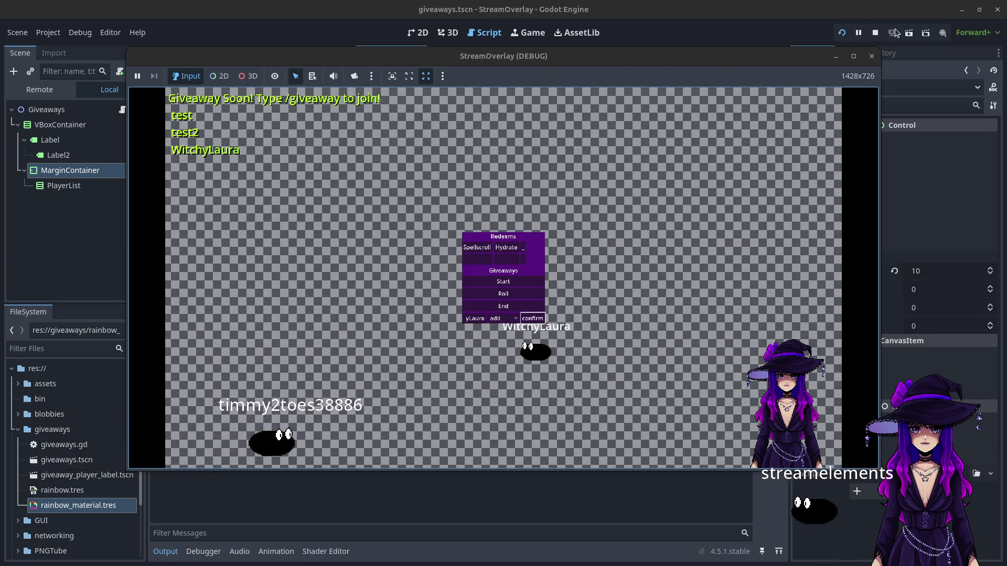
pyautogui.click(875, 33)
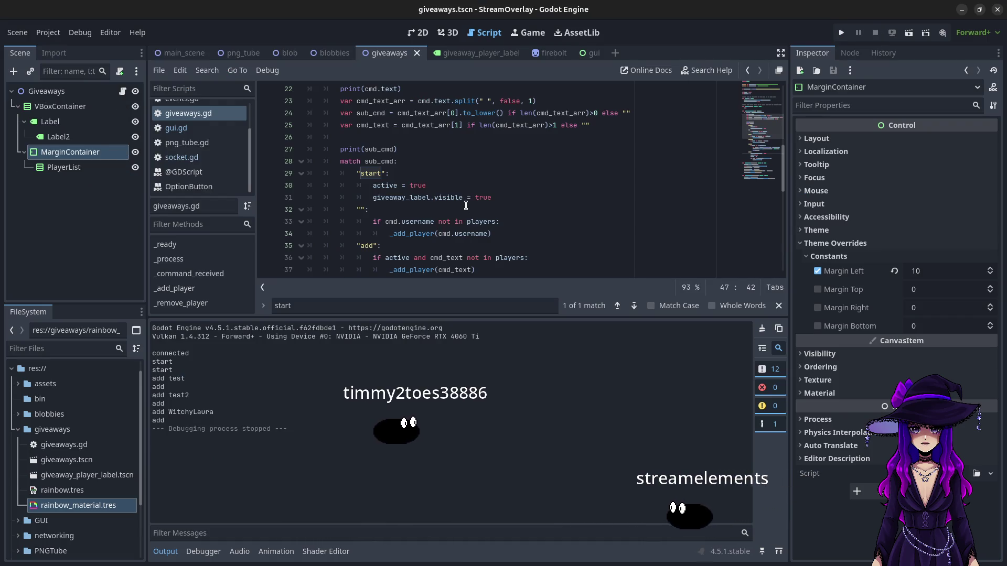
# Step: Glance at the rainbow shader graph, then return to the giveaways.tscn 2D canvas
pyautogui.hotkey('ctrl', 'a')
pyautogui.click(442, 198)
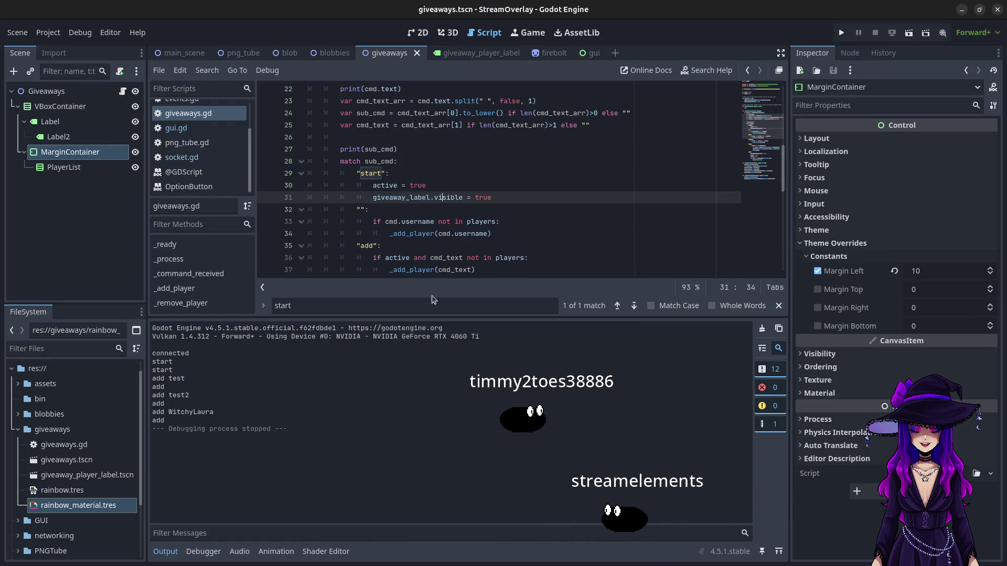
pyautogui.click(311, 552)
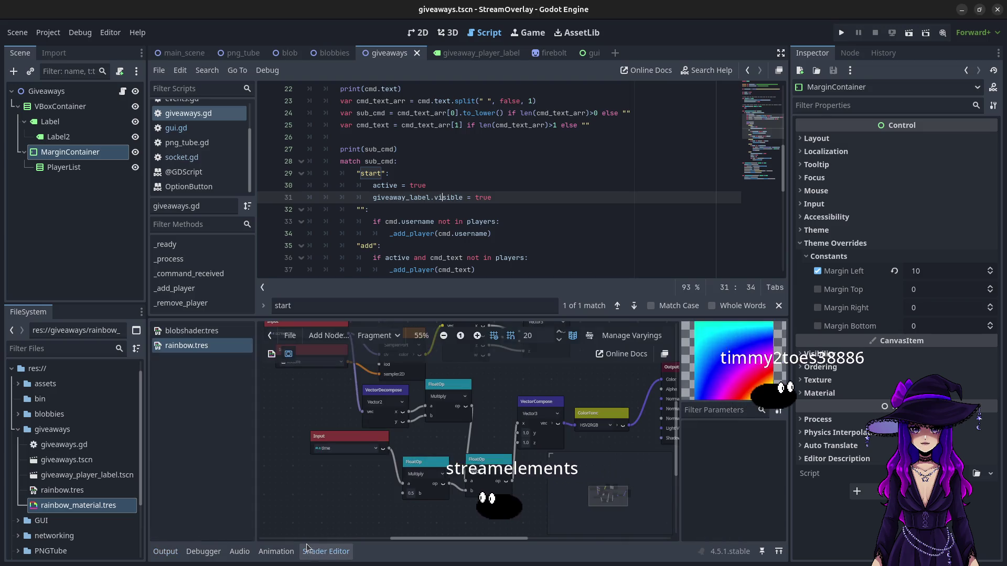
pyautogui.scroll(2, 456, 459)
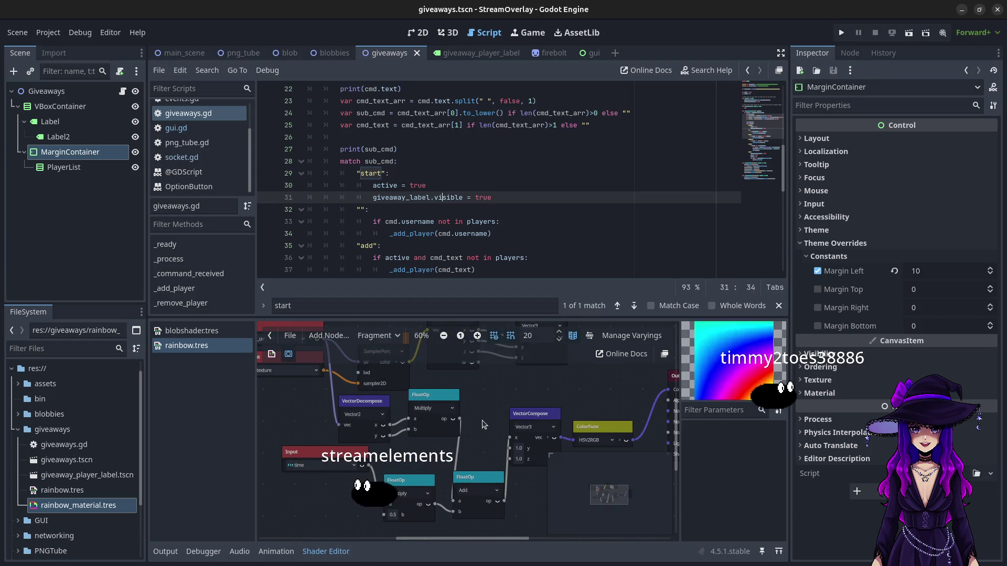
pyautogui.scroll(-1, 476, 405)
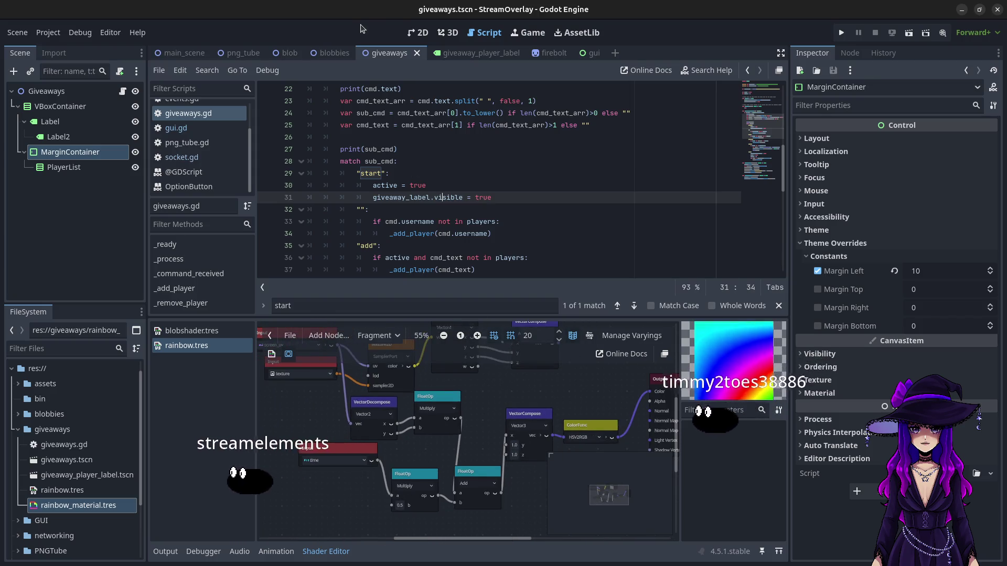
pyautogui.click(421, 35)
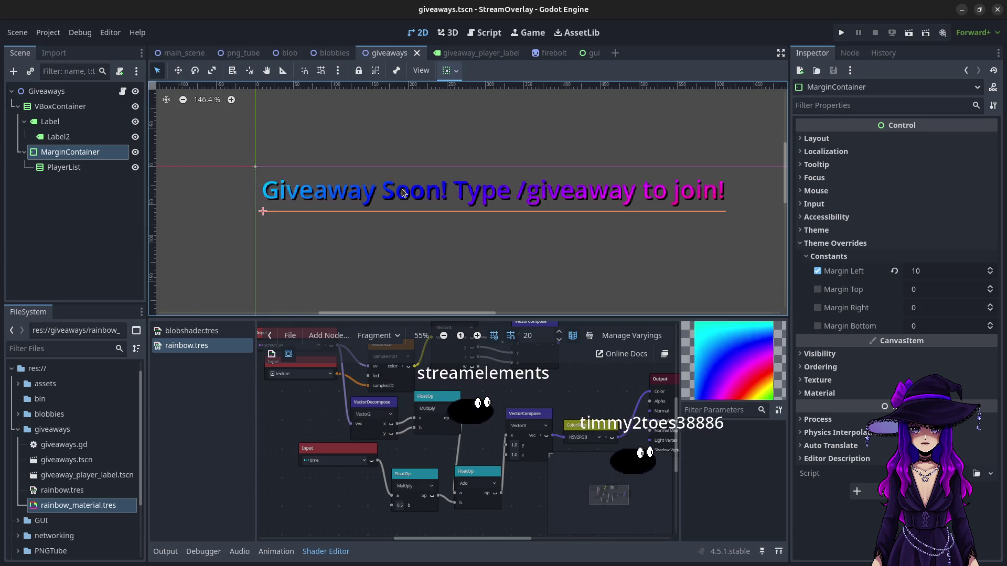
# Step: Zoom the view, check the Input node's screen_uv source, and run the StreamOverlay project
pyautogui.scroll(-3, 403, 193)
pyautogui.scroll(-3, 403, 192)
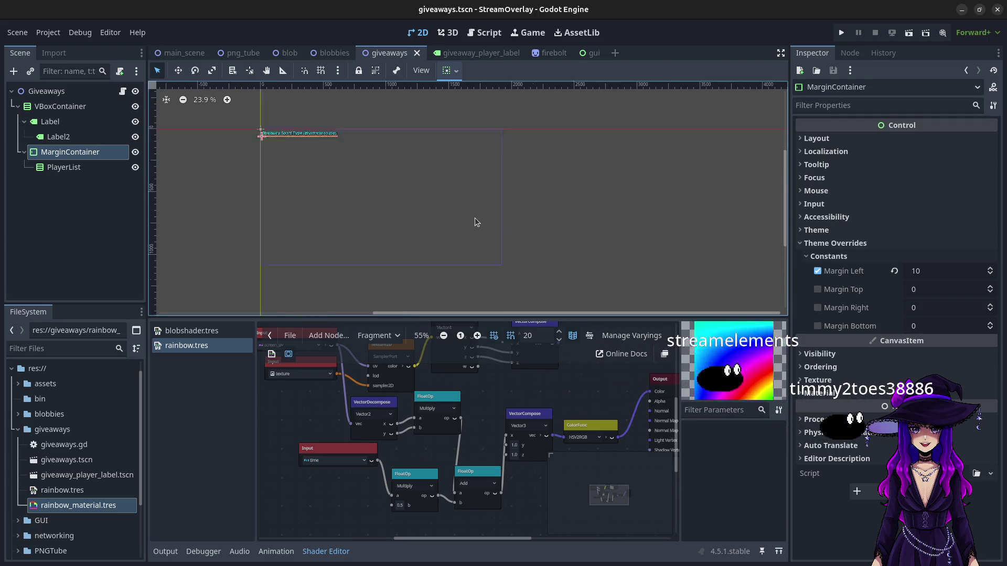
pyautogui.scroll(1, 222, 152)
pyautogui.scroll(5, 351, 368)
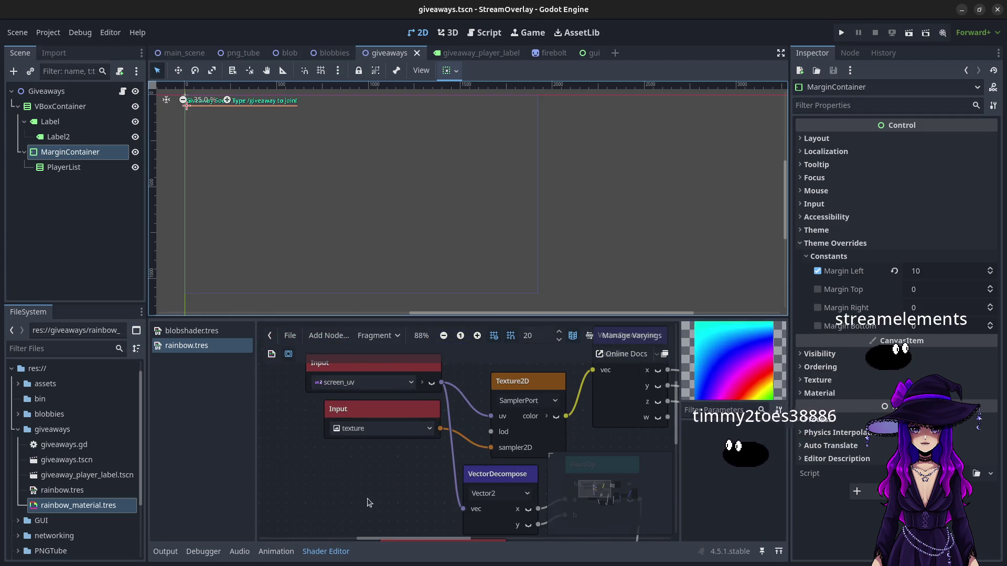
pyautogui.scroll(2, 335, 386)
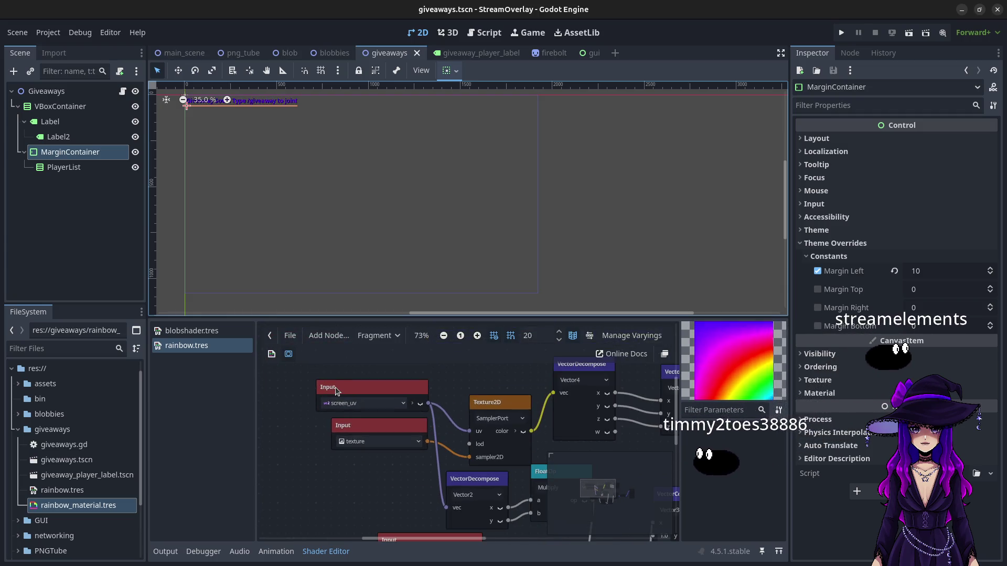
pyautogui.click(365, 416)
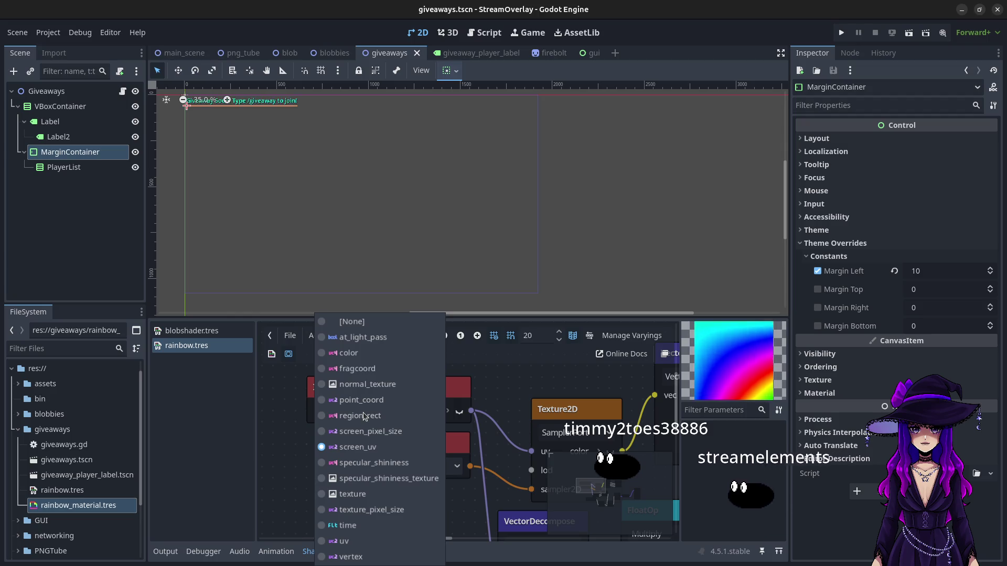
pyautogui.click(841, 32)
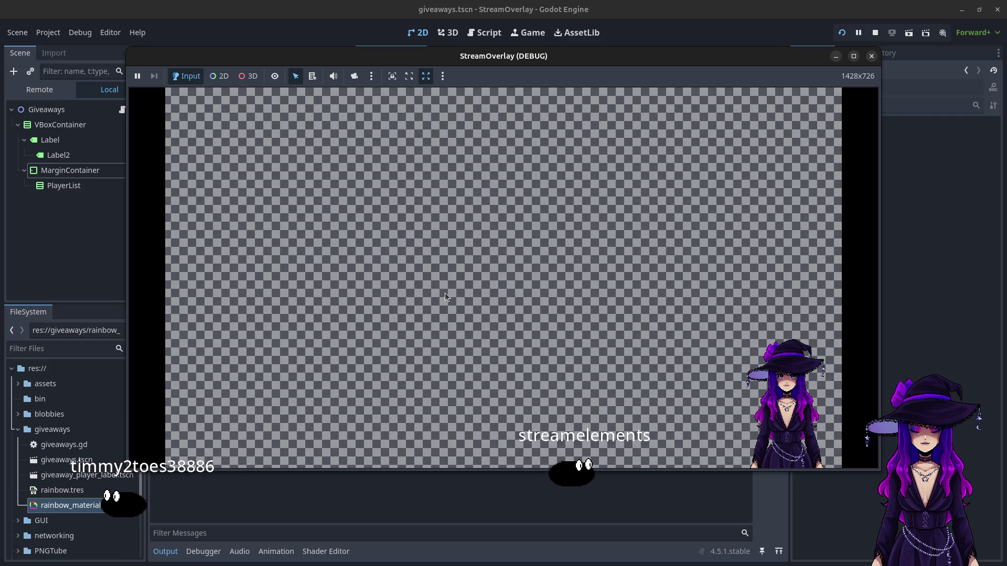
# Step: Start a giveaway in the running overlay, reposition the game window, and stop it with F8
pyautogui.click(445, 283)
pyautogui.click(501, 284)
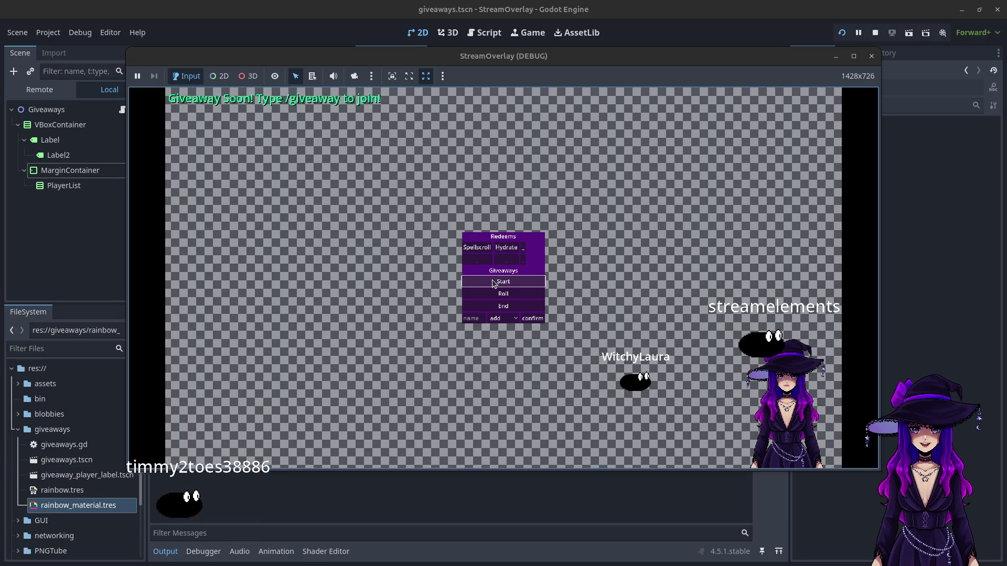
pyautogui.moveTo(366, 62); pyautogui.dragTo(313, 35)
pyautogui.press('F8')
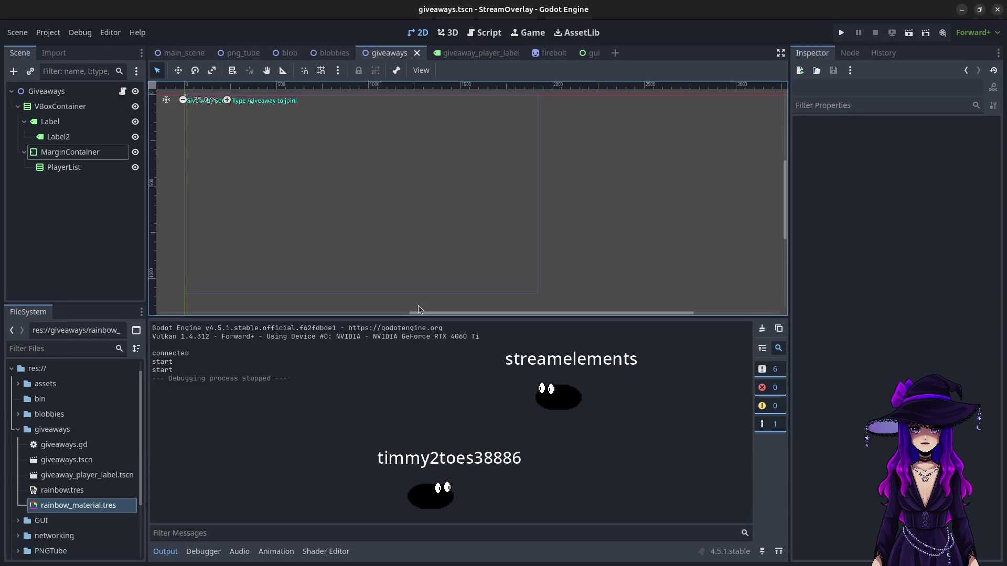
# Step: Open rainbow.tres in the Shader Editor, switch its Input node from screen_uv to uv, and save
pyautogui.click(123, 91)
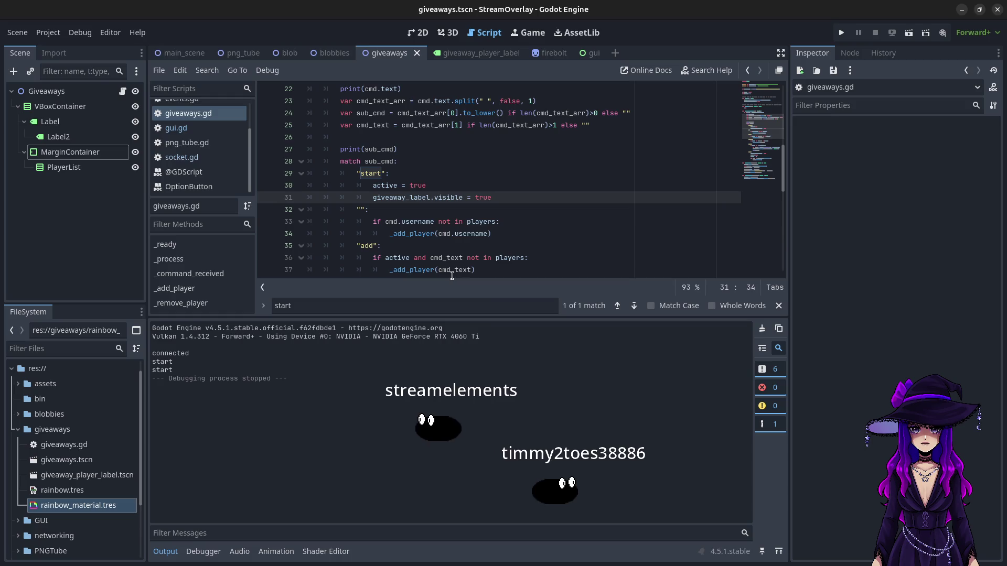
pyautogui.click(96, 154)
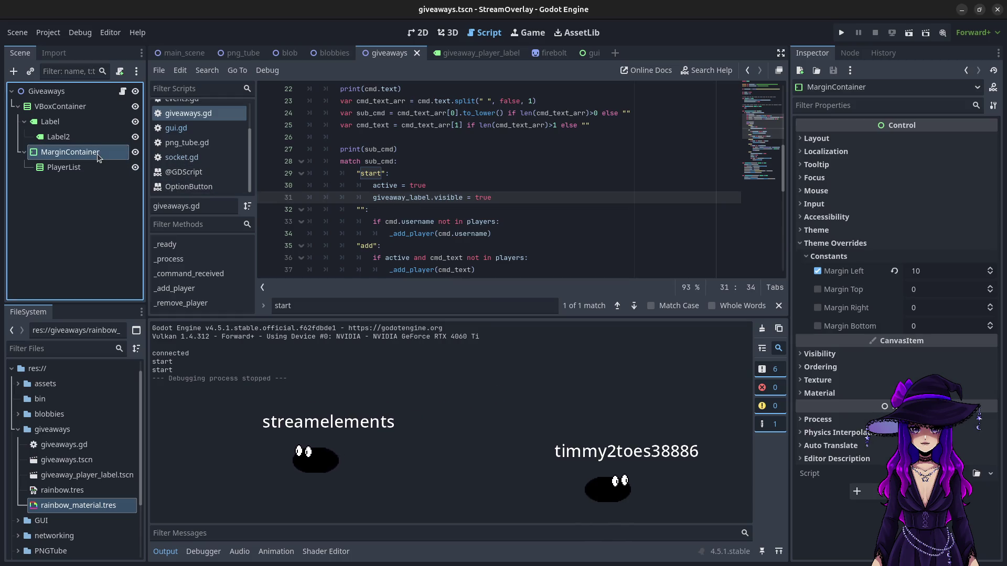
pyautogui.click(419, 34)
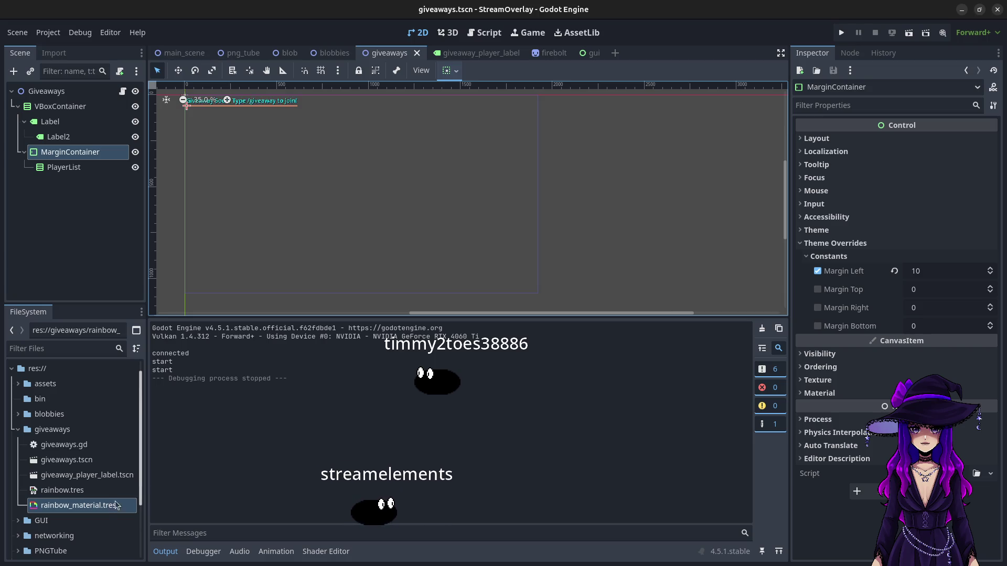
pyautogui.click(99, 488)
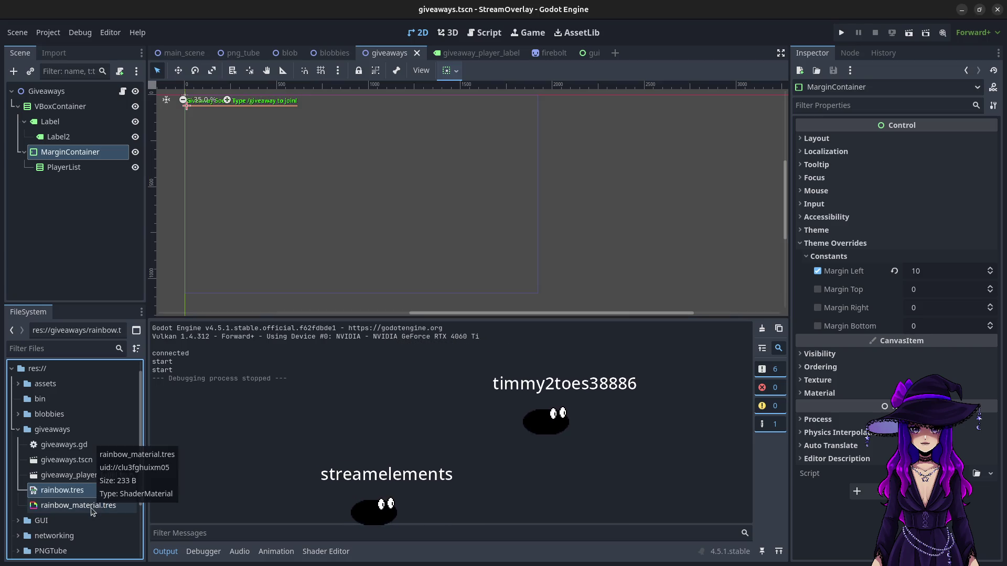
pyautogui.click(91, 506)
pyautogui.click(326, 554)
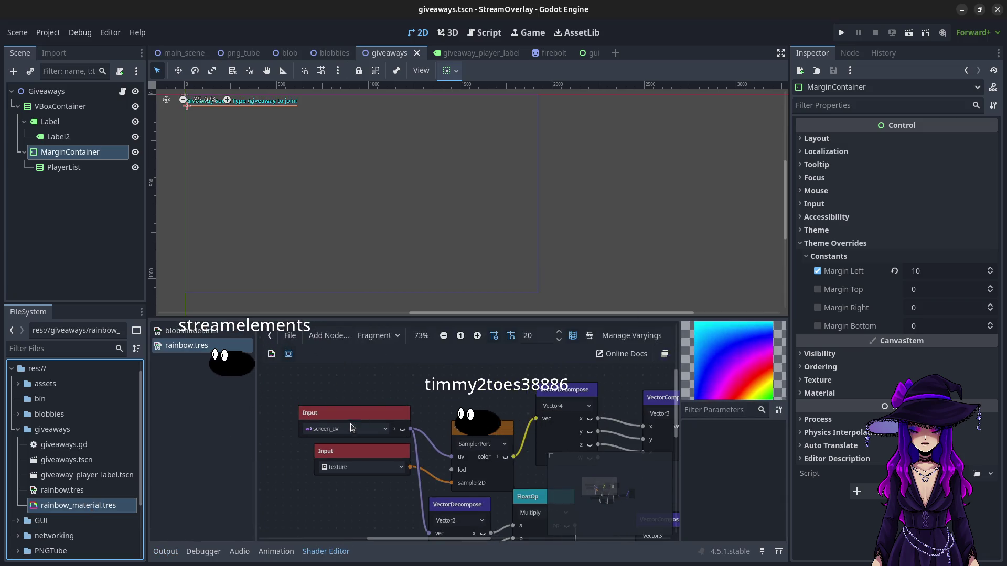
pyautogui.click(343, 429)
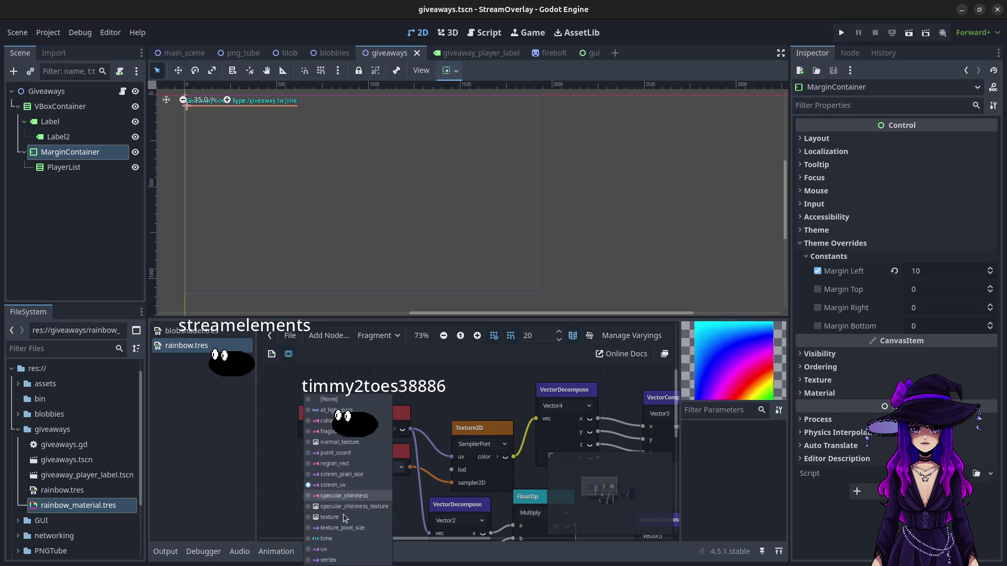
pyautogui.click(325, 549)
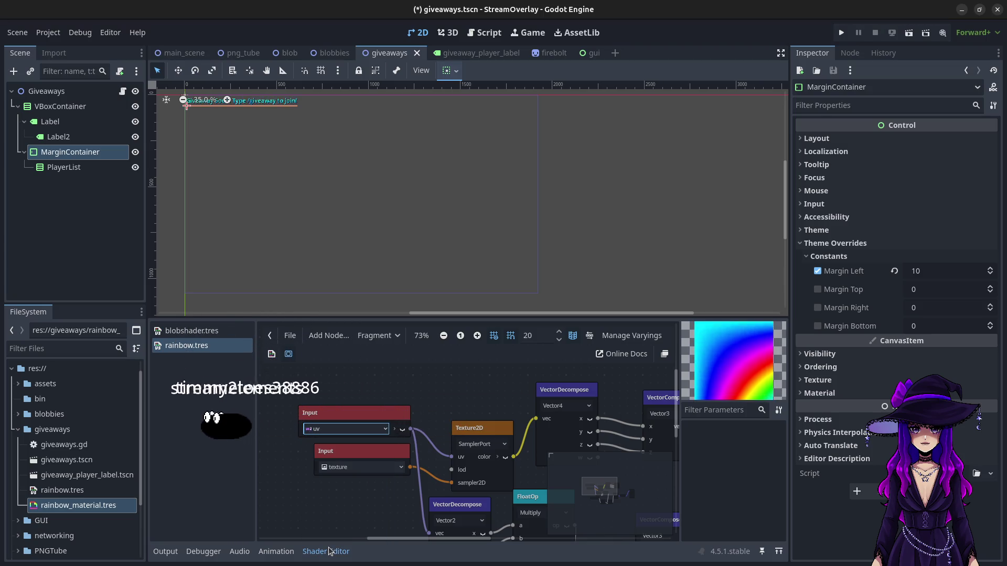
pyautogui.hotkey('ctrl', 's')
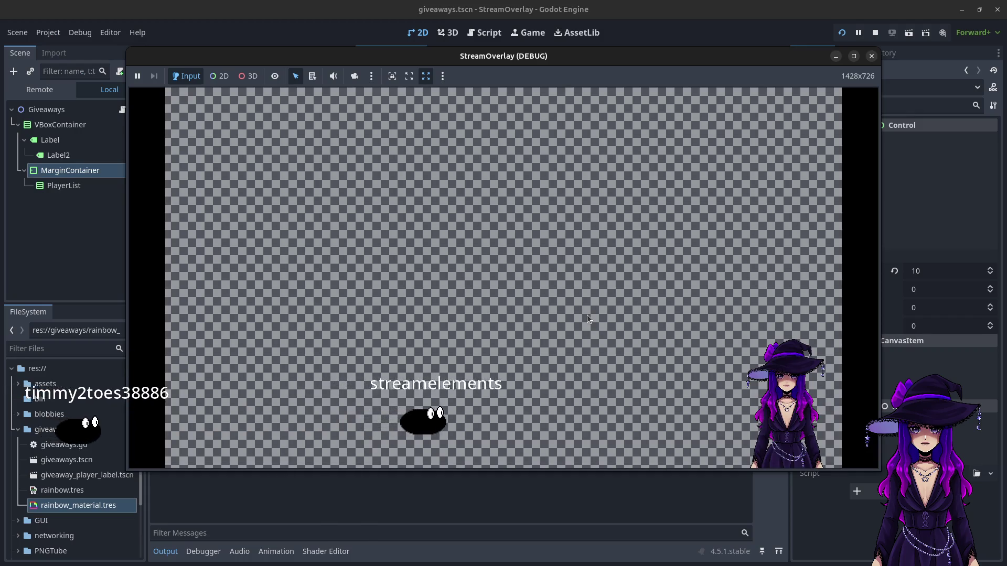
# Step: Start a giveaway, maximize the game window to view the banner, then close the game
pyautogui.click(463, 263)
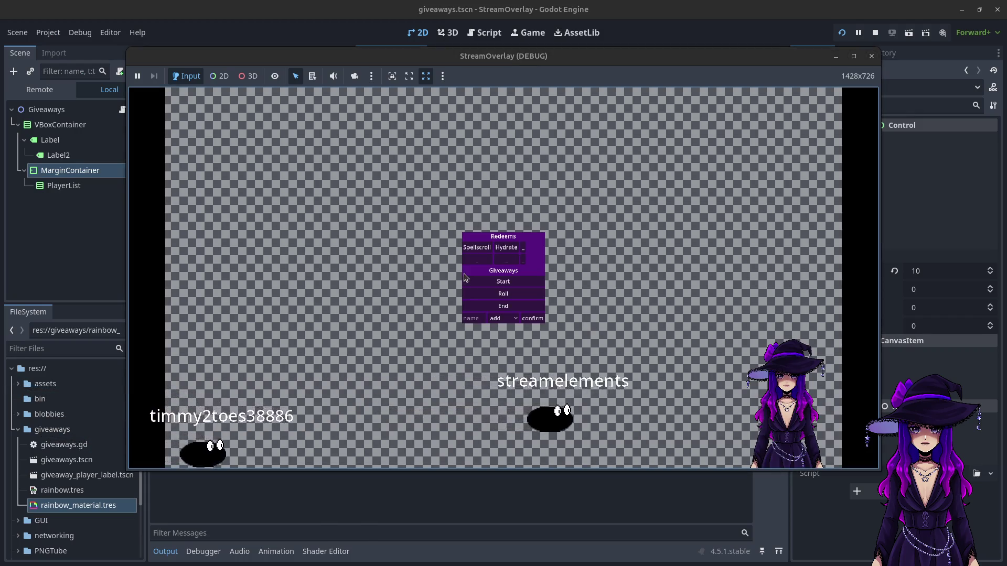
pyautogui.click(514, 282)
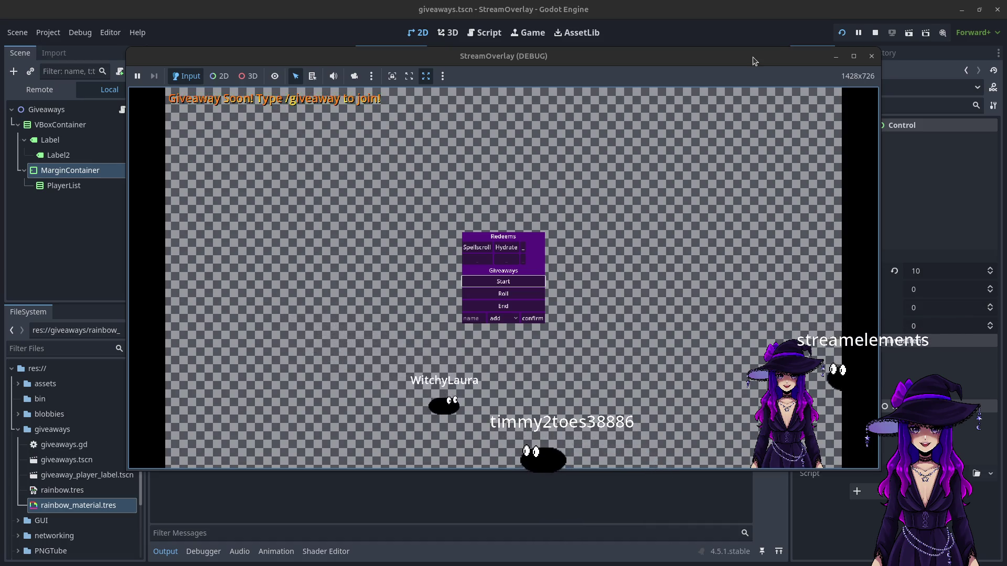
pyautogui.click(855, 56)
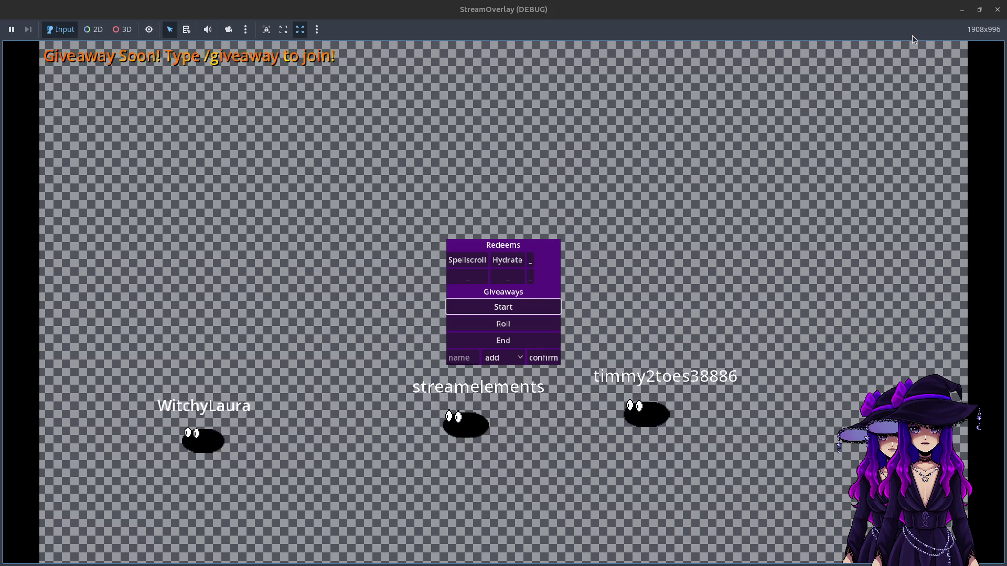
pyautogui.hotkey('alt', 'F4')
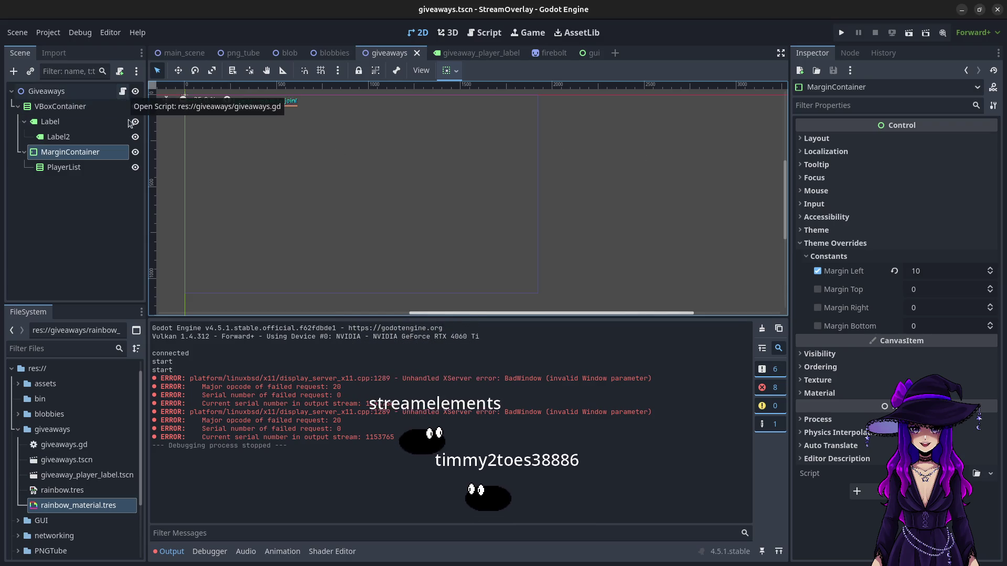
# Step: Switch the rainbow shader's Input node from uv back to screen_uv
pyautogui.click(340, 552)
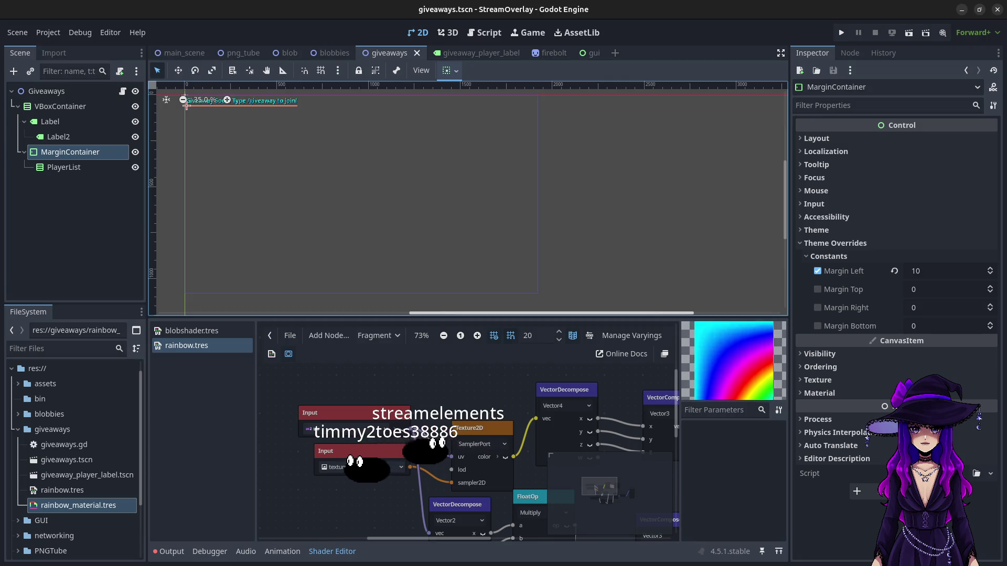
pyautogui.scroll(5, 268, 125)
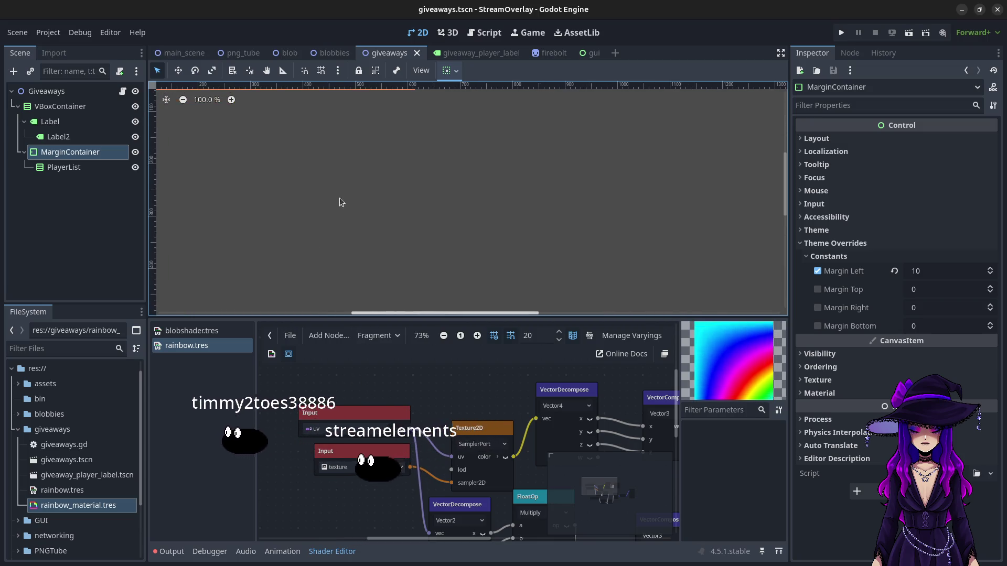
pyautogui.scroll(3, 268, 124)
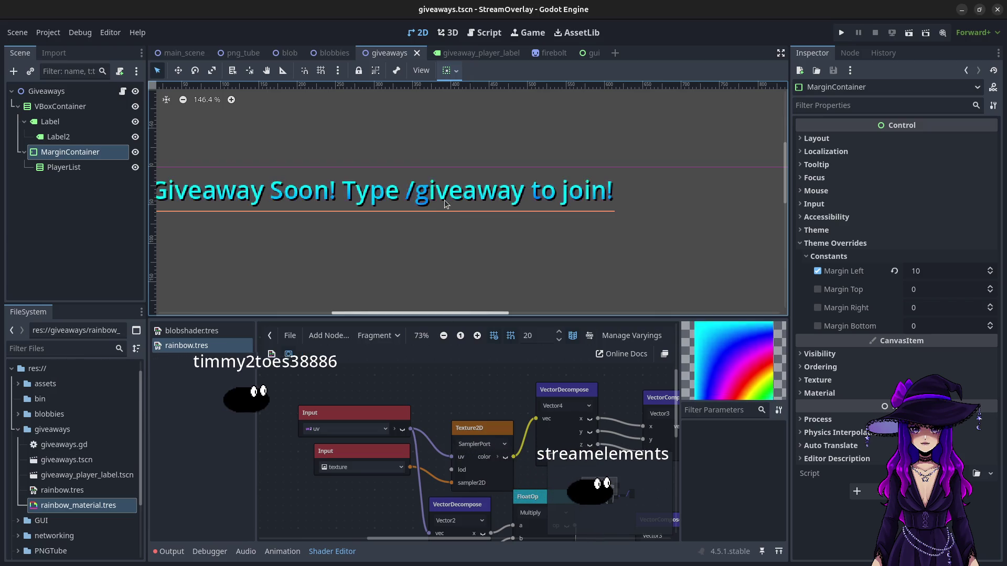
pyautogui.scroll(-3, 522, 104)
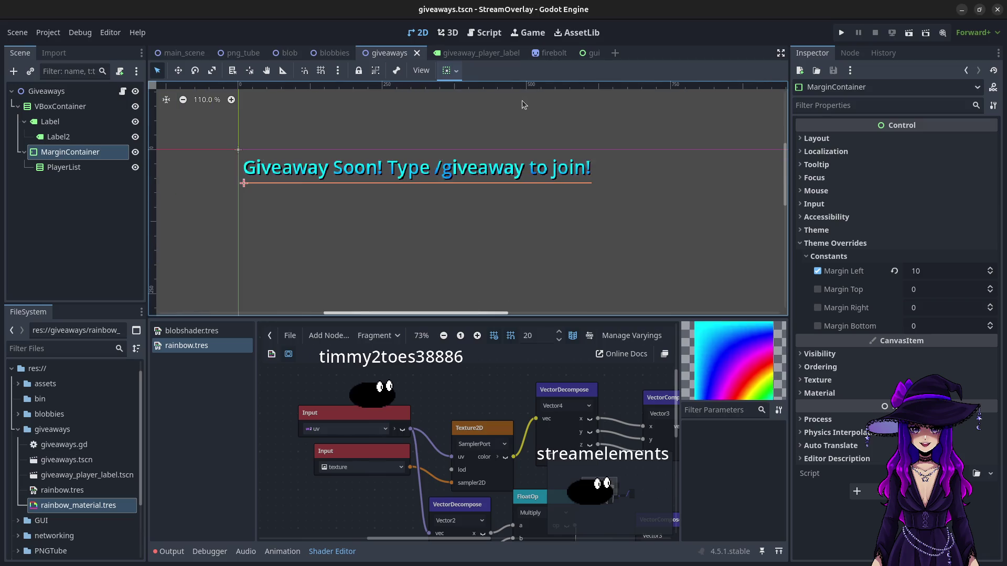
pyautogui.scroll(2, 404, 237)
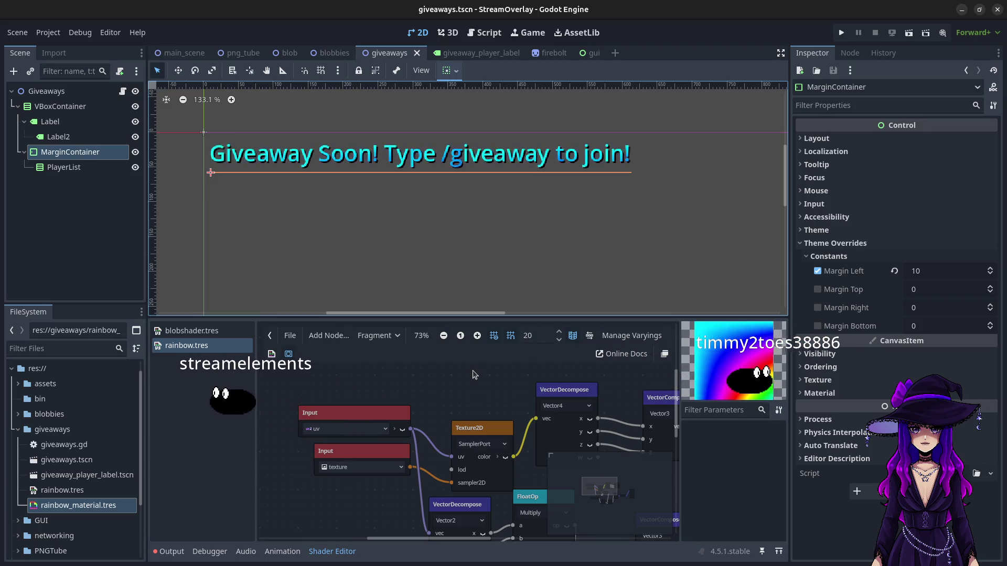
pyautogui.click(367, 429)
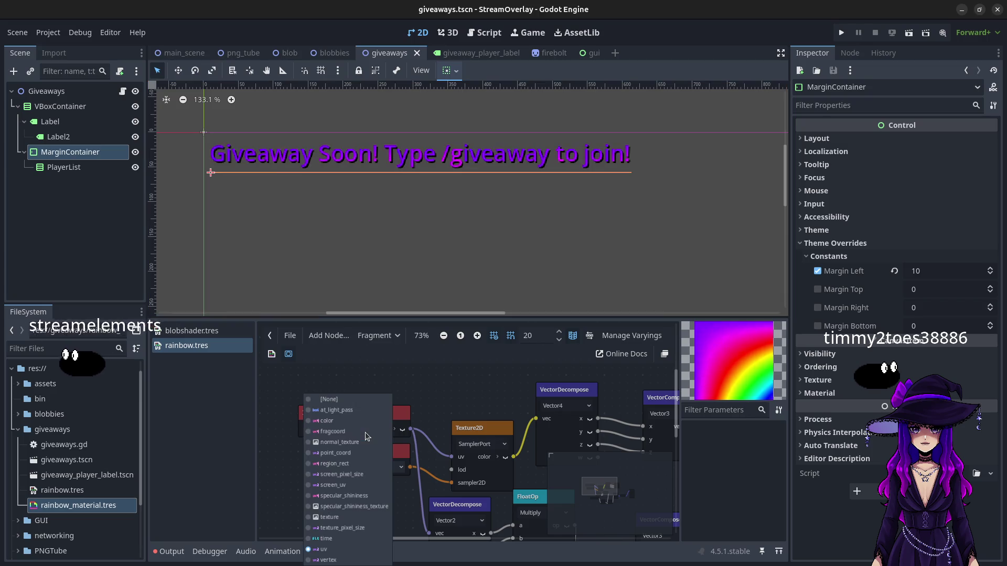
pyautogui.click(350, 485)
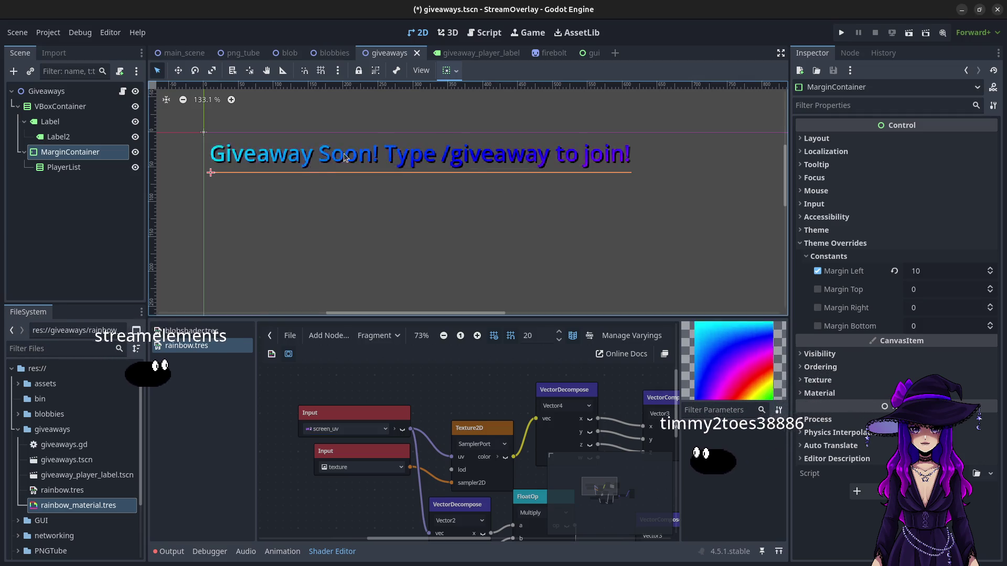
pyautogui.scroll(-20, 344, 155)
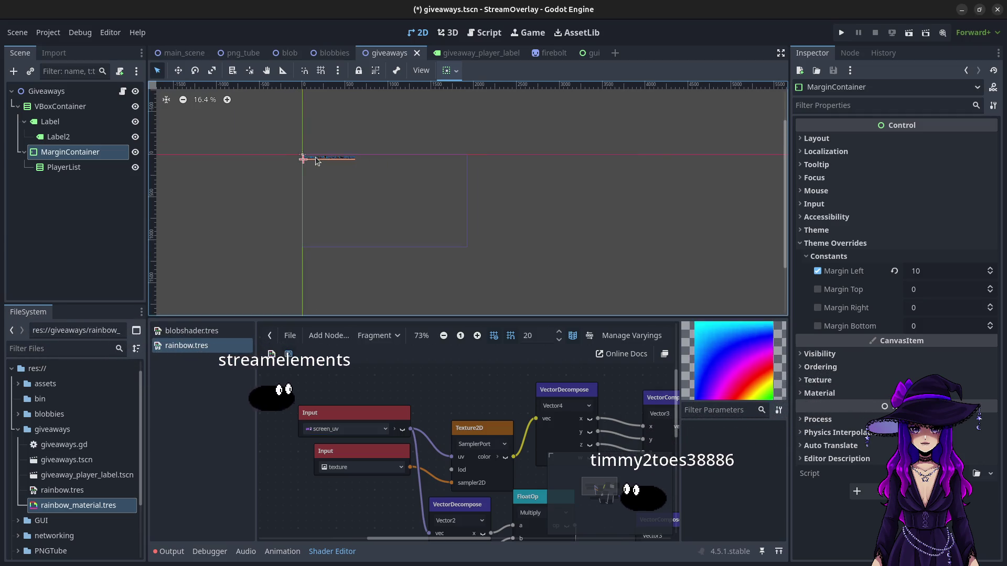
pyautogui.scroll(2, 316, 160)
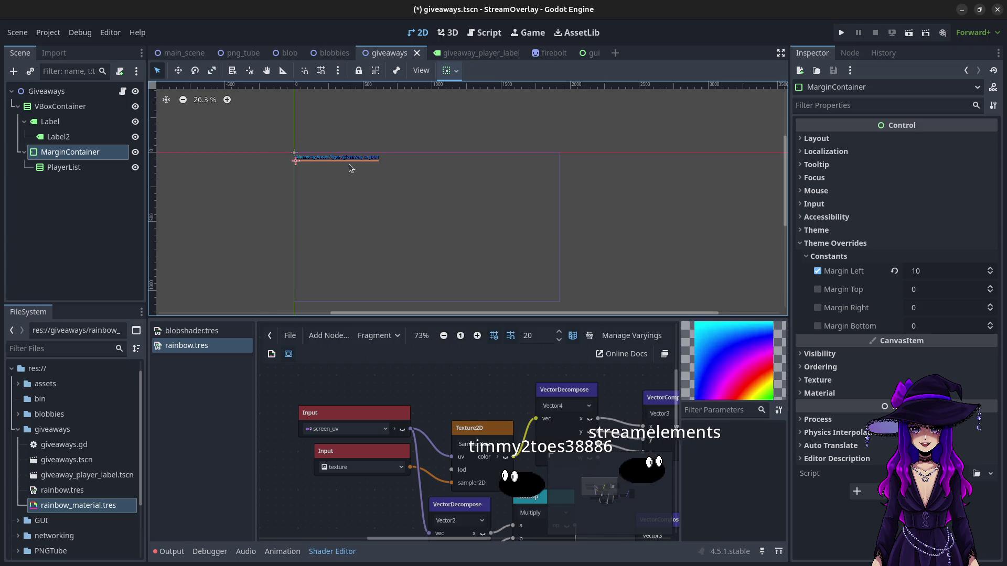
pyautogui.scroll(12, 355, 168)
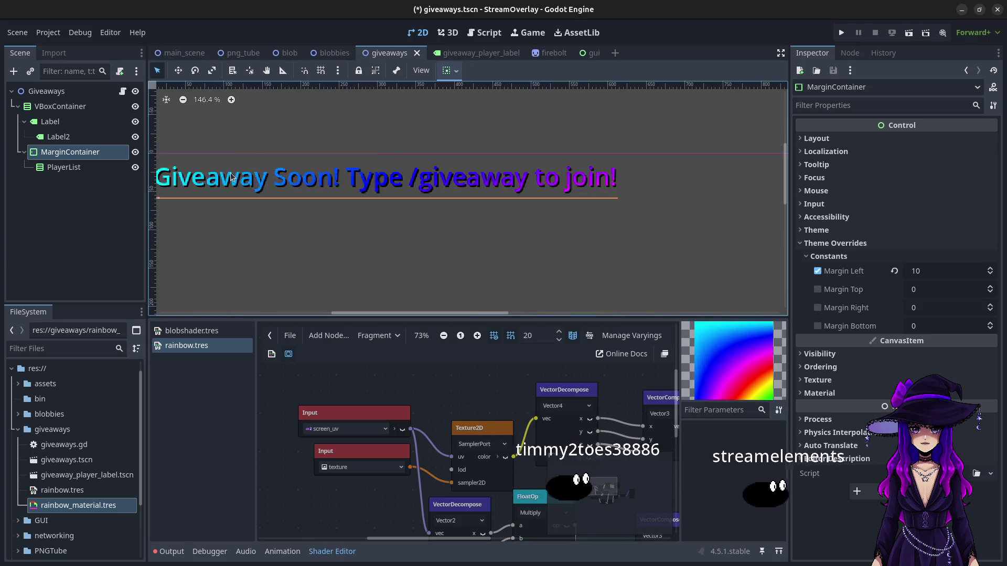
pyautogui.scroll(-12, 400, 128)
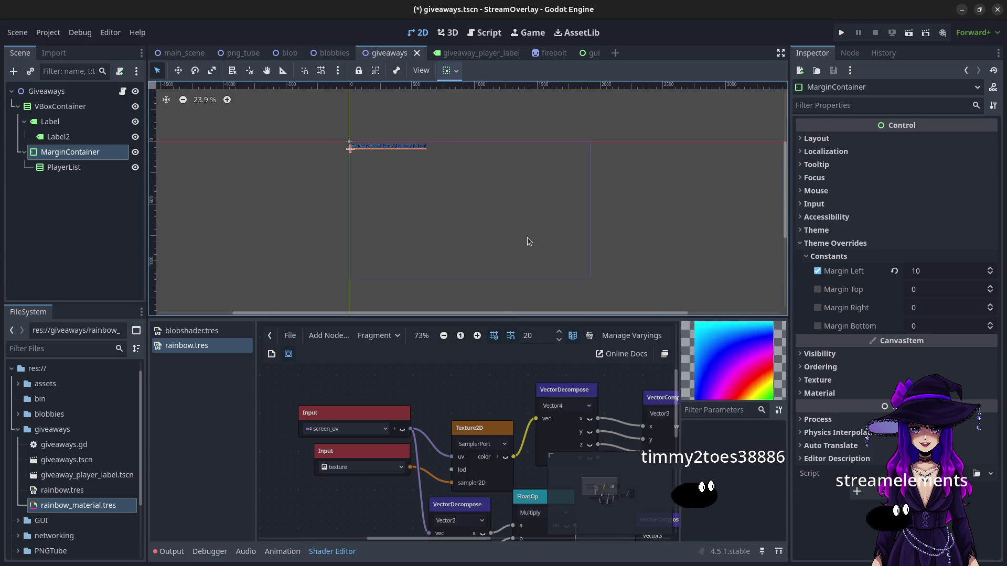
pyautogui.scroll(3, 528, 241)
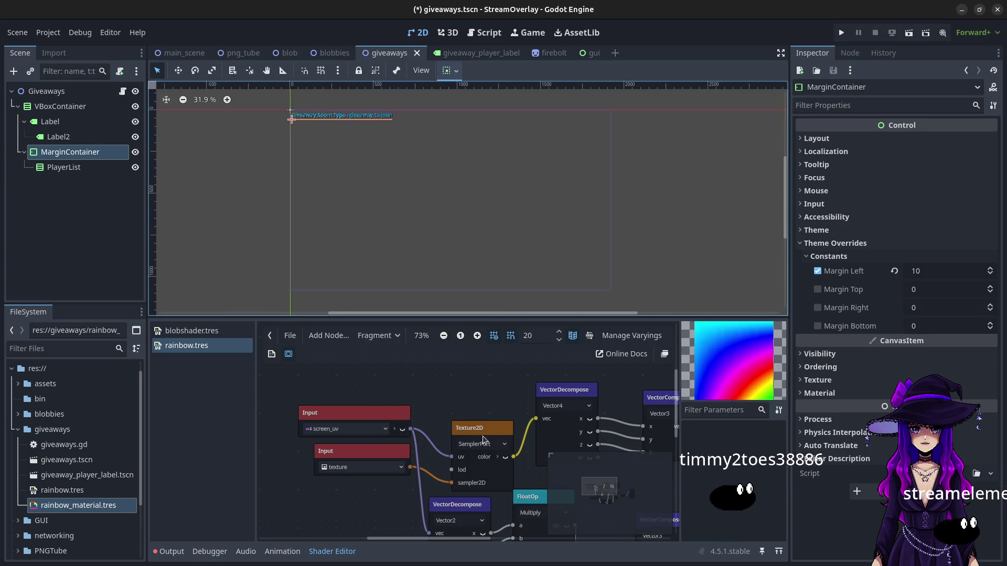
pyautogui.scroll(-3, 473, 482)
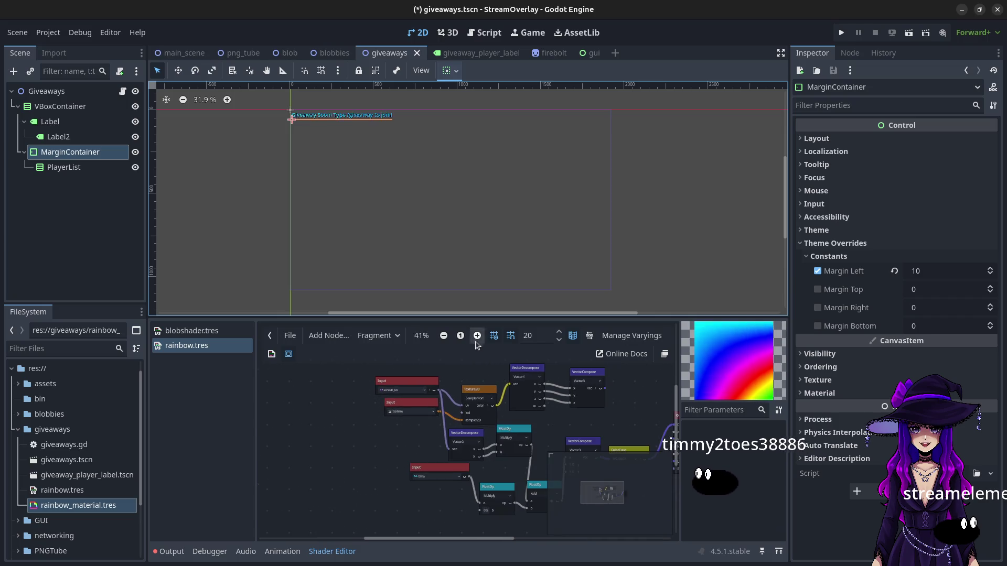
# Step: Change the rainbow shader's FloatOp from Multiply to Add, then save and run the project
pyautogui.scroll(3, 513, 524)
pyautogui.scroll(-3, 525, 393)
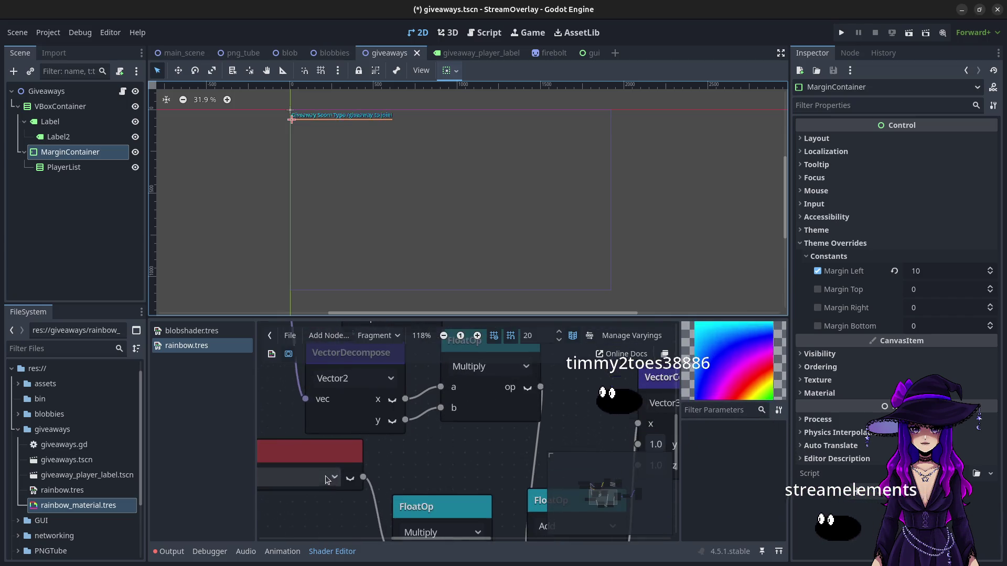
pyautogui.scroll(2, 478, 395)
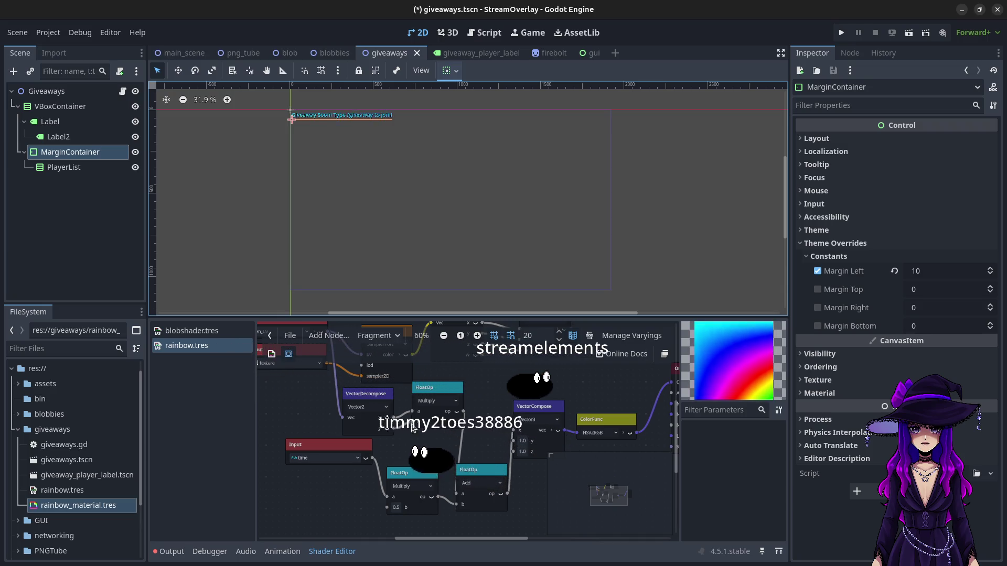
pyautogui.click(426, 400)
pyautogui.click(435, 415)
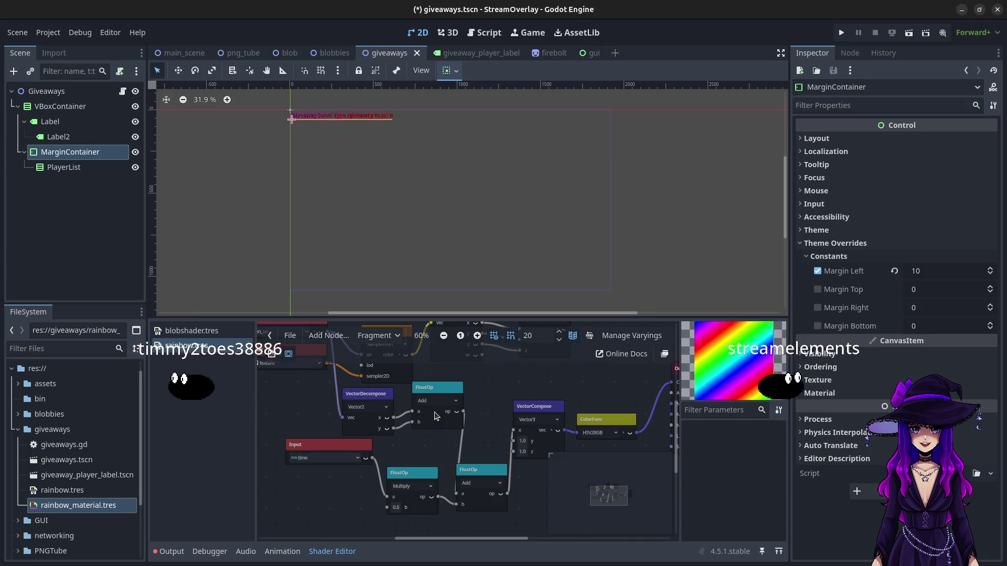
pyautogui.scroll(-1, 353, 230)
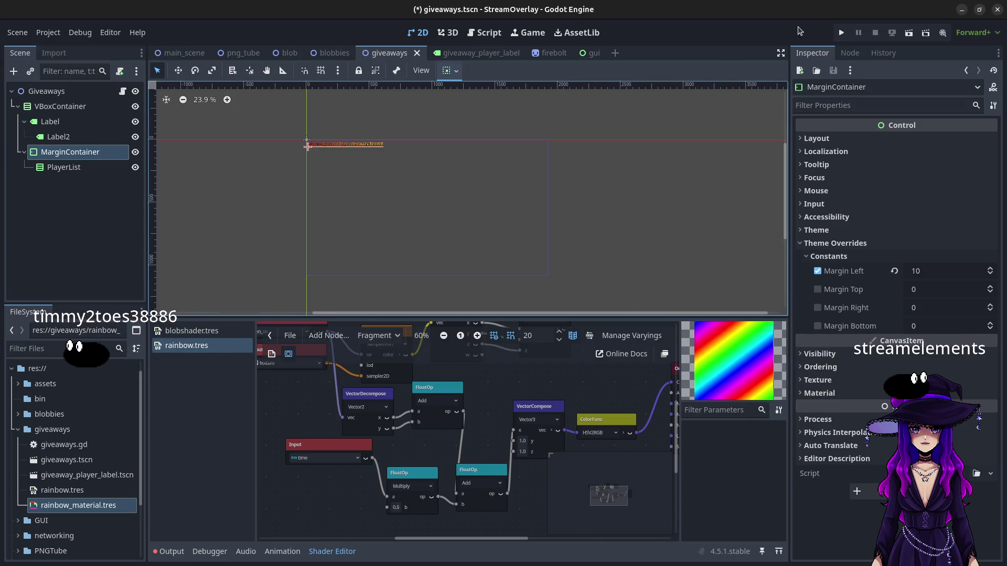
pyautogui.click(842, 32)
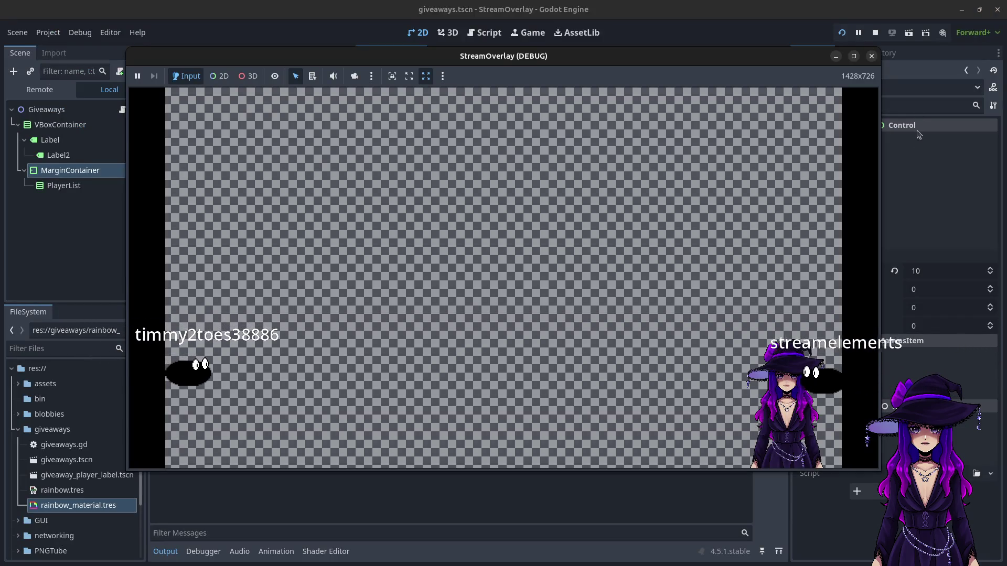
# Step: Add 'test' and a viewer's username to the giveaway list
pyautogui.moveTo(514, 202)
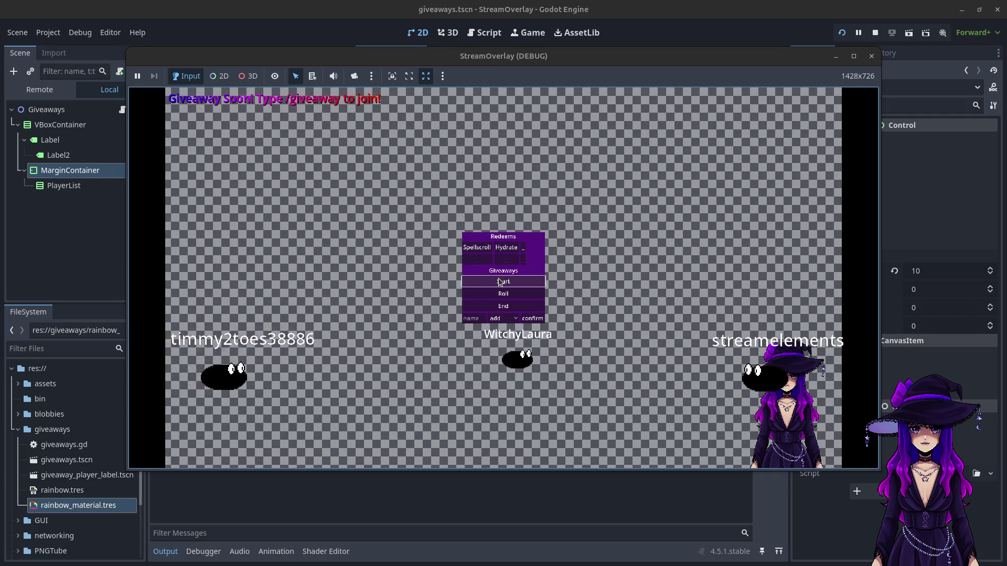
pyautogui.click(473, 319)
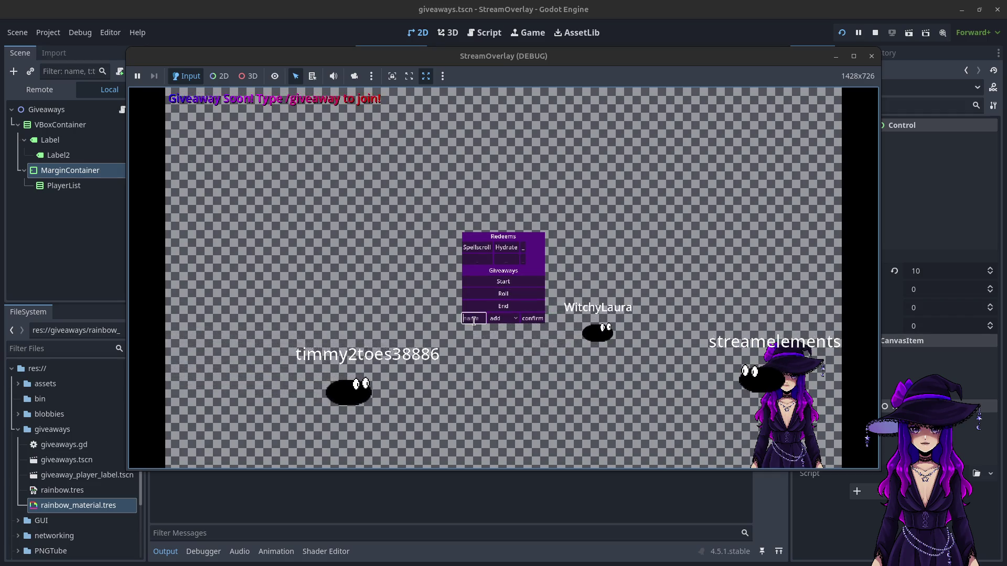
pyautogui.write('test')
pyautogui.press('Return')
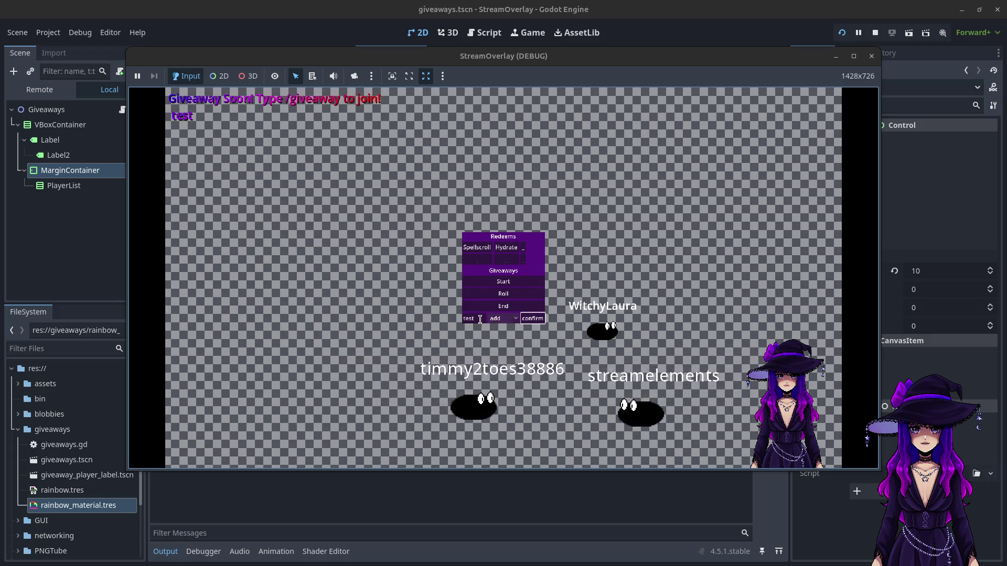
pyautogui.doubleClick(478, 319)
pyautogui.write('Witchy')
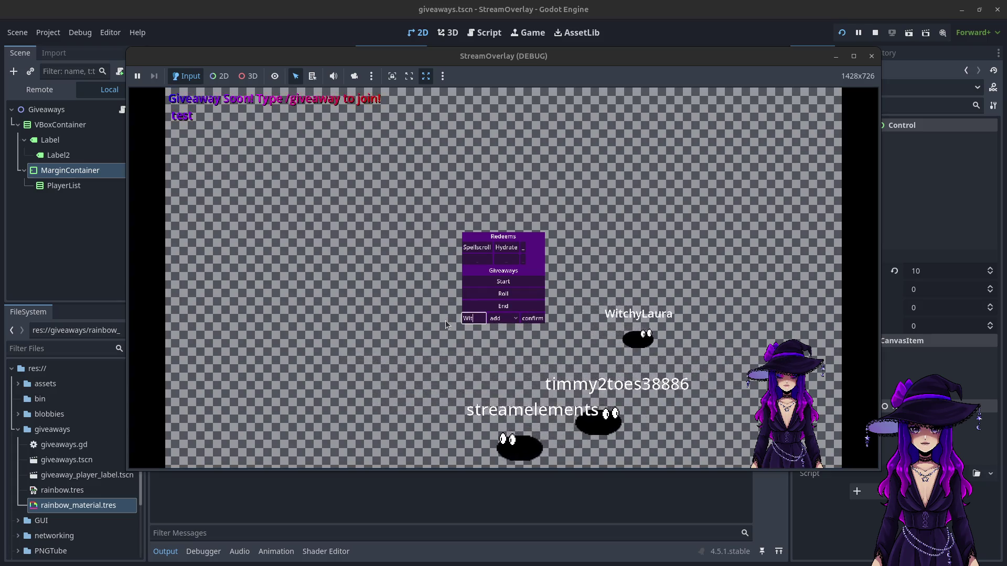
pyautogui.write('Laura')
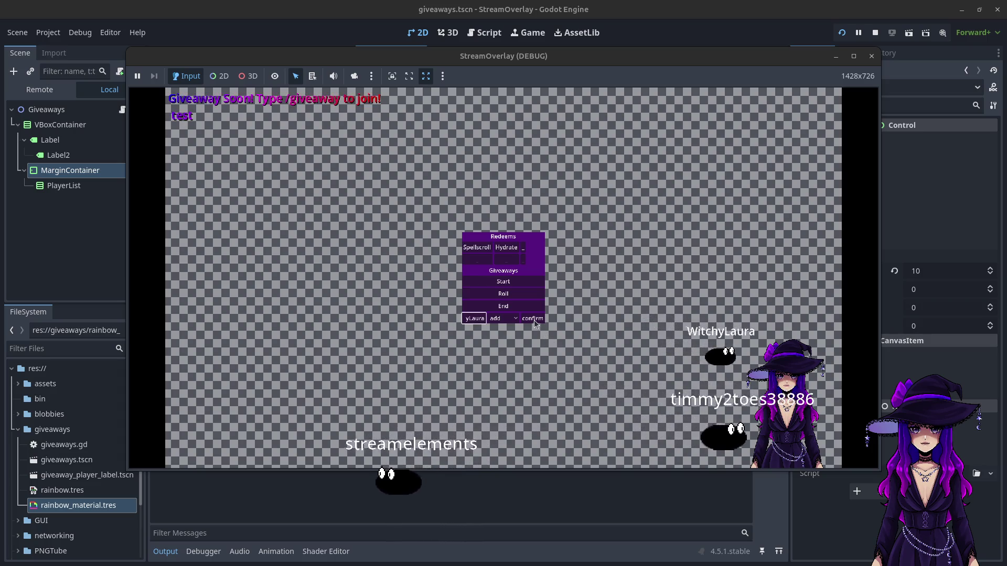
pyautogui.click(532, 319)
# Step: Add the entries 'ets' and 'Also there are being to us' to the list
pyautogui.click(480, 320)
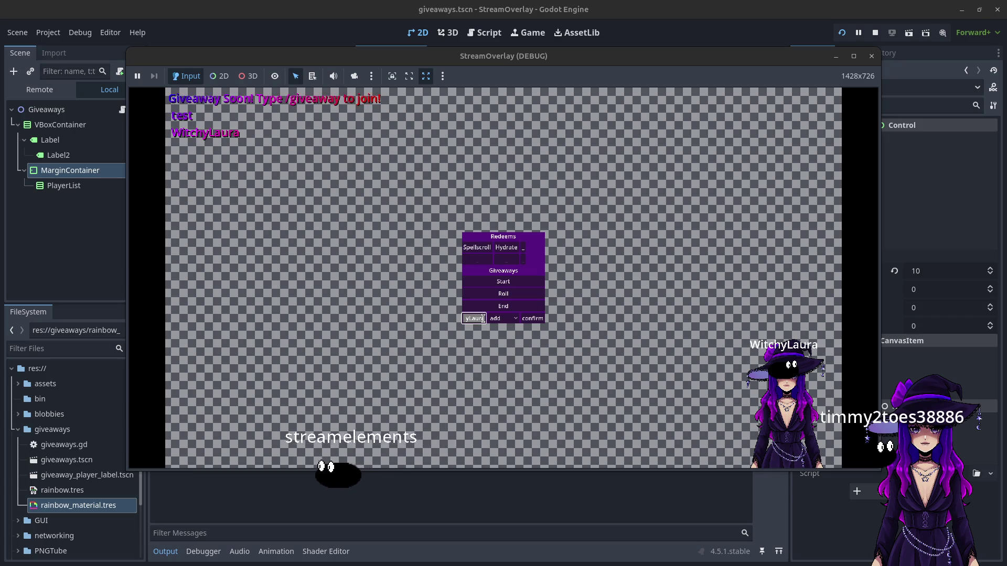
pyautogui.write('ets')
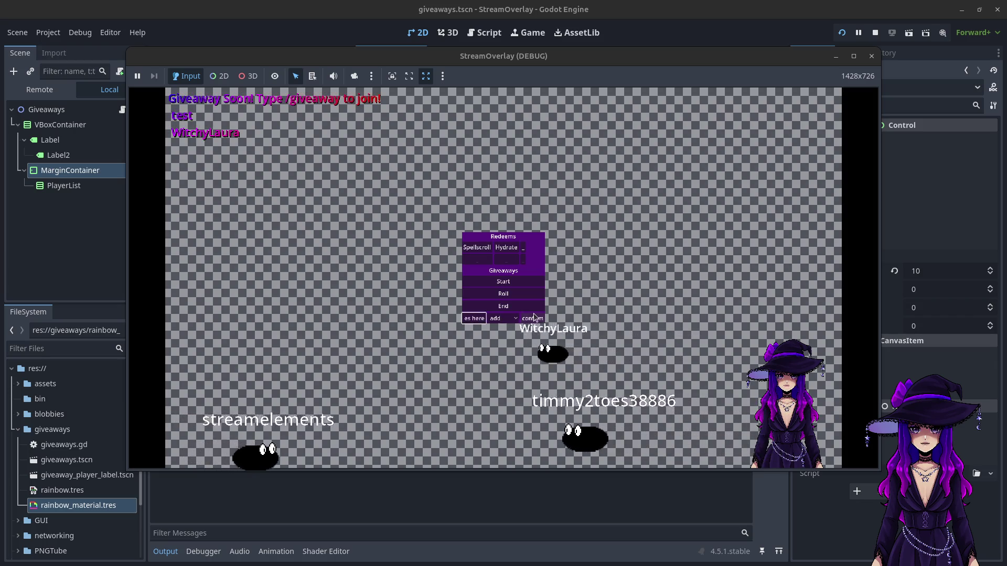
pyautogui.press('Tab')
pyautogui.press('Tab')
pyautogui.press('Return')
pyautogui.click(477, 316)
pyautogui.hotkey('ctrl', 'a')
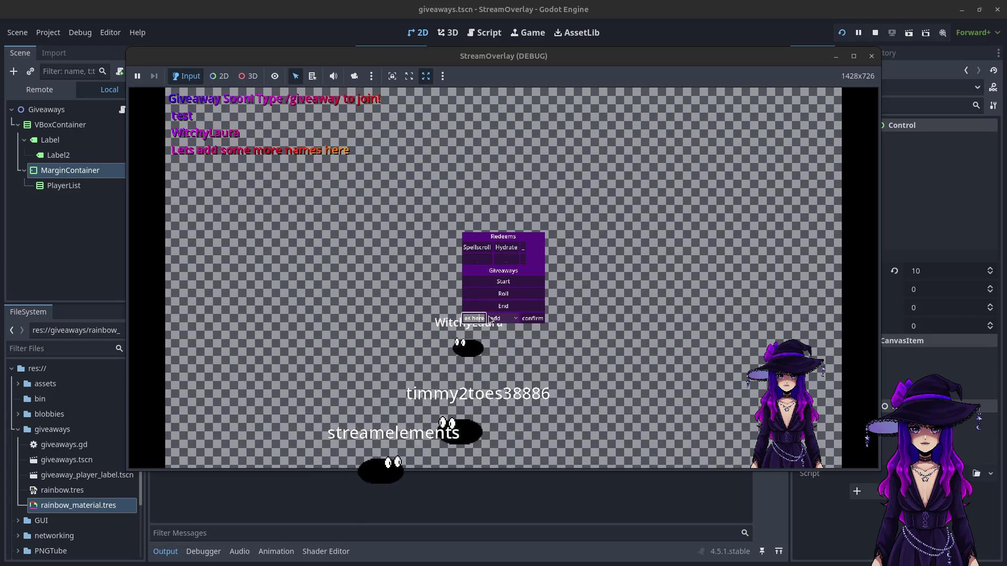
pyautogui.write('Also there are be')
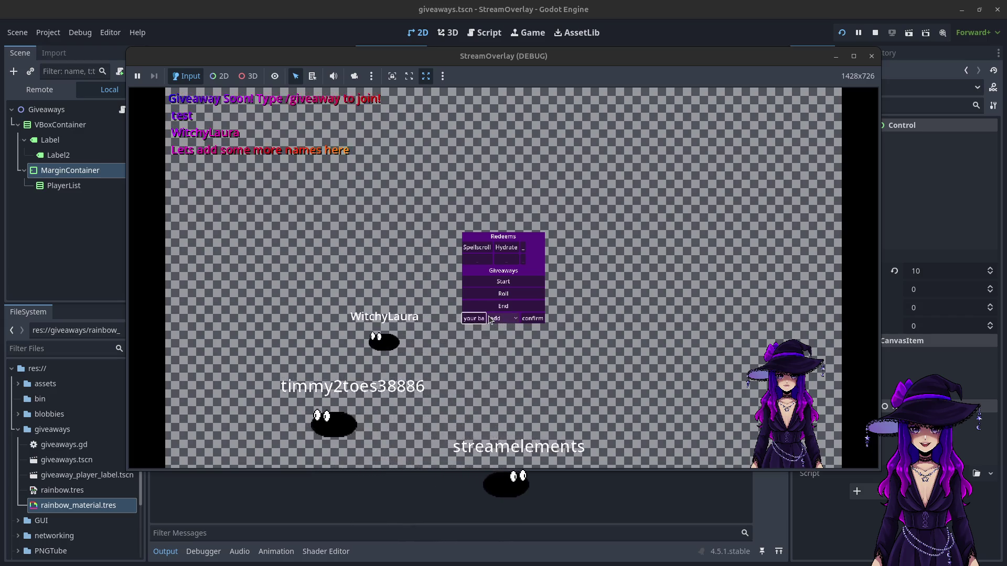
pyautogui.write('ing to us')
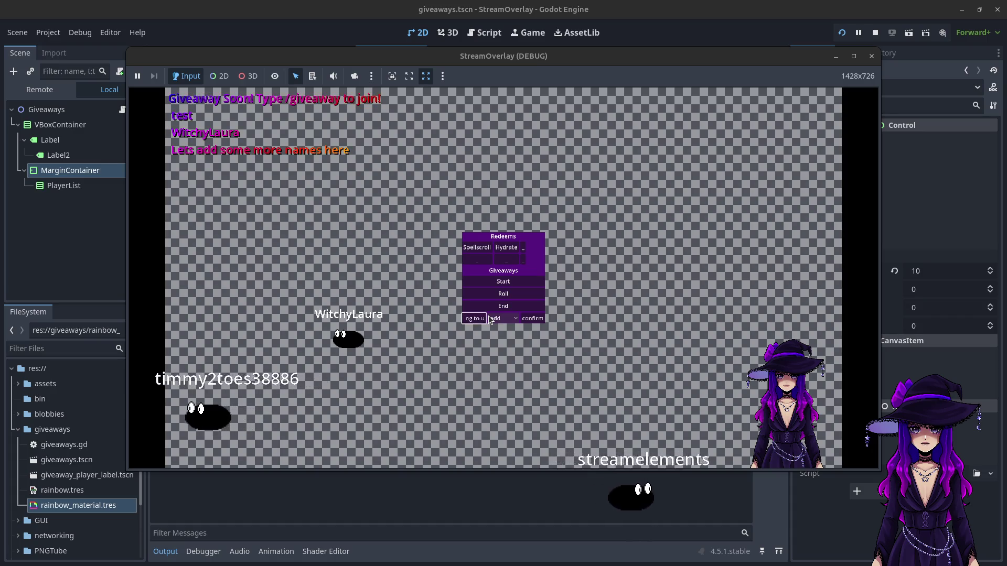
pyautogui.click(540, 318)
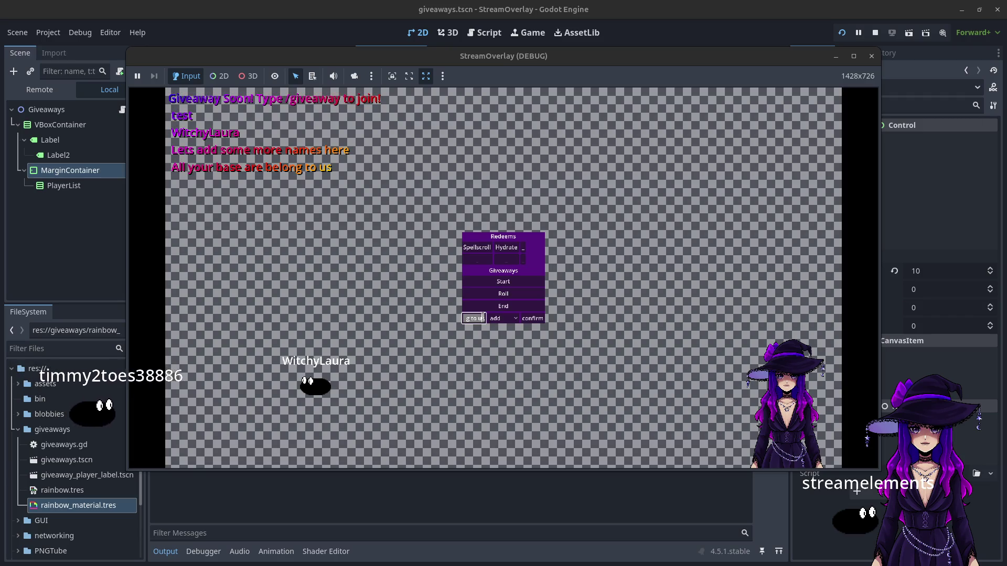
# Step: Add one more typed entry ending 'is going for', then stop the running project
pyautogui.hotkey('ctrl', 'a')
pyautogui.write('Is the')
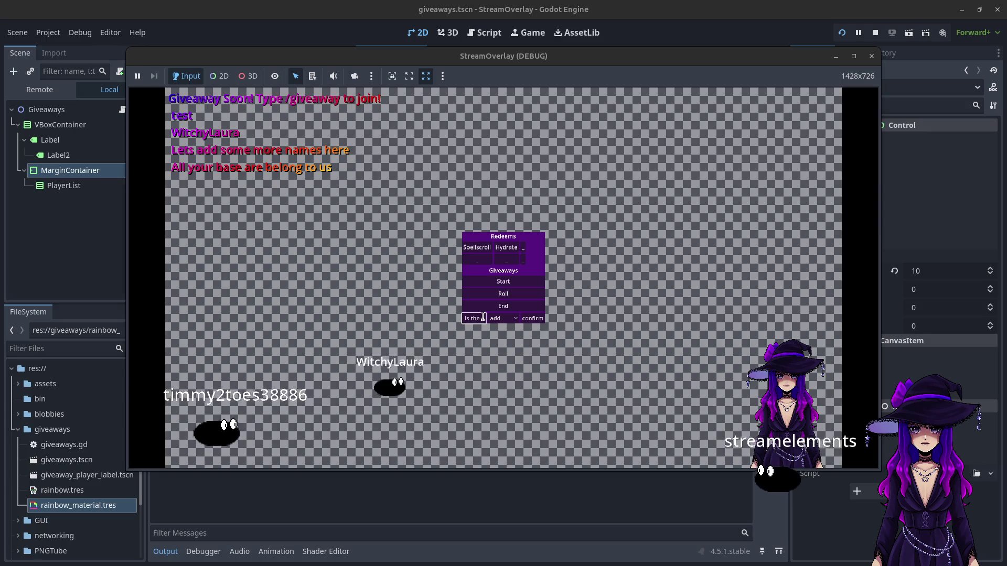
pyautogui.press('BackSpace')
pyautogui.write('is goin')
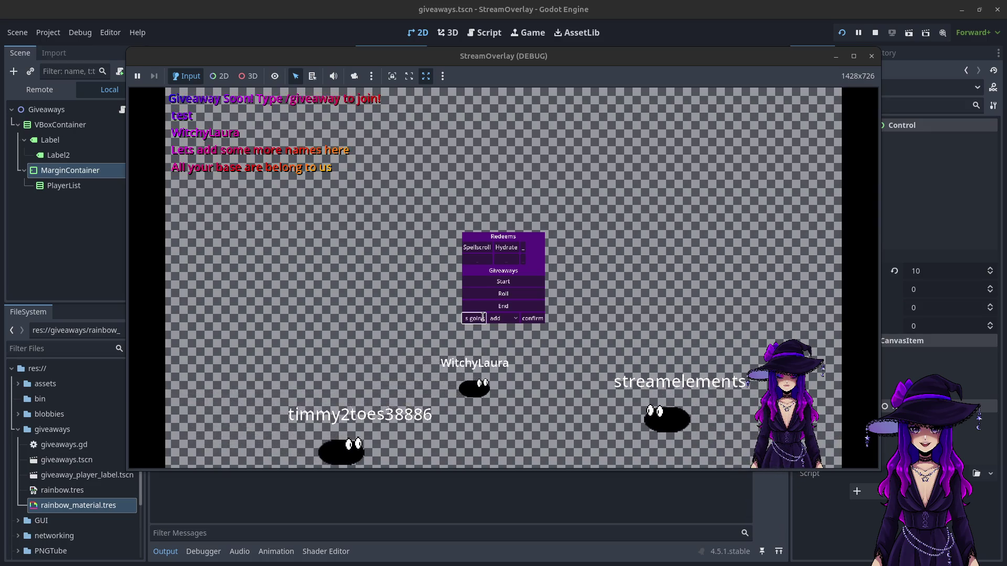
pyautogui.write('g for')
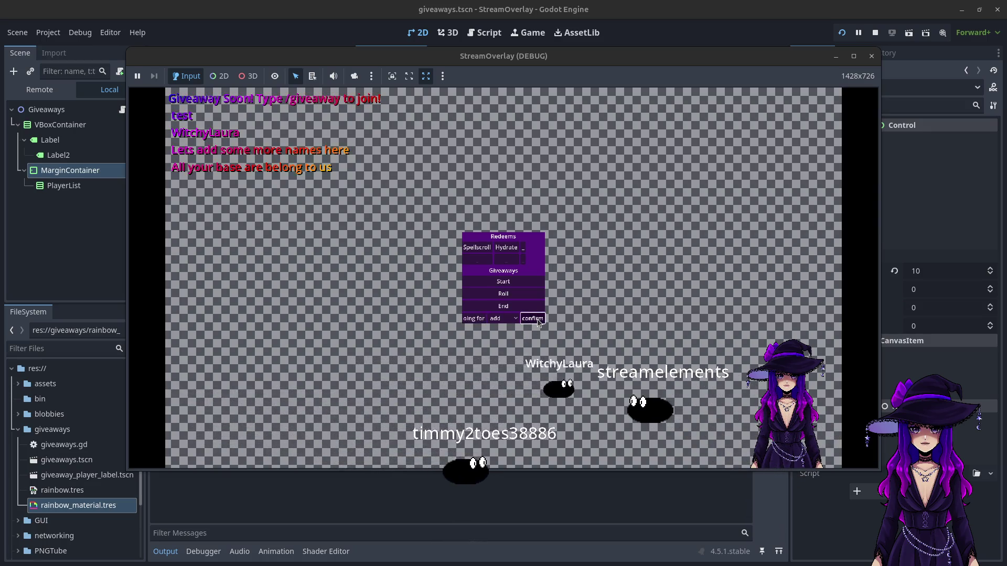
pyautogui.click(537, 319)
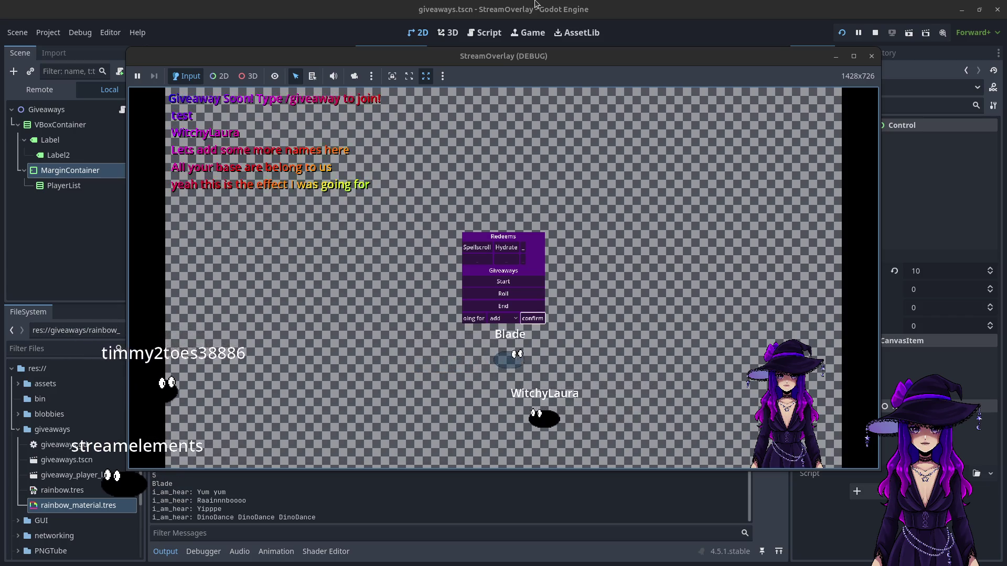
pyautogui.click(875, 34)
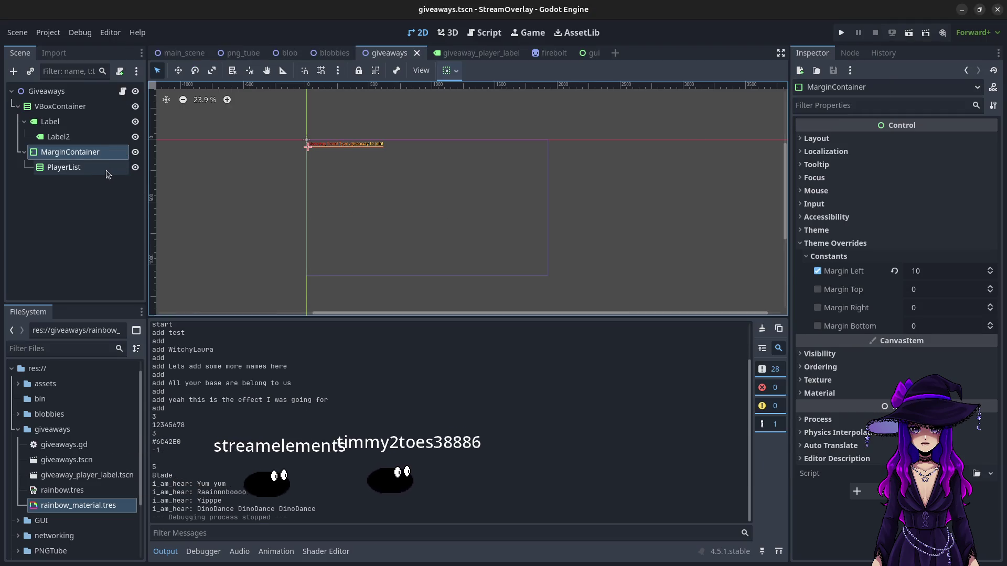
# Step: Enable a larger font size override on both heading labels and save the scene
pyautogui.click(49, 126)
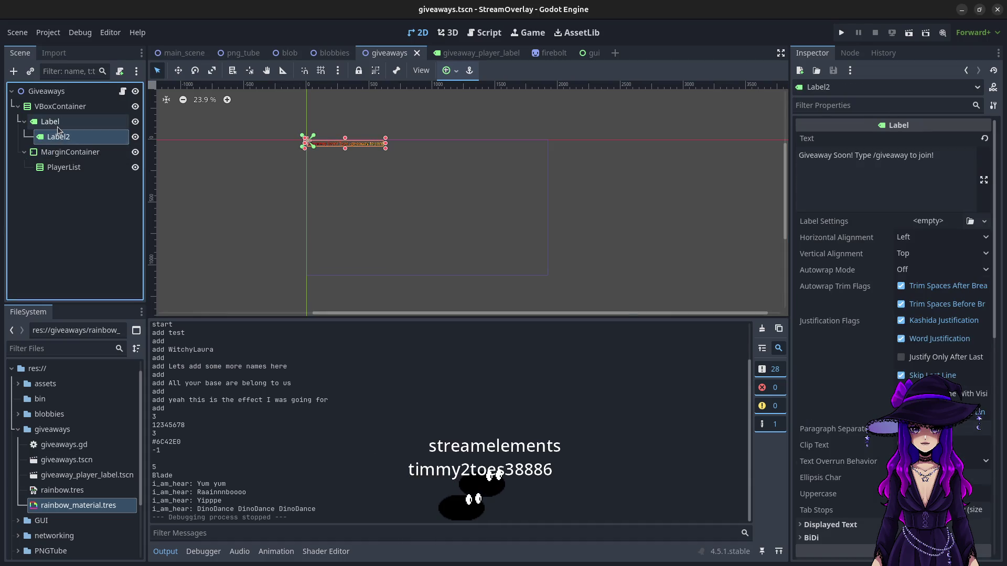
pyautogui.scroll(-5, 822, 312)
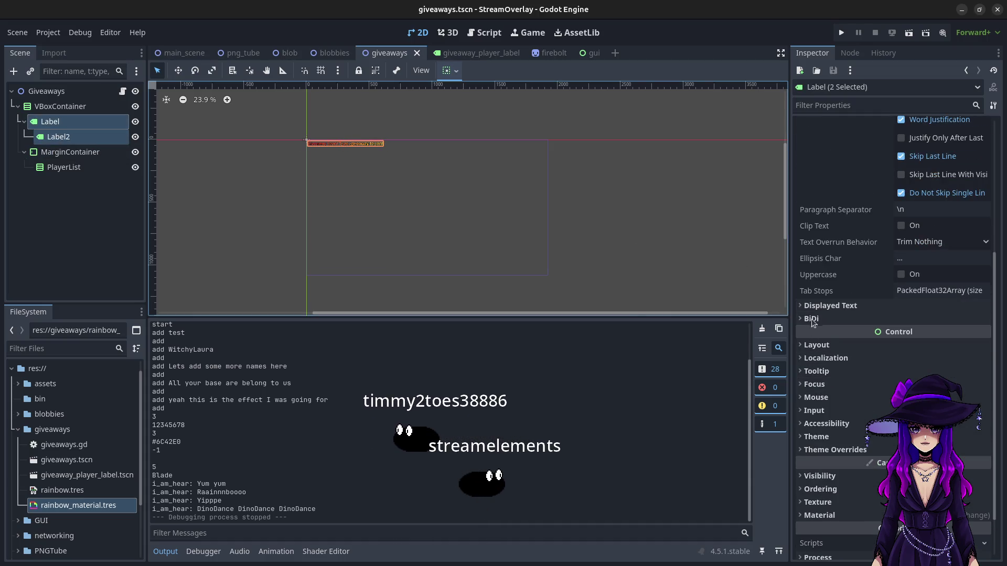
pyautogui.click(833, 449)
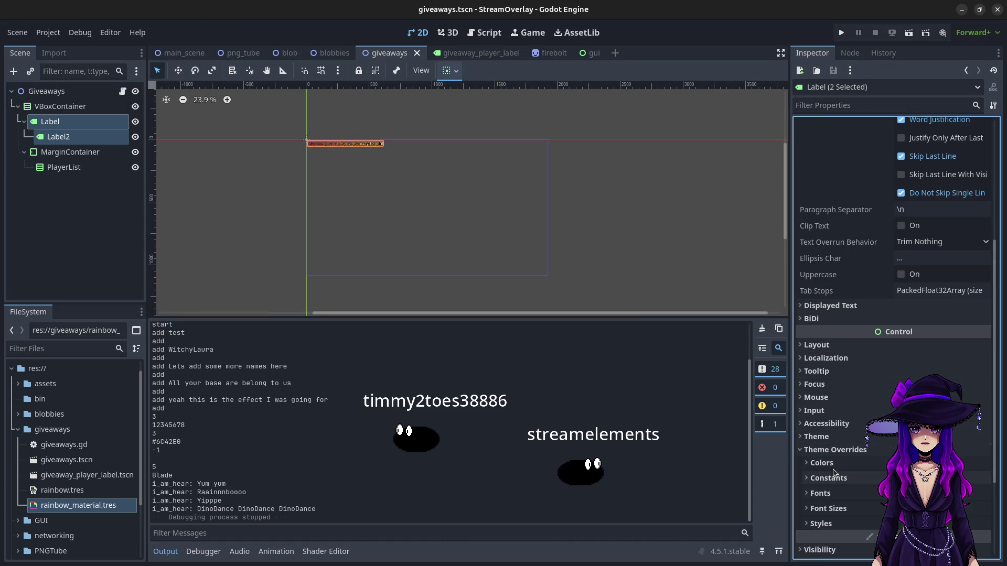
pyautogui.click(828, 508)
pyautogui.click(817, 523)
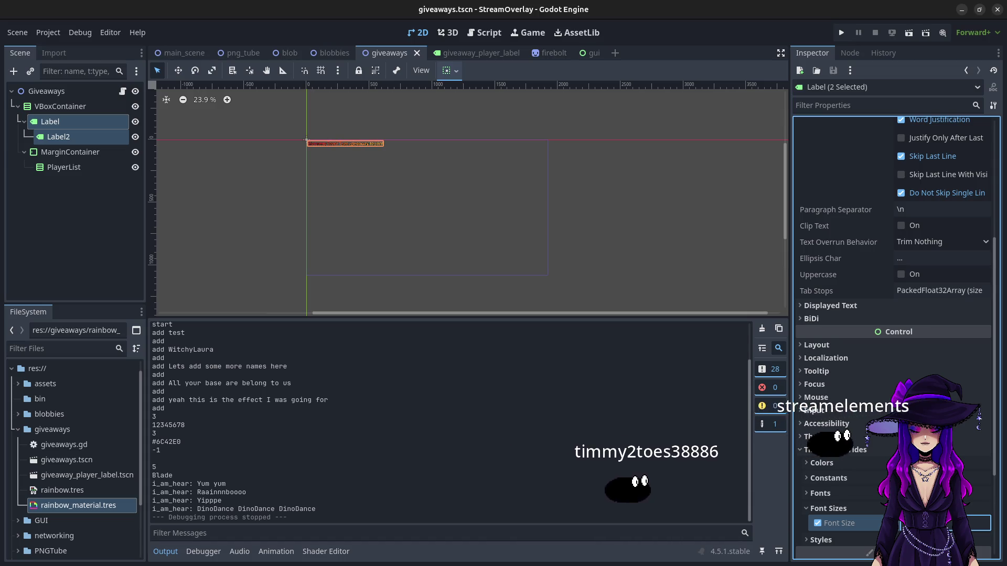
pyautogui.press('Return')
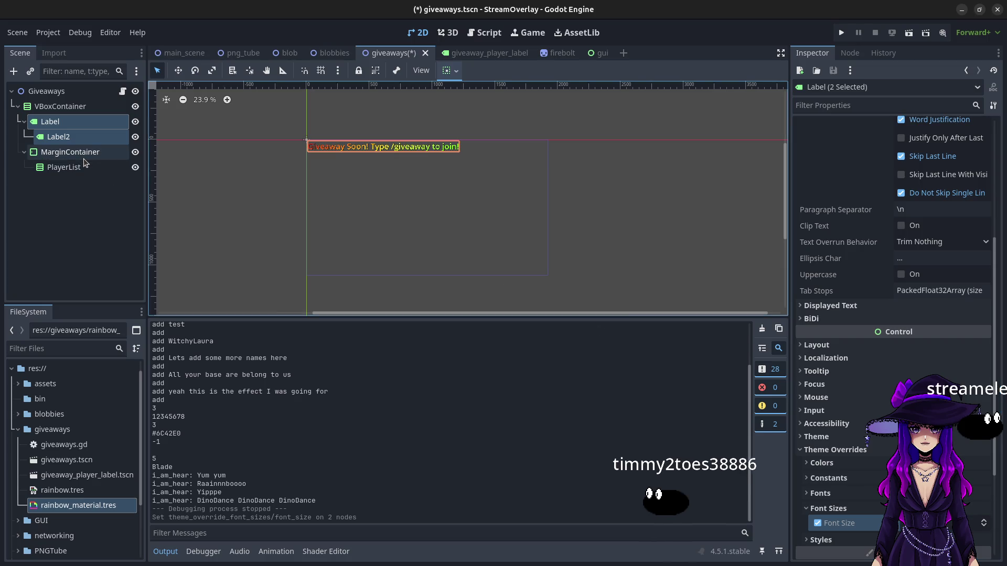
pyautogui.hotkey('ctrl', 's')
pyautogui.scroll(15, 309, 140)
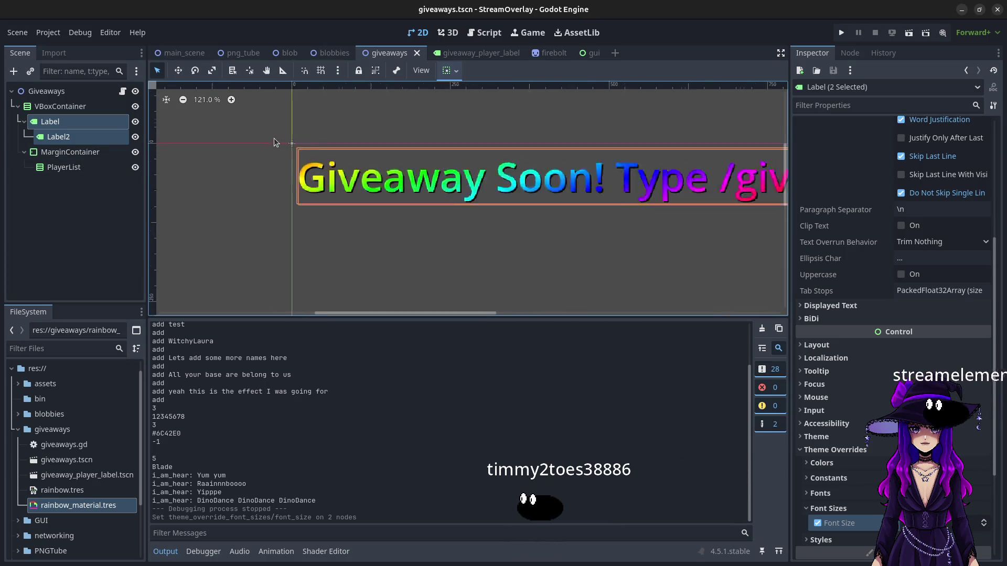
# Step: Nudge the shadow label Label2 to position (-5, -5) behind the main heading
pyautogui.click(836, 496)
pyautogui.click(836, 496)
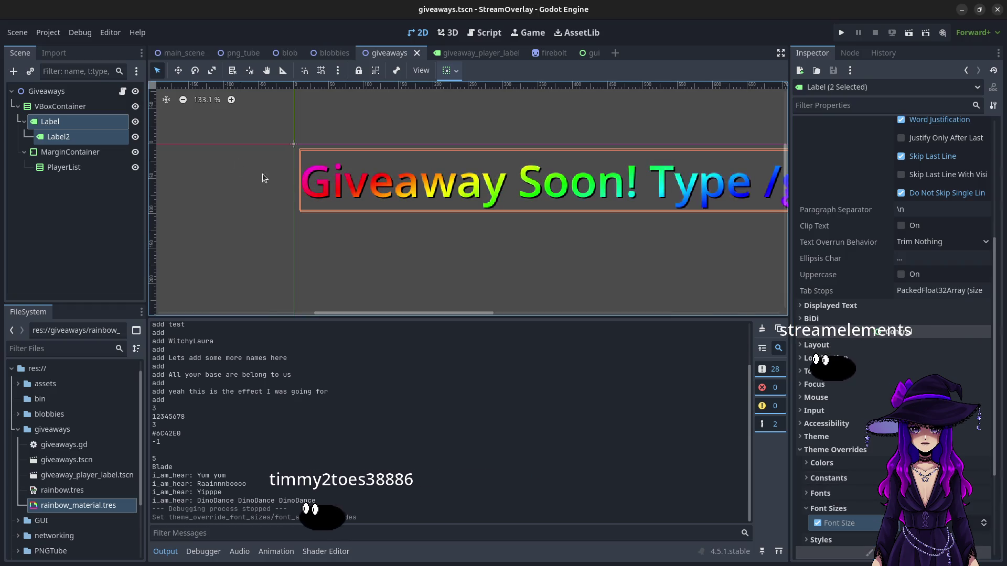
pyautogui.click(82, 141)
pyautogui.moveTo(430, 175); pyautogui.dragTo(428, 175)
pyautogui.press('Down')
pyautogui.press('Up')
pyautogui.press('Up')
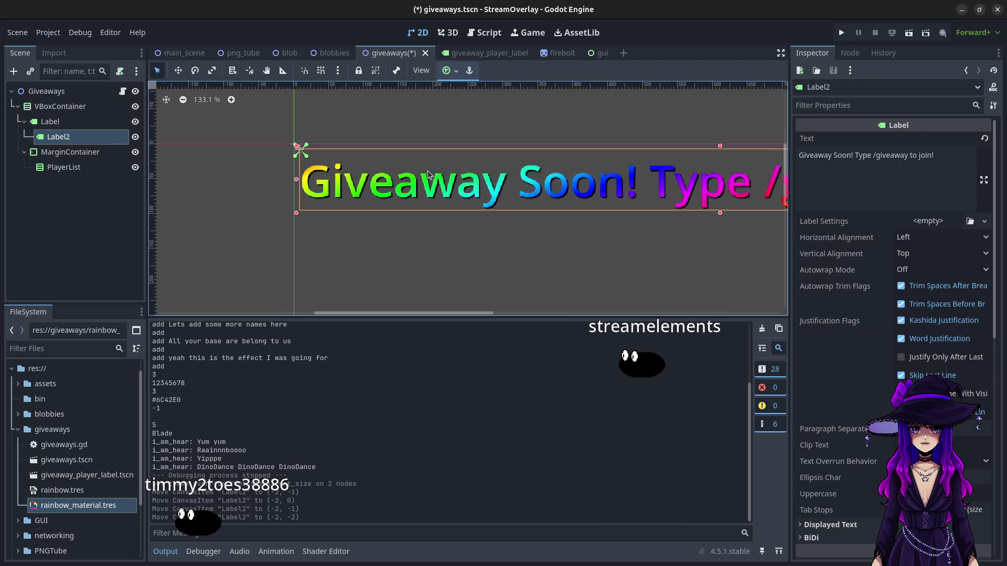
pyautogui.press('Up')
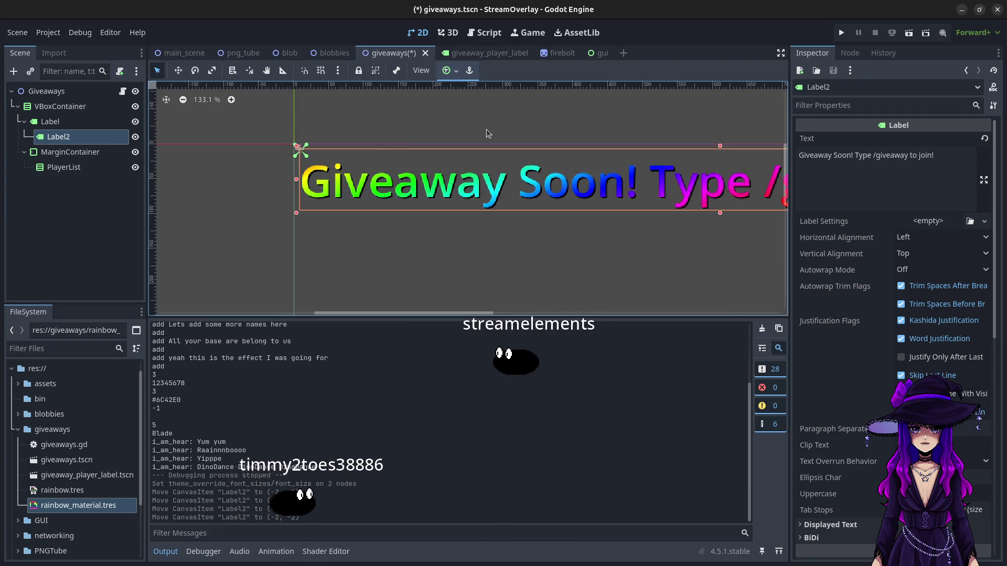
pyautogui.press('Up')
pyautogui.press('Up')
pyautogui.press('Left')
pyautogui.press('Left')
pyautogui.press('Left')
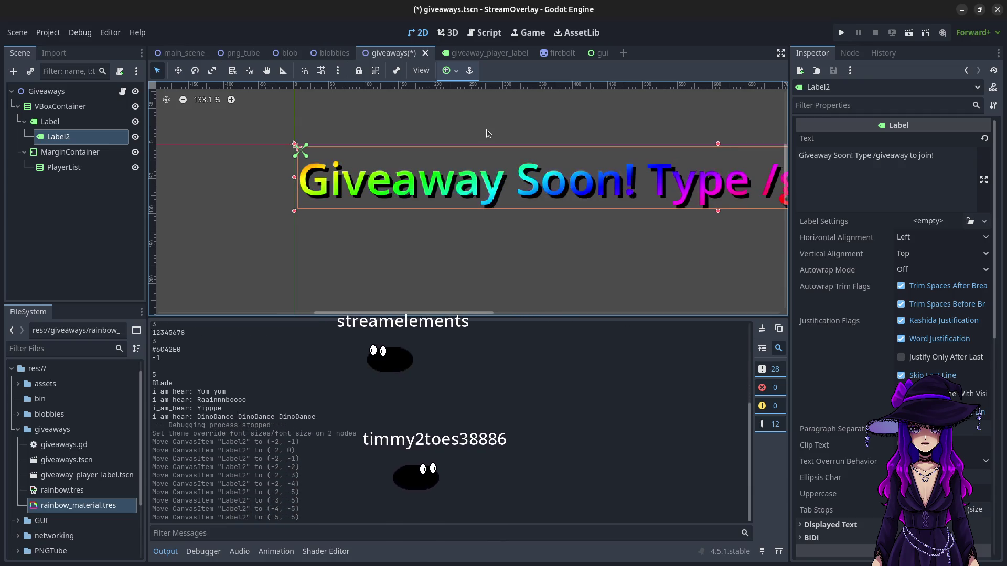
# Step: Select the VBoxContainer holding the labels, then save and run the project
pyautogui.click(53, 121)
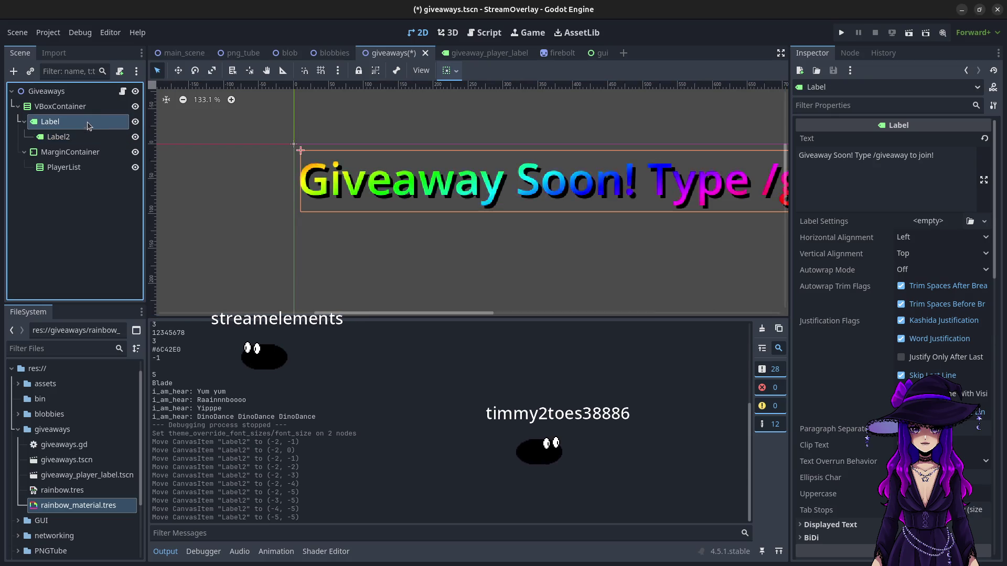
pyautogui.click(81, 110)
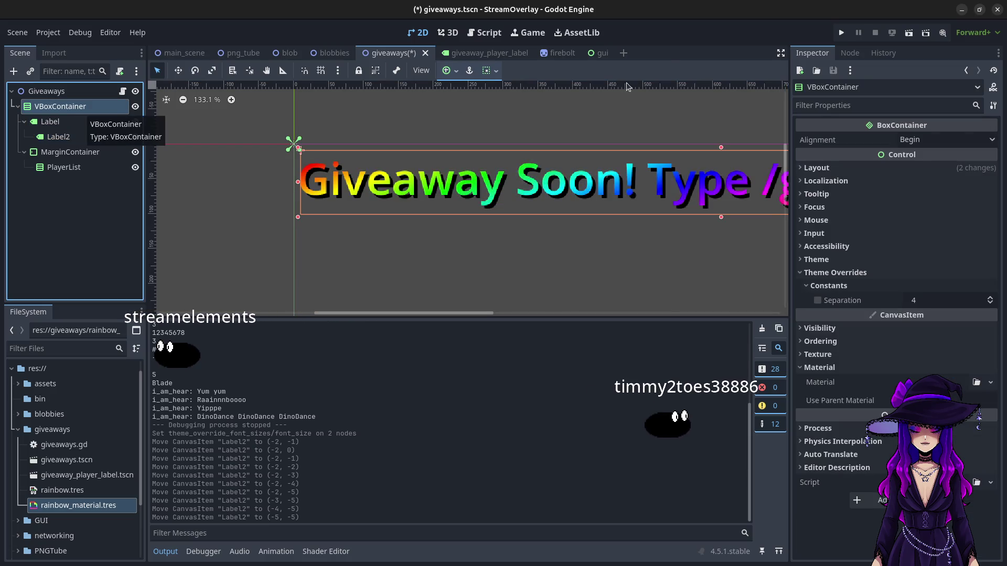
pyautogui.click(841, 33)
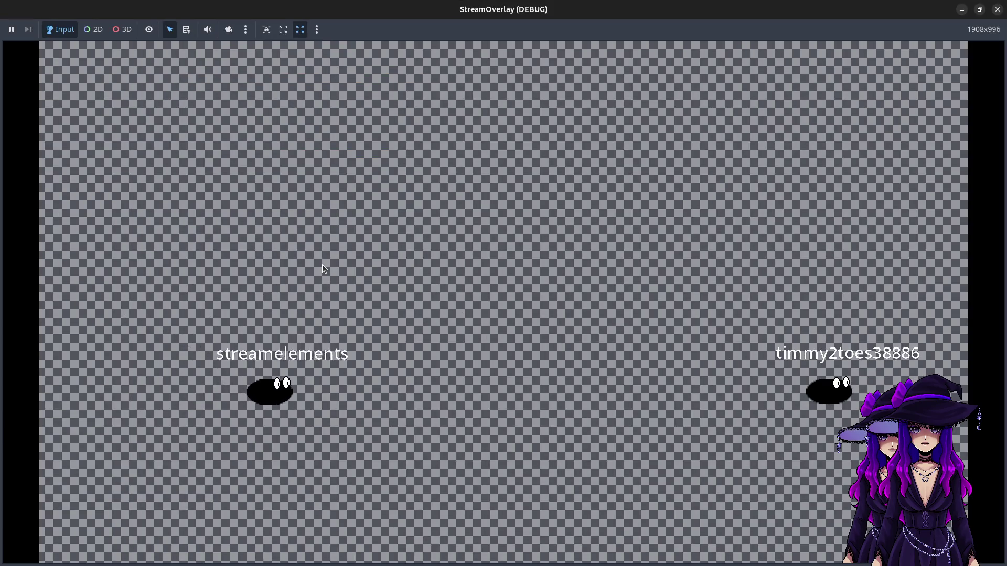
# Step: Start the giveaway, add 'test' as an entrant, then close the game window
pyautogui.click(483, 307)
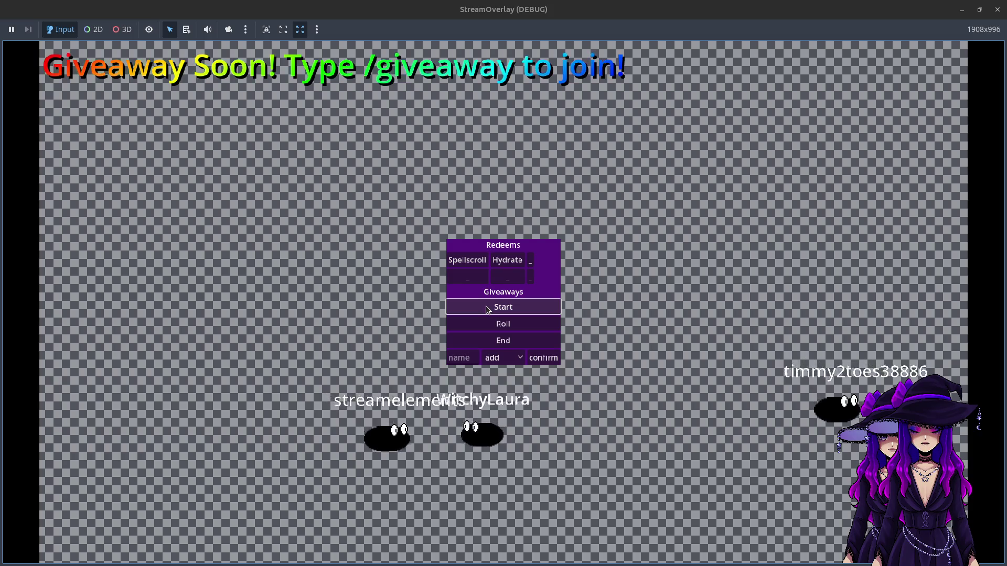
pyautogui.click(457, 357)
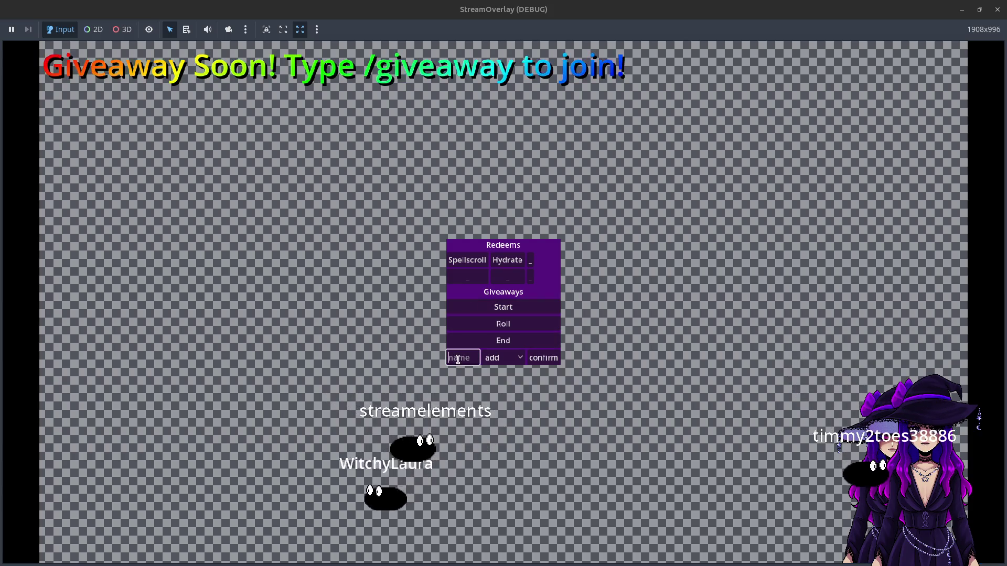
pyautogui.write('test')
pyautogui.click(532, 358)
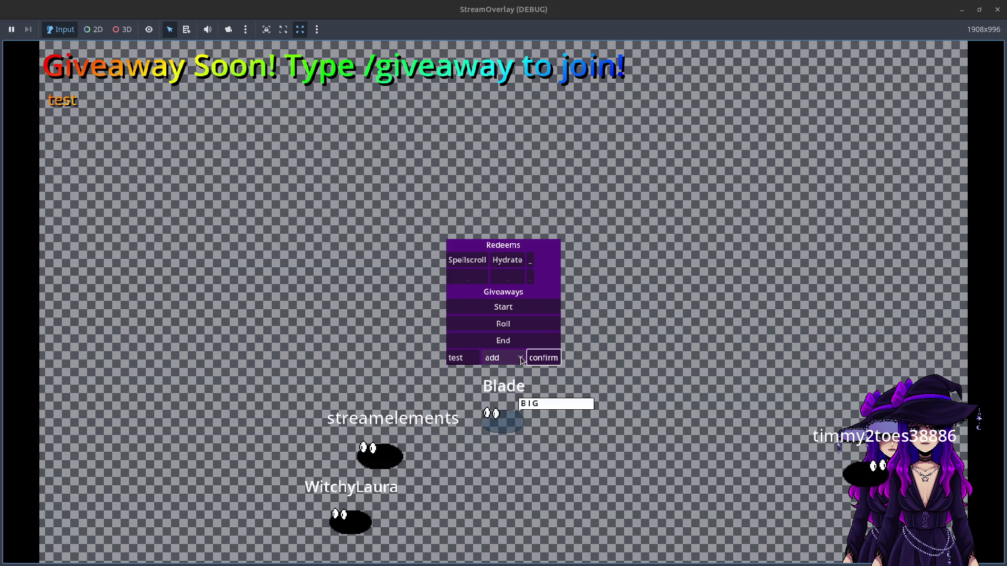
pyautogui.click(996, 9)
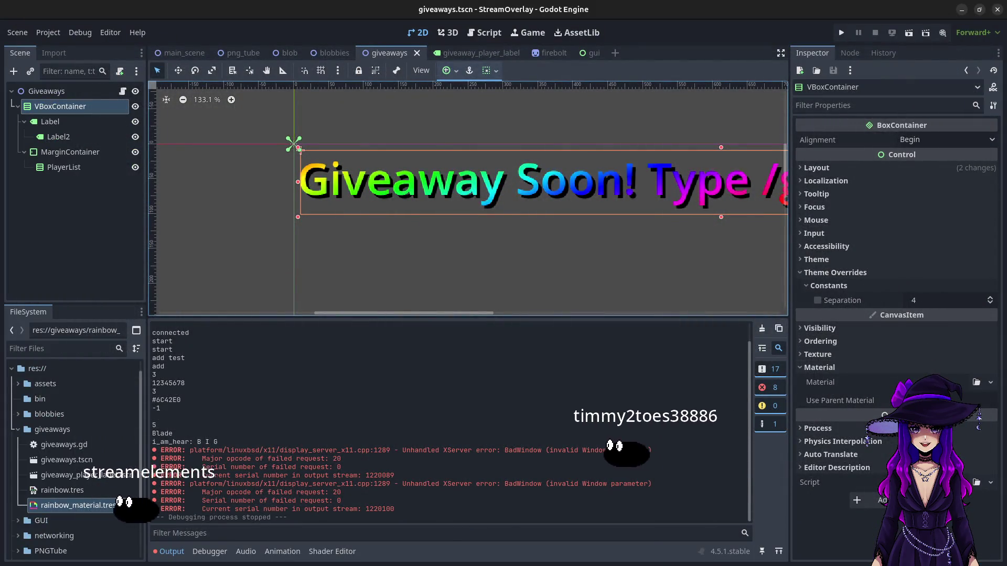
# Step: Set a 48 px font size override on both Label and Label2, then save
pyautogui.click(63, 121)
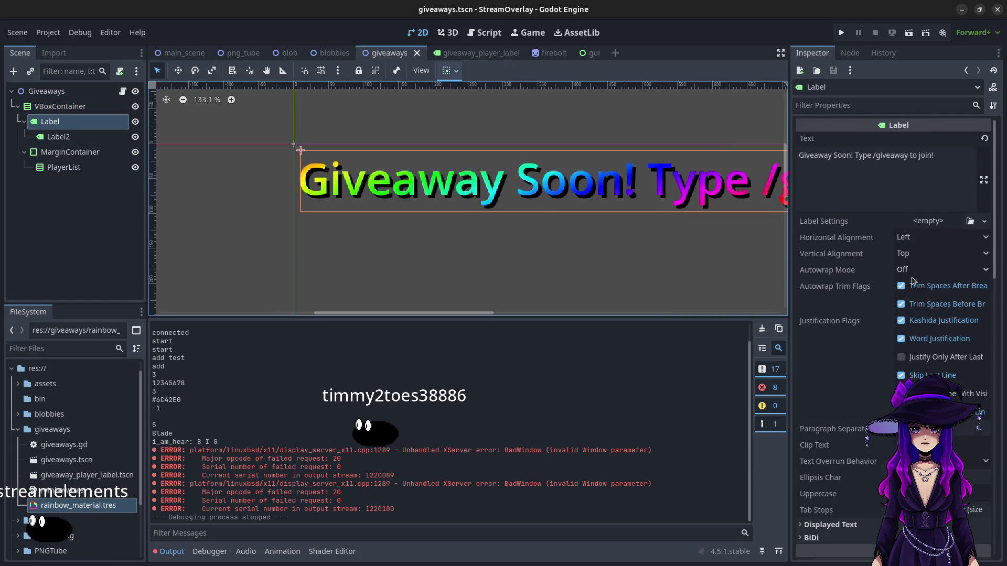
pyautogui.scroll(-15, 839, 278)
pyautogui.scroll(-5, 819, 281)
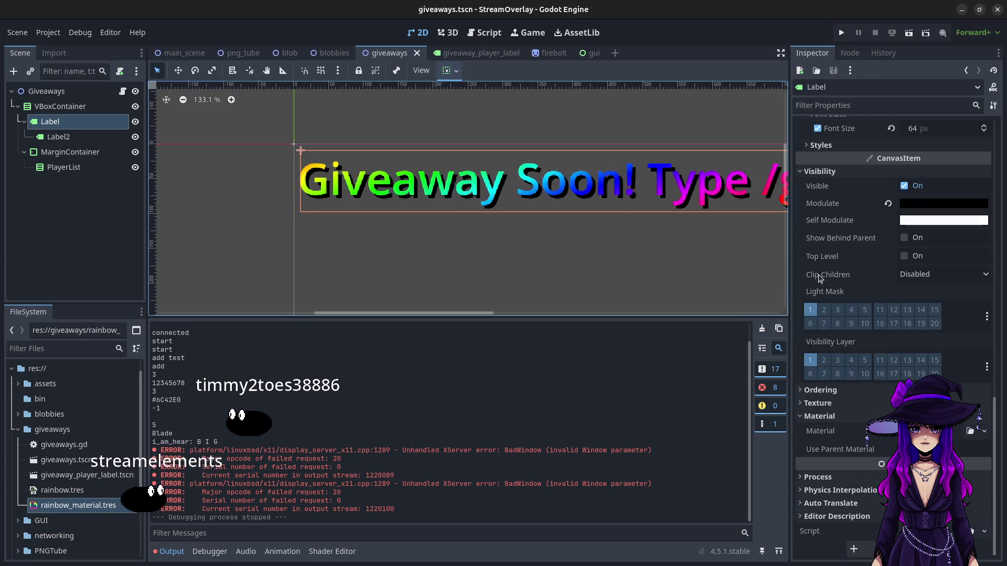
pyautogui.keyDown('ctrl'); pyautogui.click(58, 137); pyautogui.keyUp('ctrl')
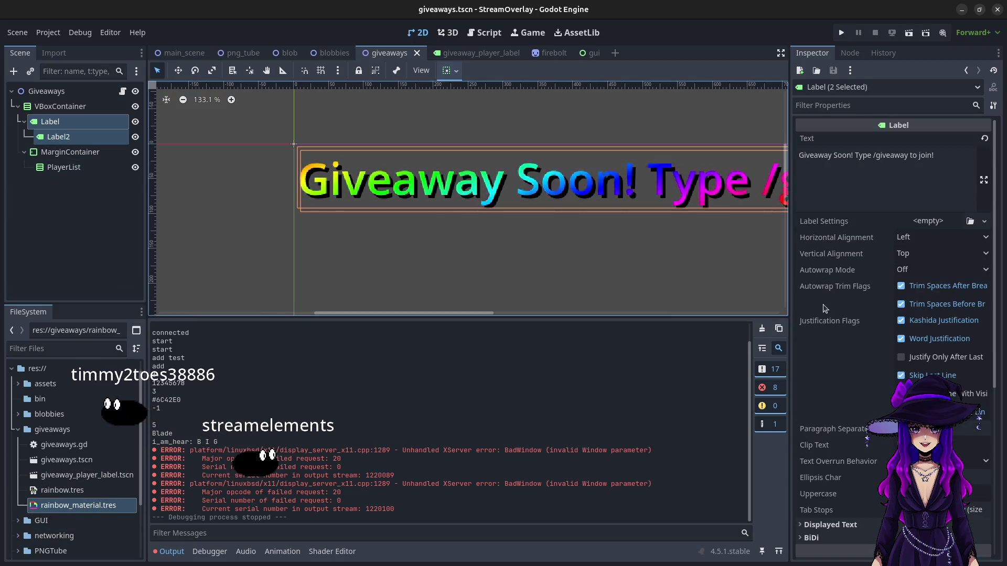
pyautogui.scroll(-5, 820, 312)
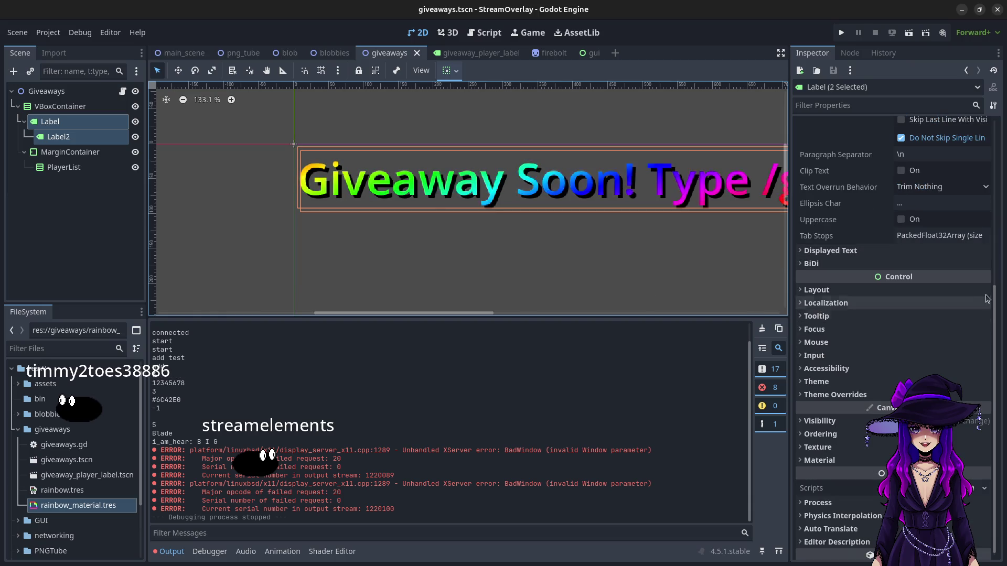
pyautogui.scroll(-1, 905, 308)
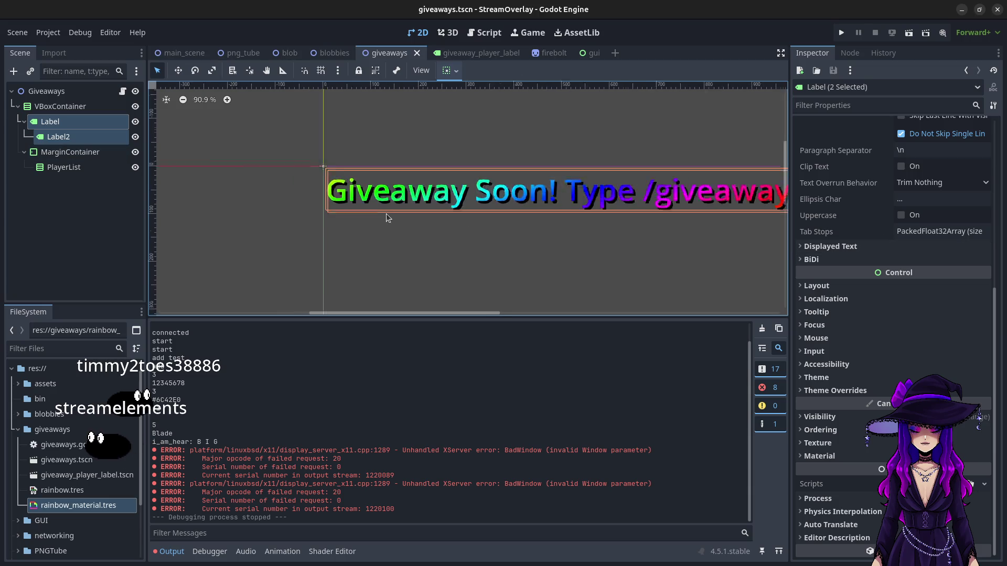
pyautogui.click(841, 390)
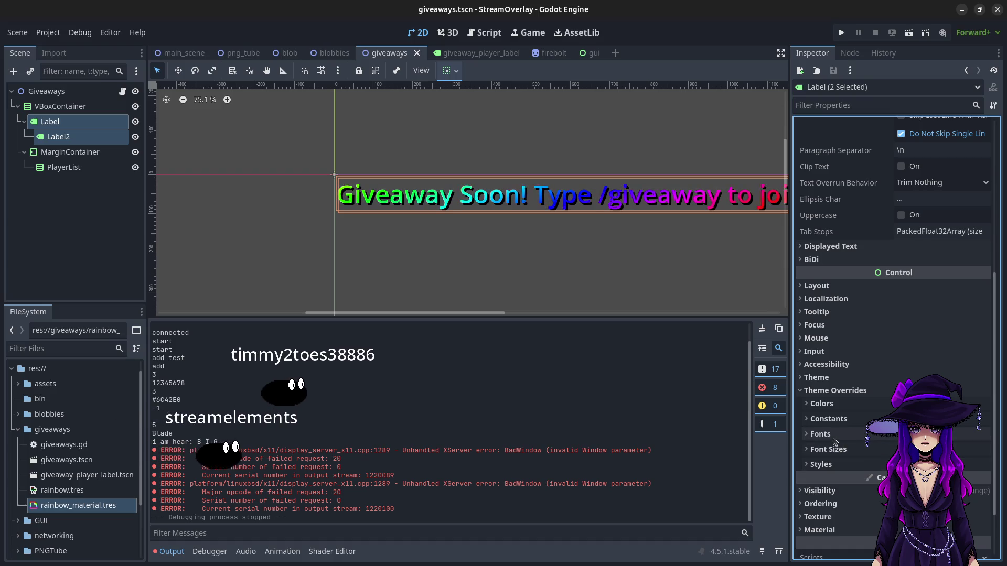
pyautogui.click(834, 420)
pyautogui.click(837, 420)
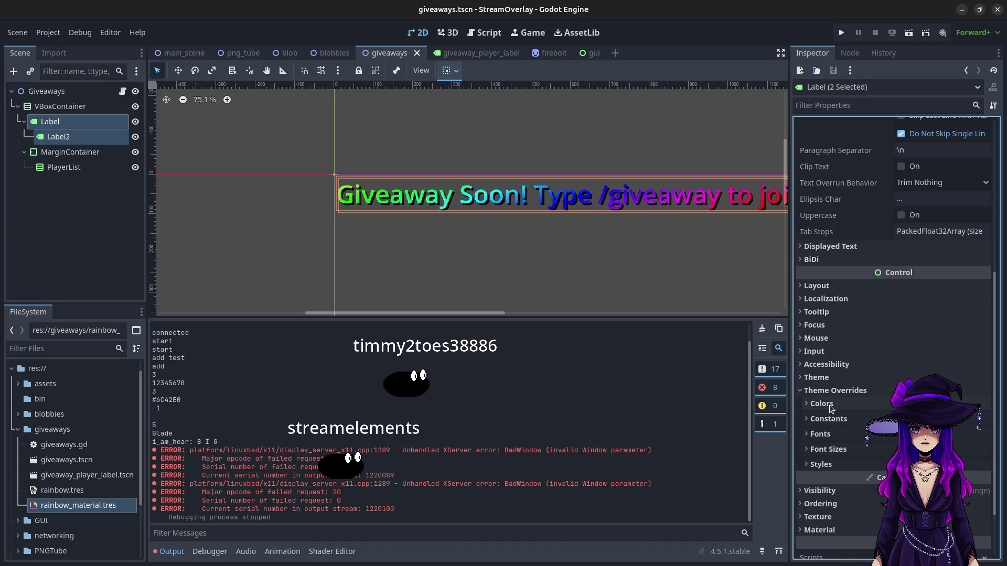
pyautogui.click(829, 449)
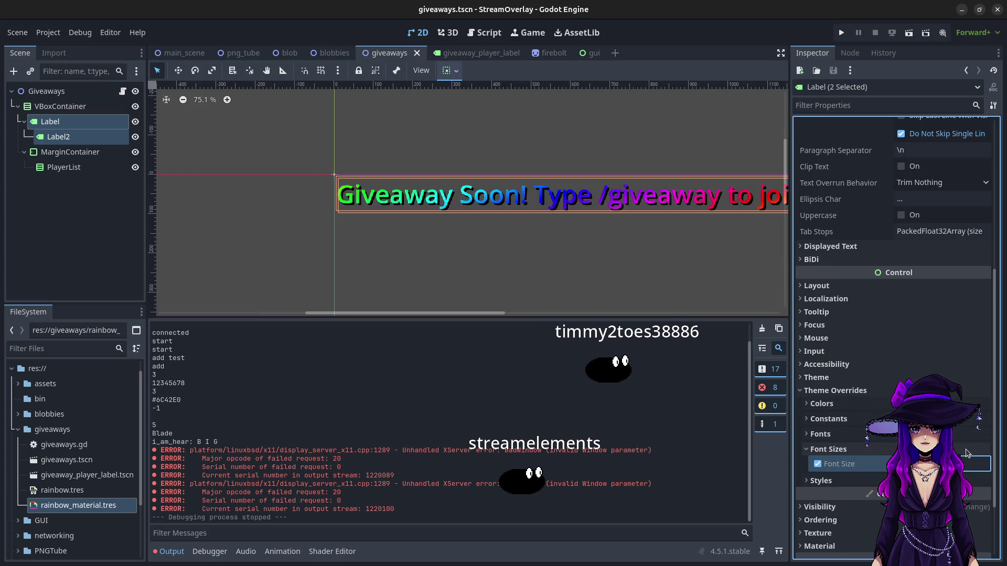
pyautogui.press('Return')
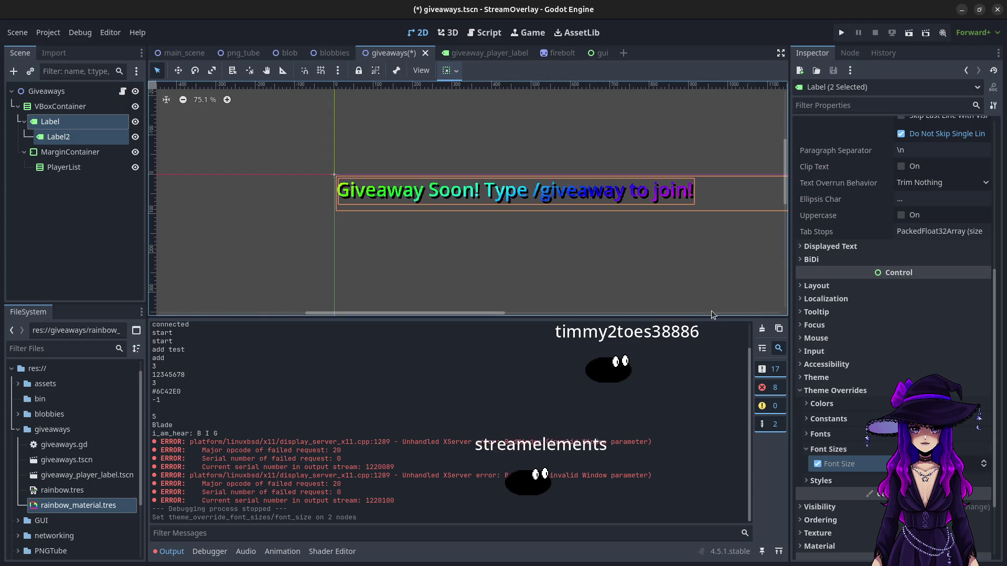
pyautogui.hotkey('ctrl', 's')
# Step: Move the shadow label Label2 to (-3, -3) with the Move tool and save
pyautogui.scroll(3, 445, 231)
pyautogui.scroll(-3, 241, 162)
pyautogui.scroll(6, 244, 154)
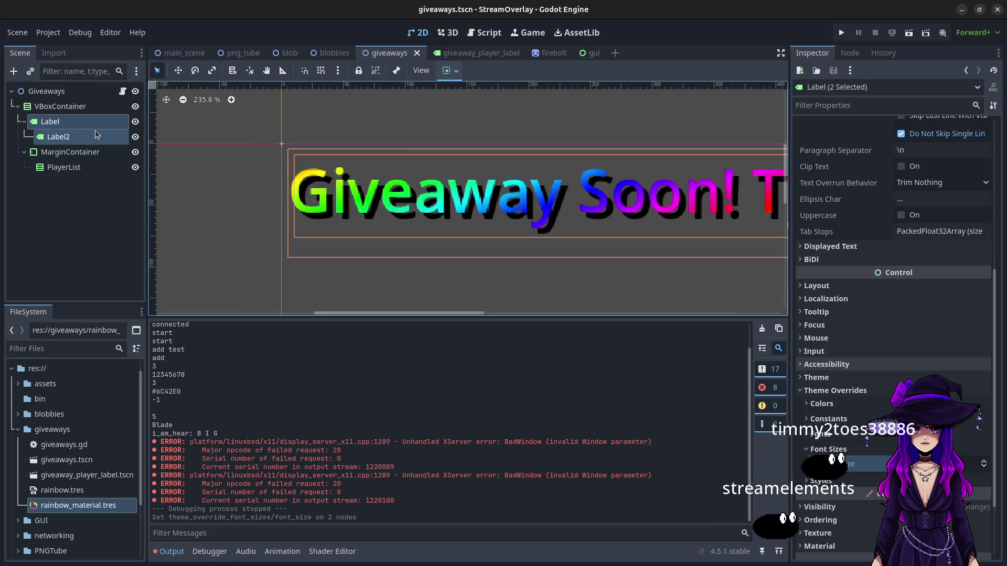
pyautogui.click(76, 127)
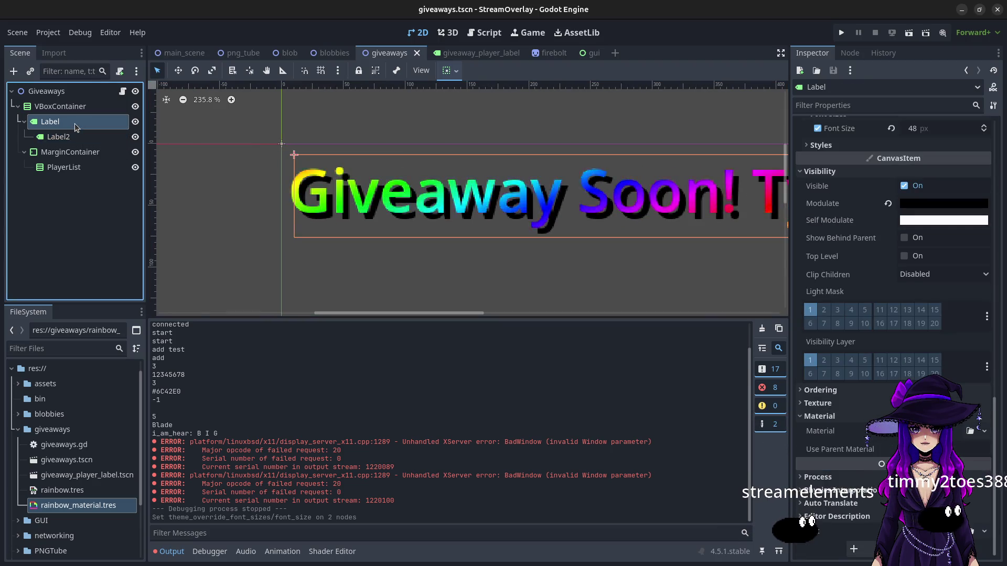
pyautogui.click(73, 139)
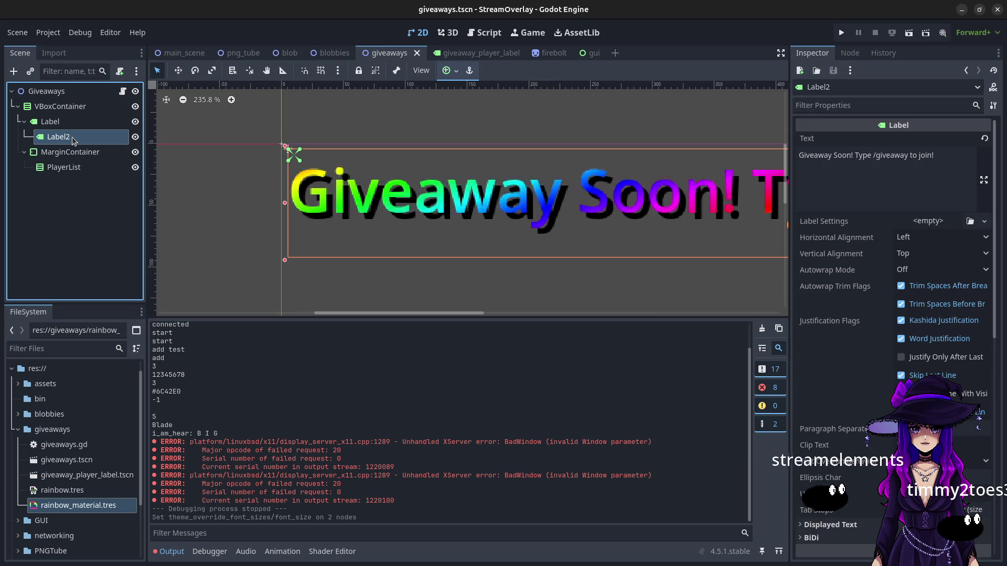
pyautogui.press('Down')
pyautogui.click(72, 138)
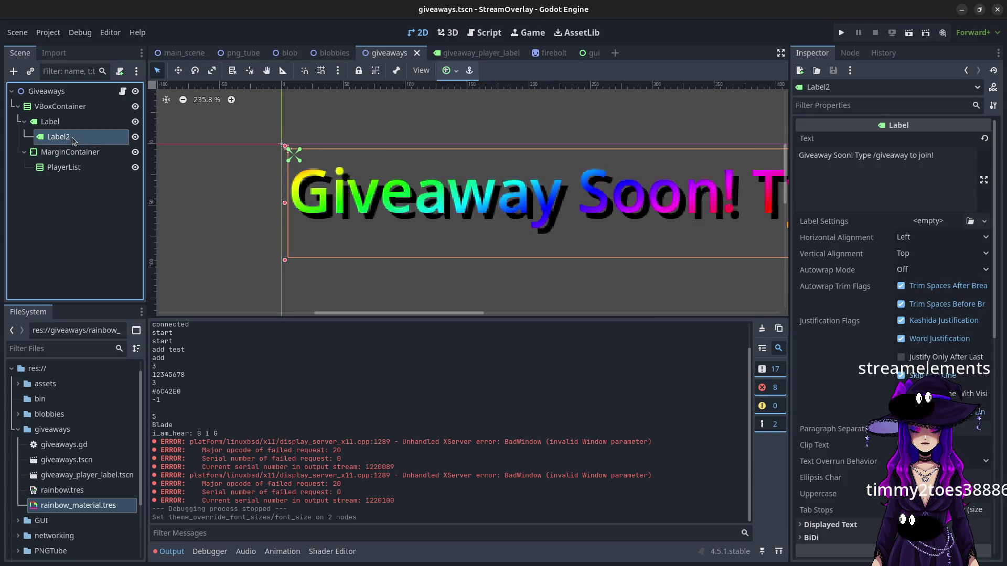
pyautogui.press('w')
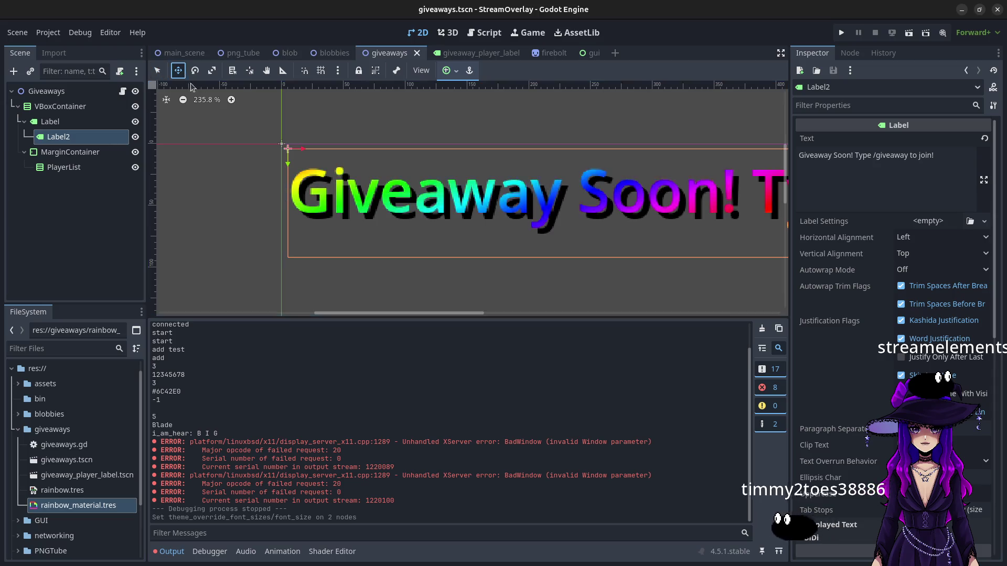
pyautogui.press('Down')
pyautogui.press('Down')
pyautogui.press('Right')
pyautogui.press('Right')
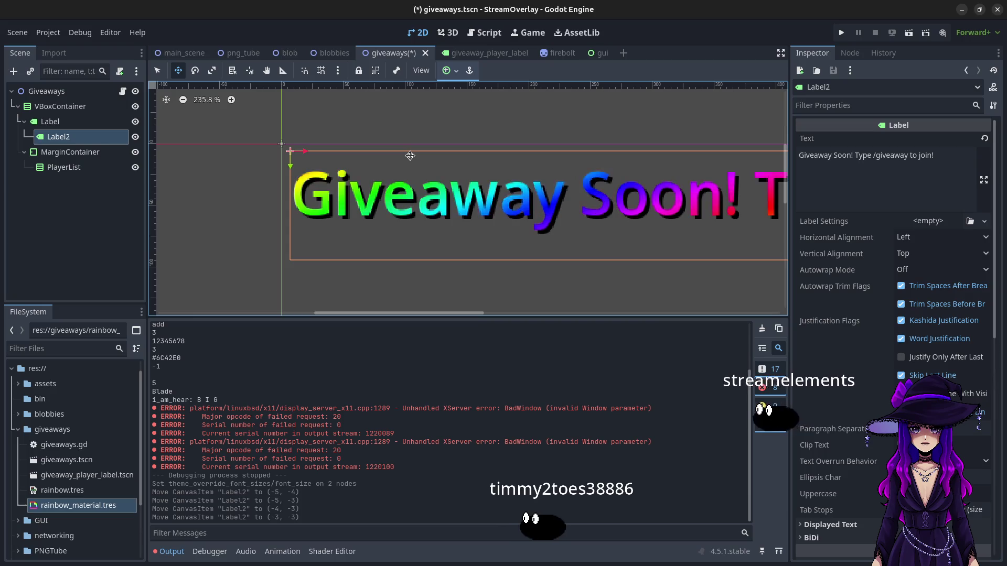
pyautogui.hotkey('ctrl', 's')
pyautogui.scroll(-7, 243, 127)
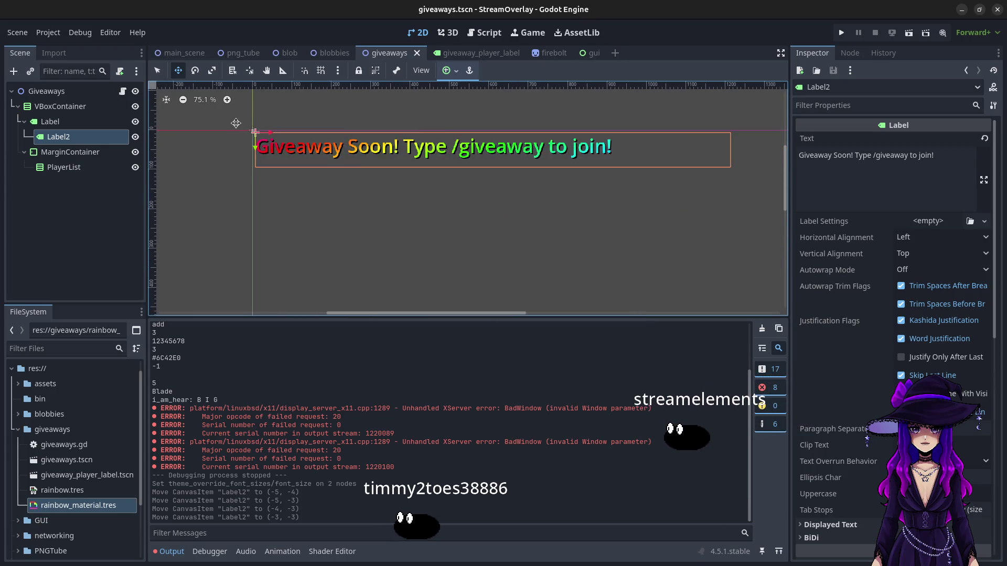
pyautogui.scroll(-2, 539, 148)
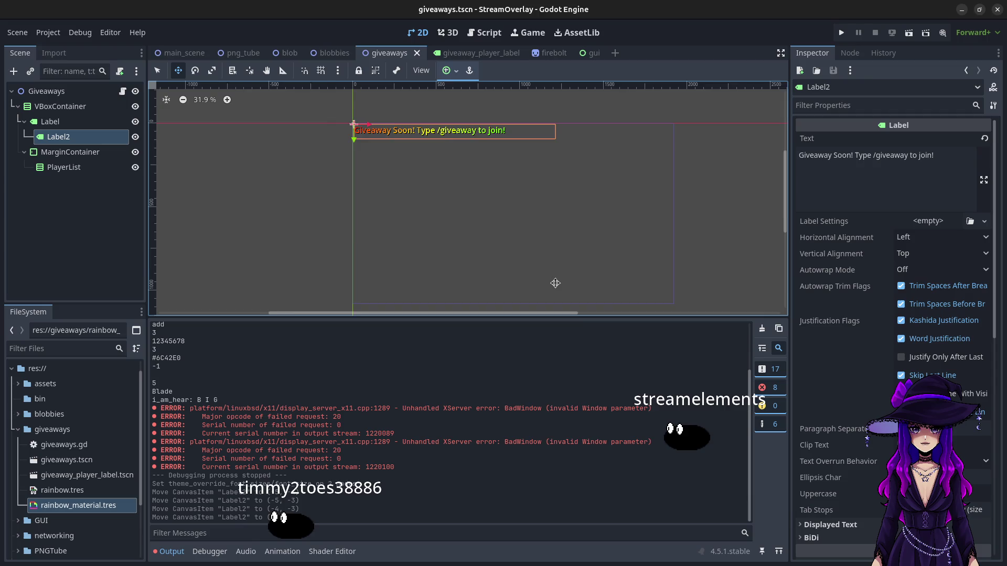
# Step: Run the overlay, start the giveaway, and enter a viewer's name as an entrant
pyautogui.click(841, 32)
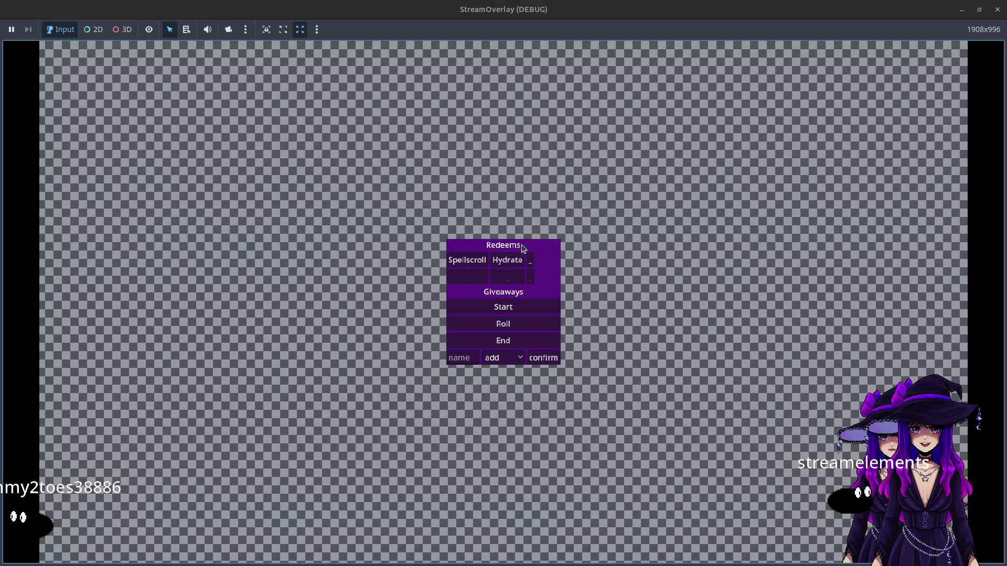
pyautogui.click(483, 309)
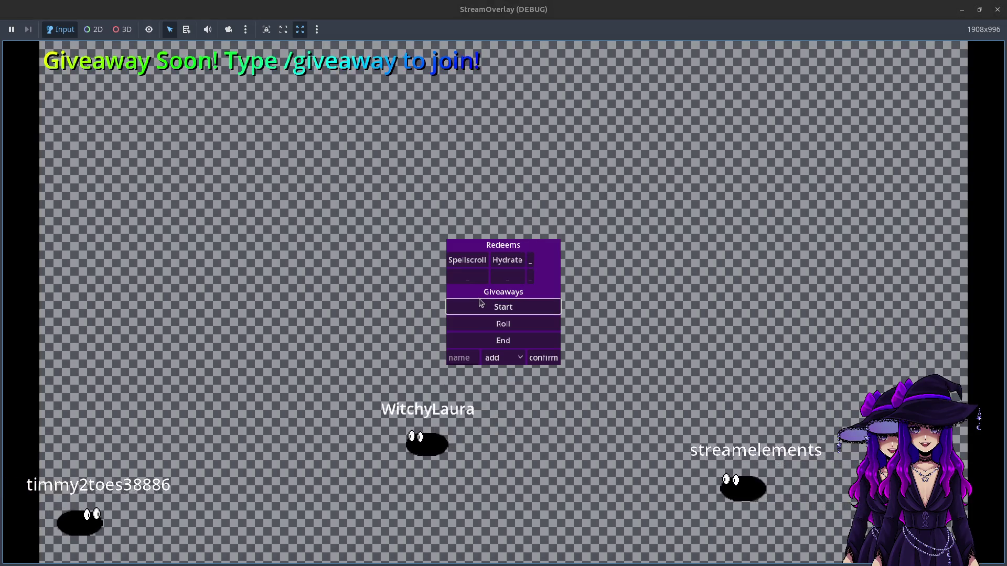
pyautogui.click(462, 357)
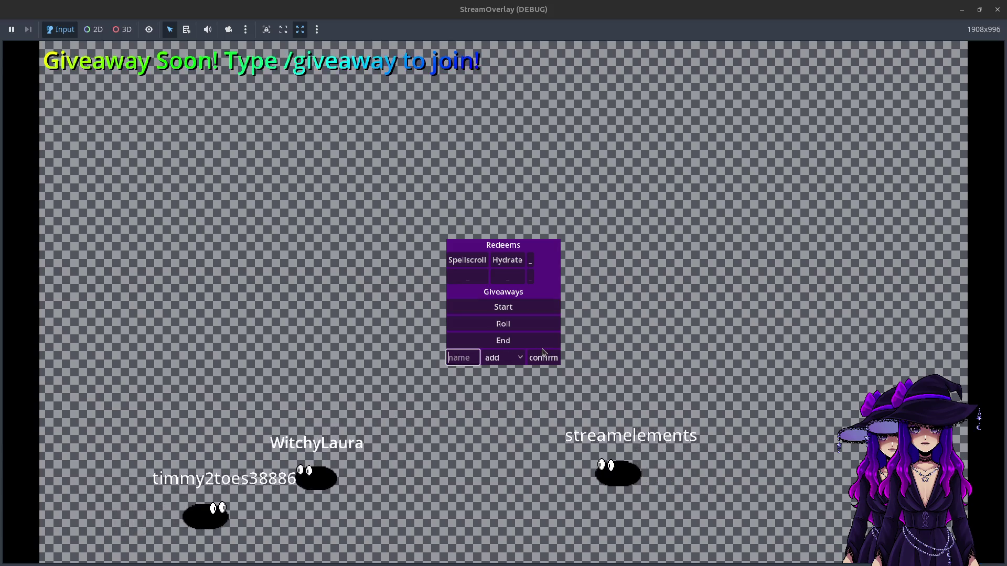
pyautogui.write('Witchy')
pyautogui.write('Laura')
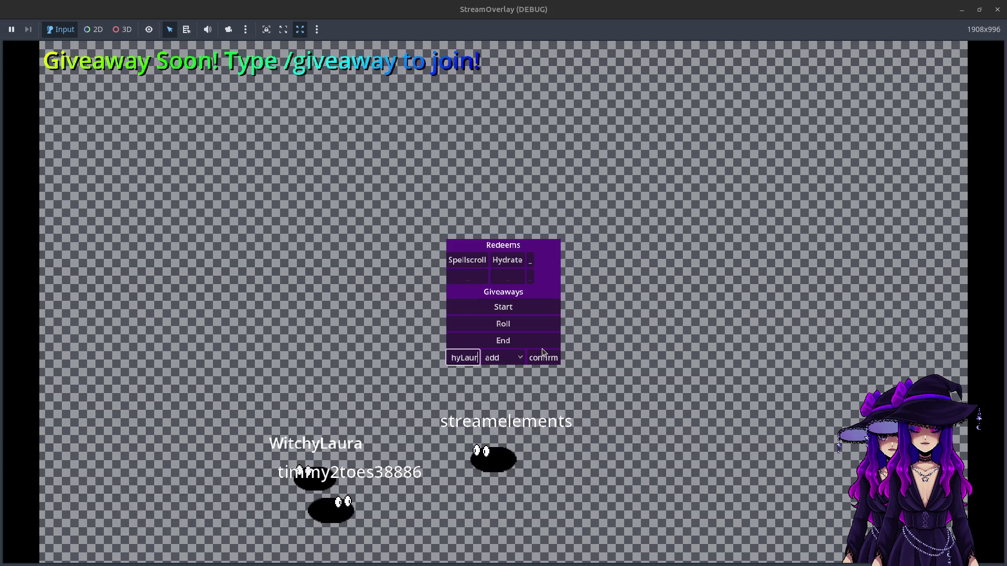
pyautogui.click(547, 354)
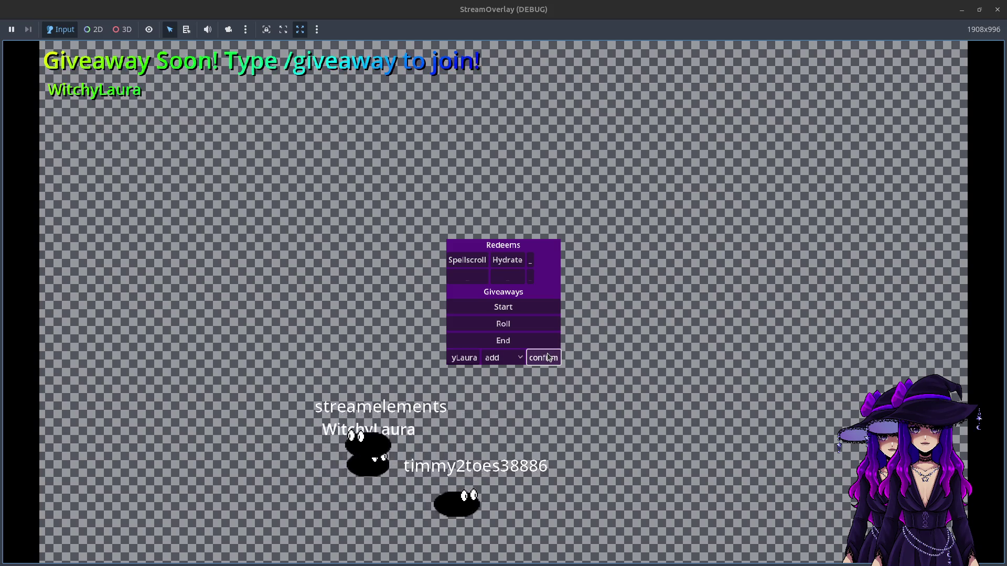